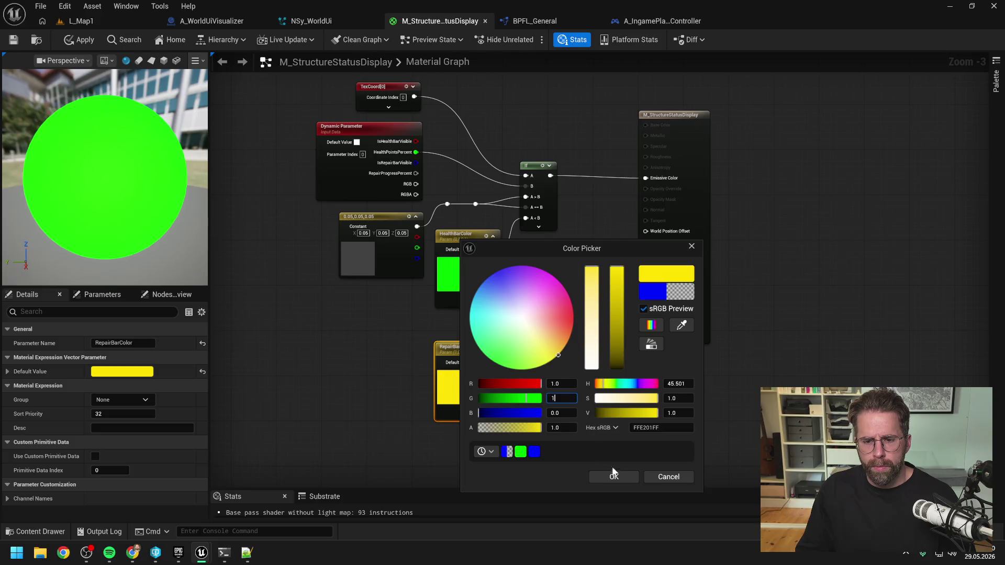
# Confirm the yellow RepairBarColor in the Color Picker and apply the material changes.
pyautogui.click(619, 476)
pyautogui.click(569, 369)
pyautogui.doubleClick(460, 387)
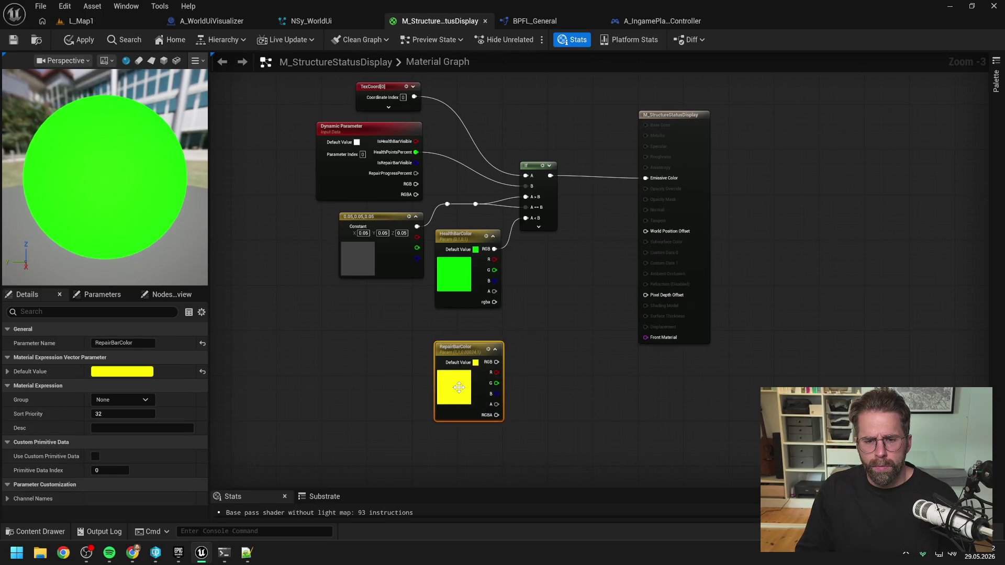
pyautogui.click(611, 471)
pyautogui.click(567, 406)
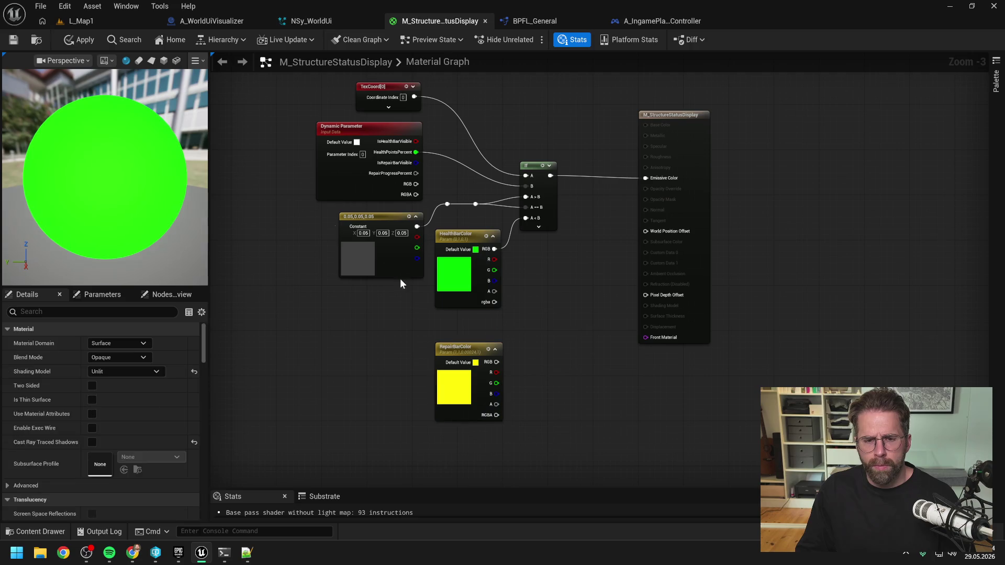
# Move the RepairBarColor node up to sit just beneath HealthBarColor.
pyautogui.click(80, 39)
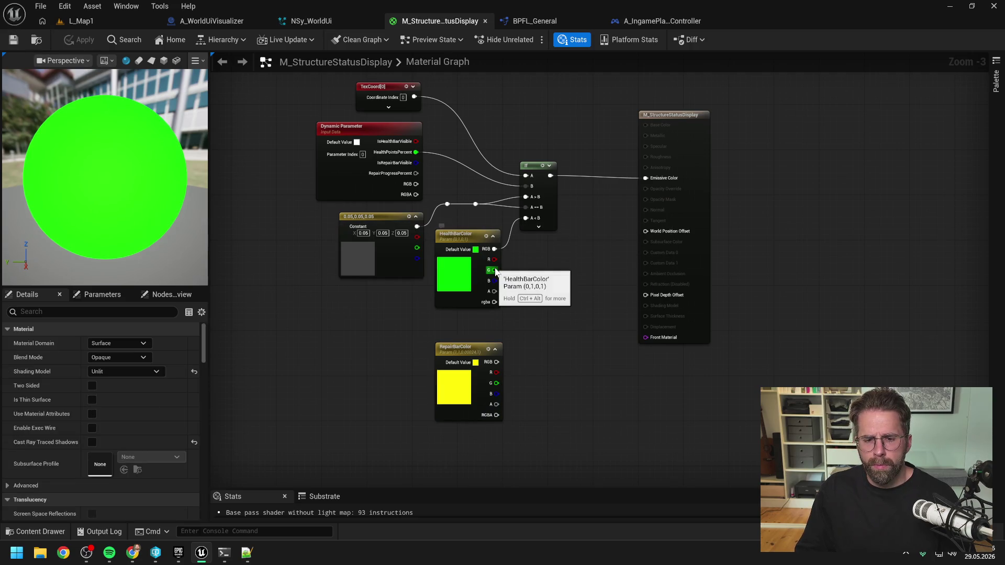
pyautogui.moveTo(460, 349); pyautogui.dragTo(461, 321)
pyautogui.click(540, 326)
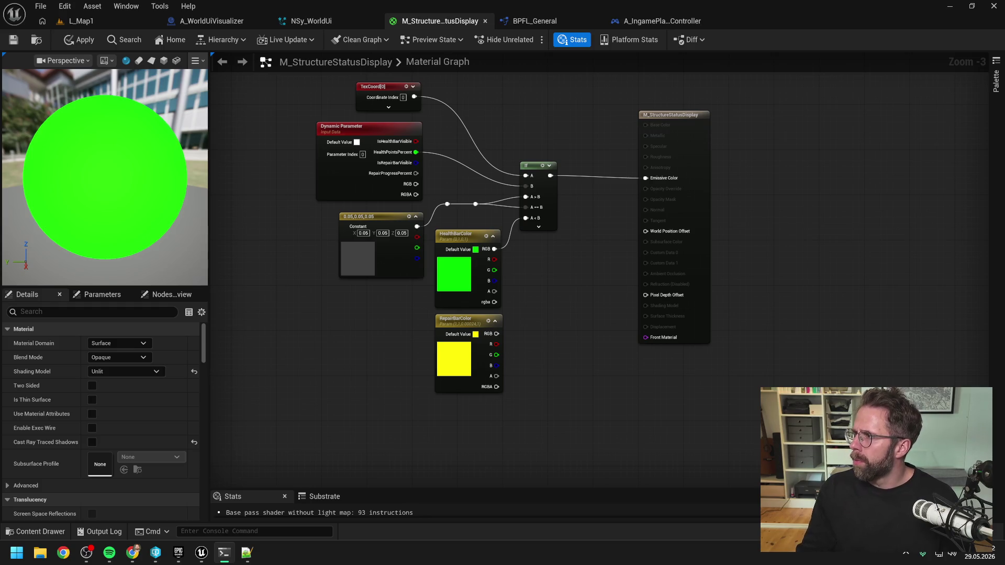
pyautogui.hotkey('alt', 'Tab')
pyautogui.hotkey('alt', 'Tab')
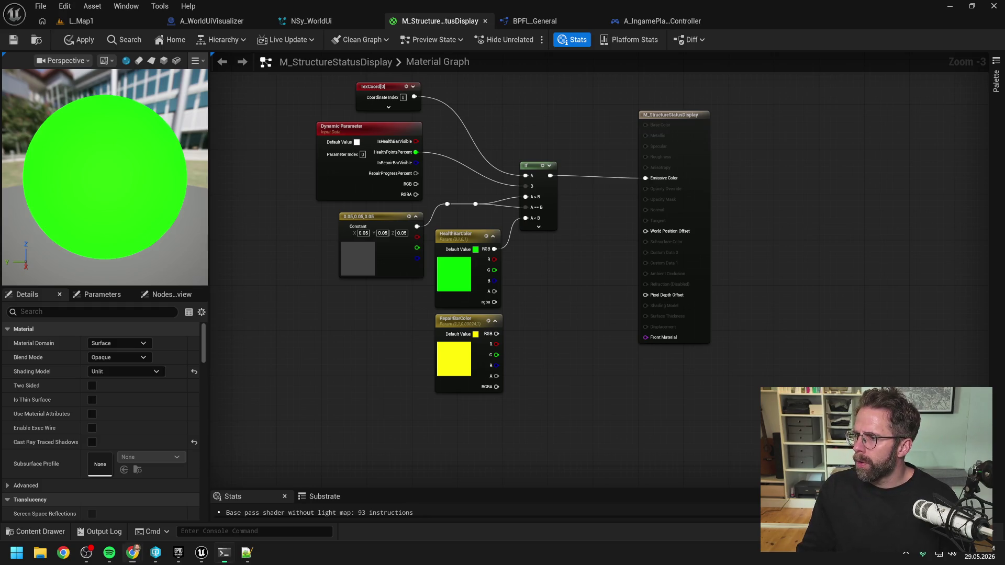
pyautogui.click(772, 202)
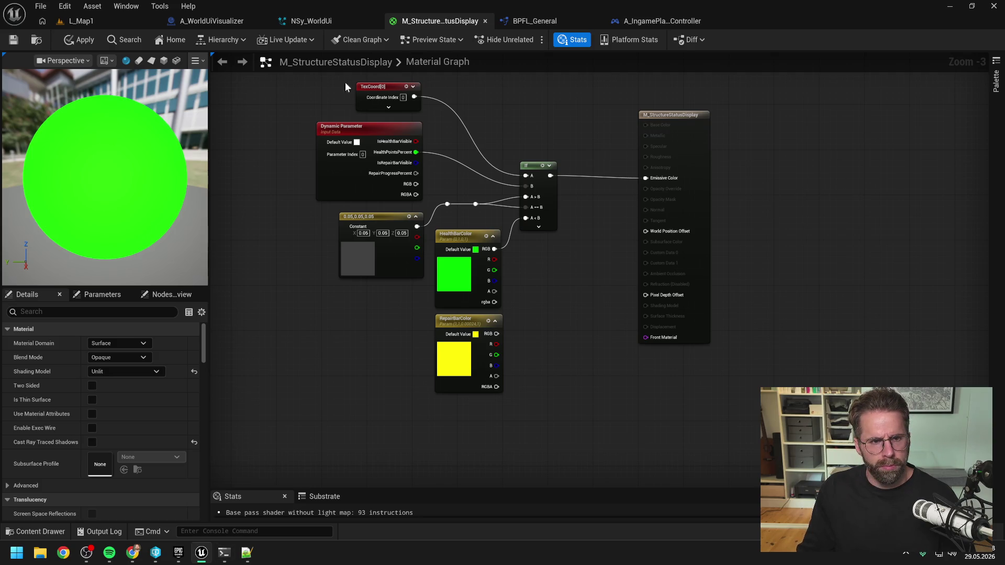
pyautogui.click(84, 20)
# Play the level, select the Main Hall and choose the antenna building.
pyautogui.click(263, 40)
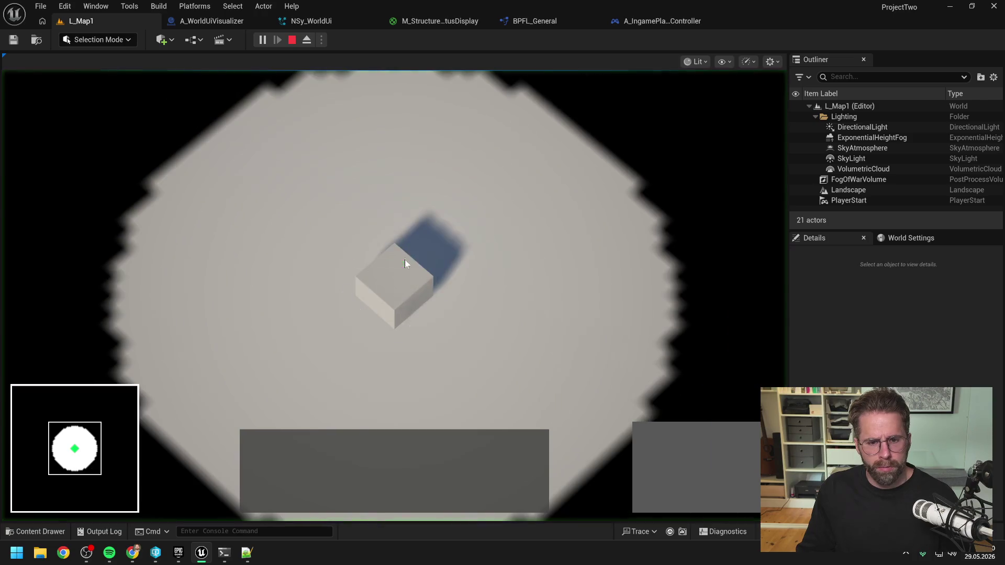
pyautogui.click(404, 259)
pyautogui.click(646, 428)
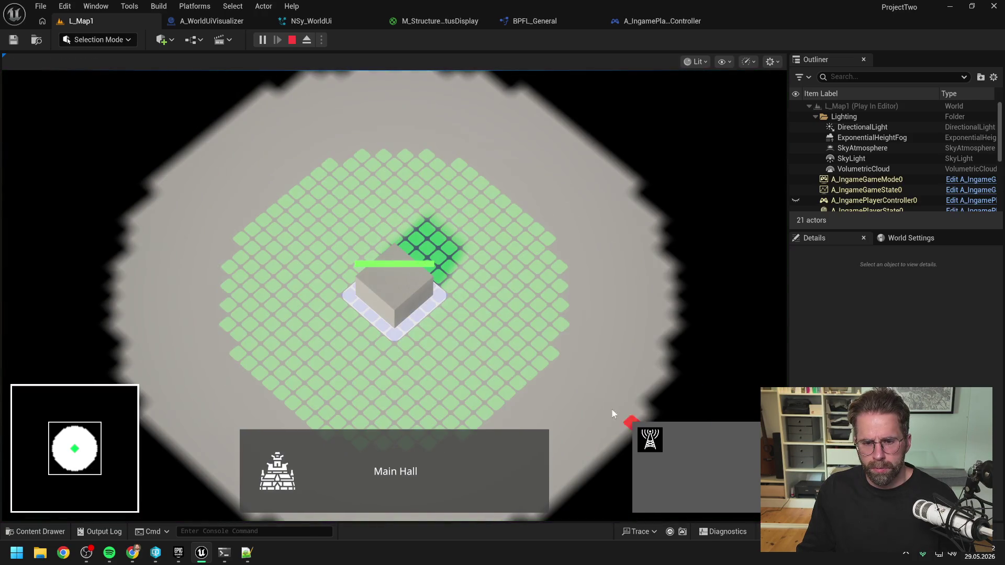
# Place three antennas around the Main Hall, end play, and open BPFL_General.
pyautogui.click(554, 332)
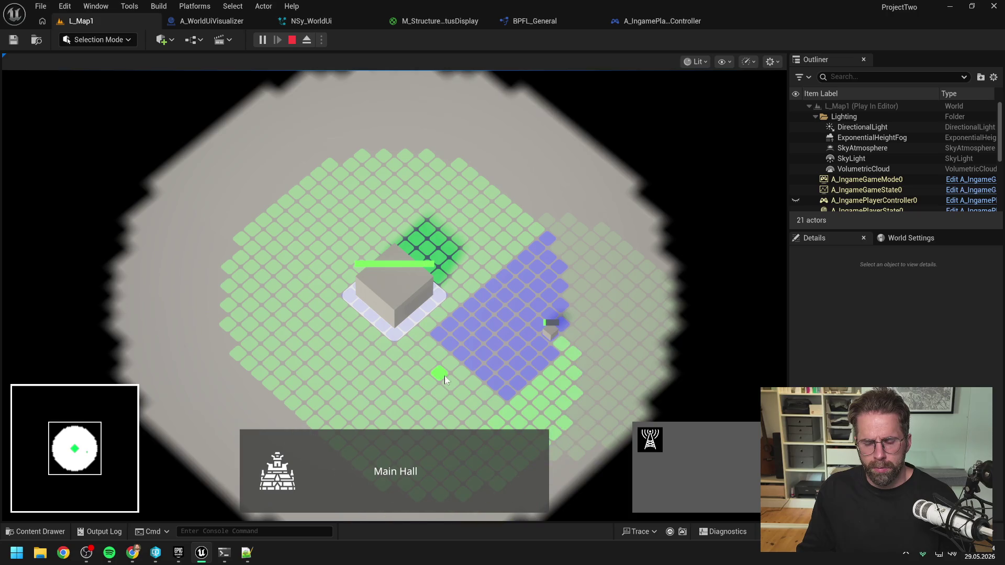
pyautogui.click(453, 170)
pyautogui.click(243, 310)
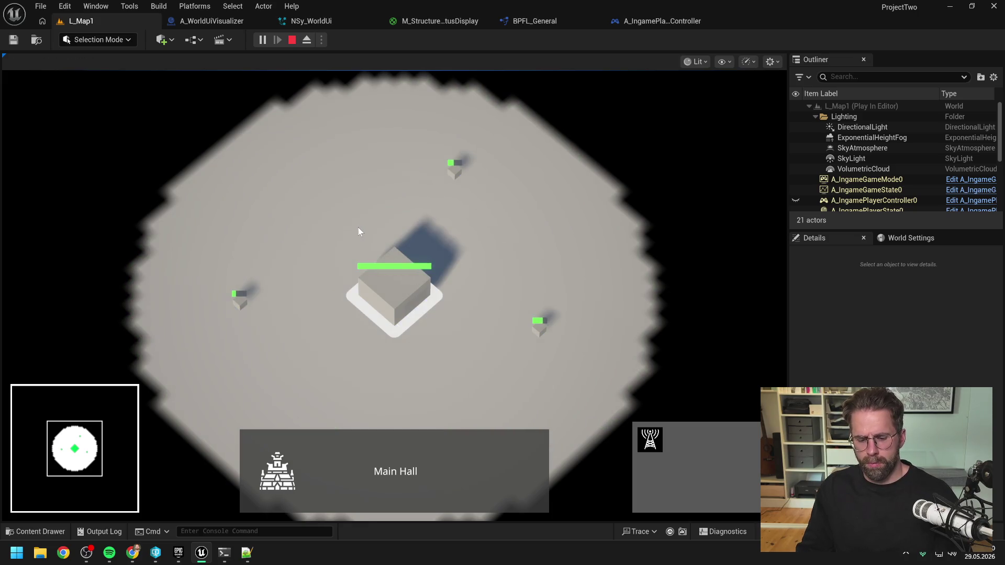
pyautogui.press('Escape')
pyautogui.click(555, 22)
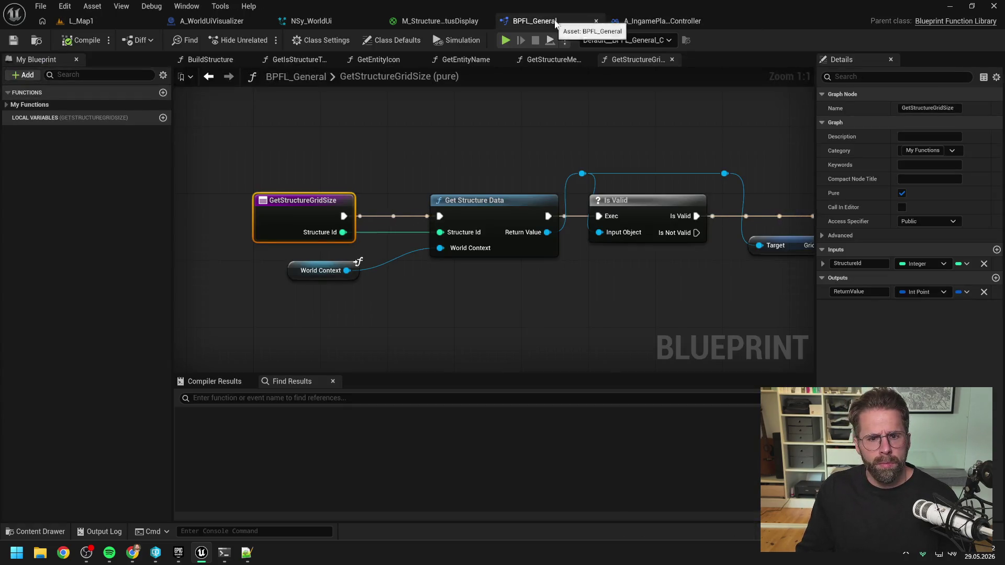
# In M_StructureStatusDisplay, set RepairBarColor's default colour to blue (R 0, G 0, B 1).
pyautogui.click(328, 18)
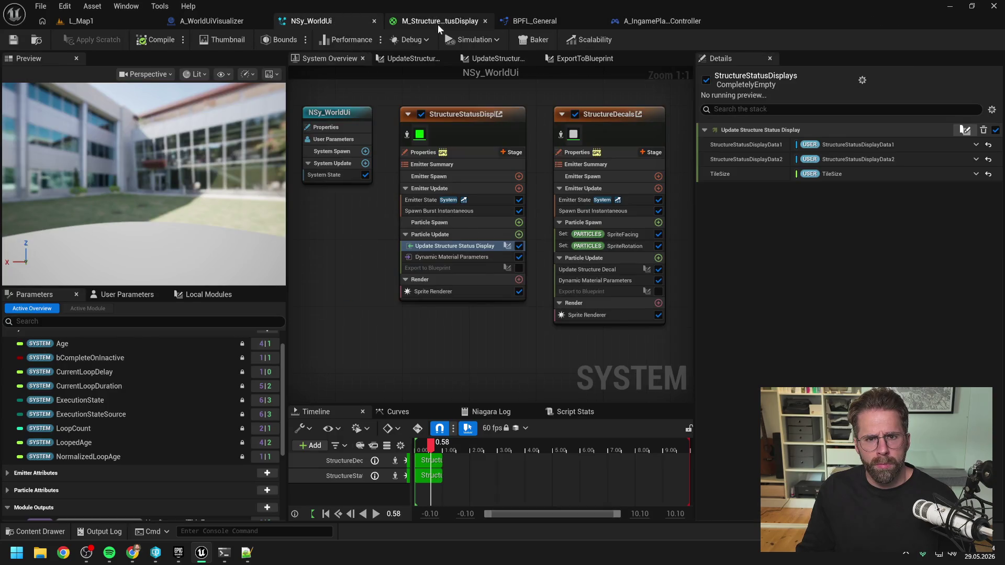
pyautogui.click(437, 24)
pyautogui.doubleClick(463, 362)
pyautogui.click(563, 398)
pyautogui.write('0')
pyautogui.press('Tab')
pyautogui.write('1')
pyautogui.click(563, 384)
pyautogui.write('0')
pyautogui.click(600, 474)
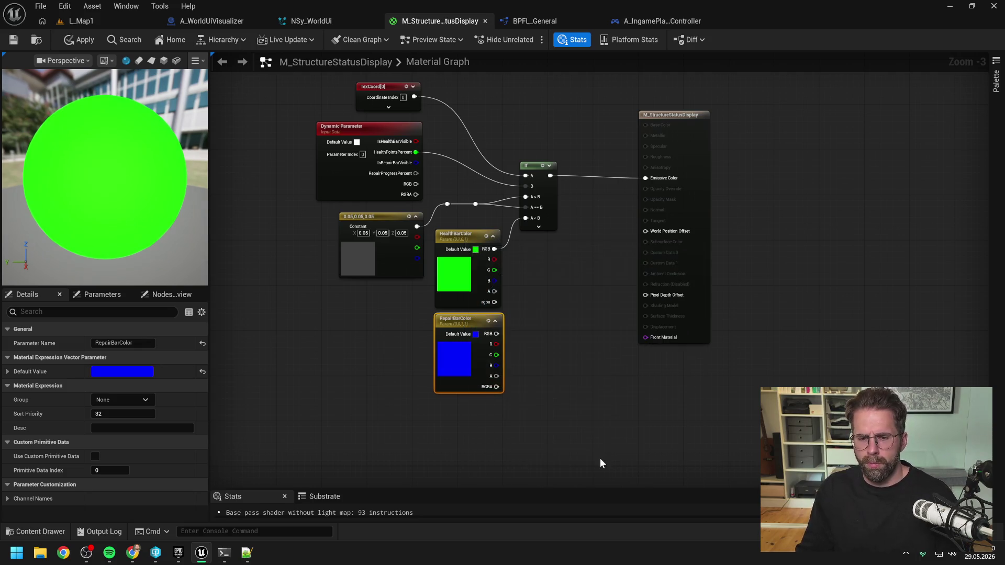
pyautogui.click(576, 382)
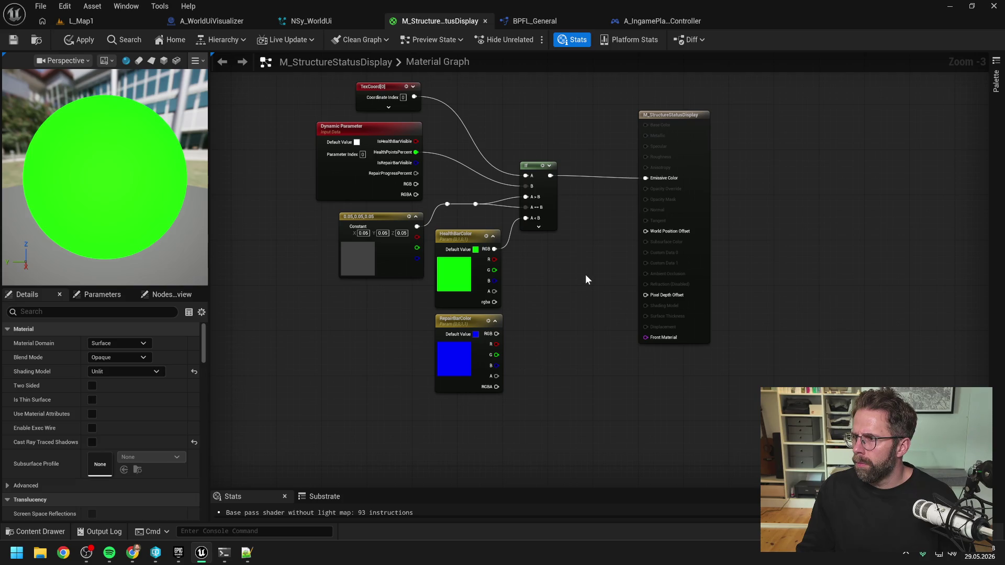
pyautogui.moveTo(583, 272); pyautogui.dragTo(603, 335)
# Add a ComponentMask fed by TexCoord[0] that keeps only the R channel.
pyautogui.rightClick(550, 203)
pyautogui.write('componen mask')
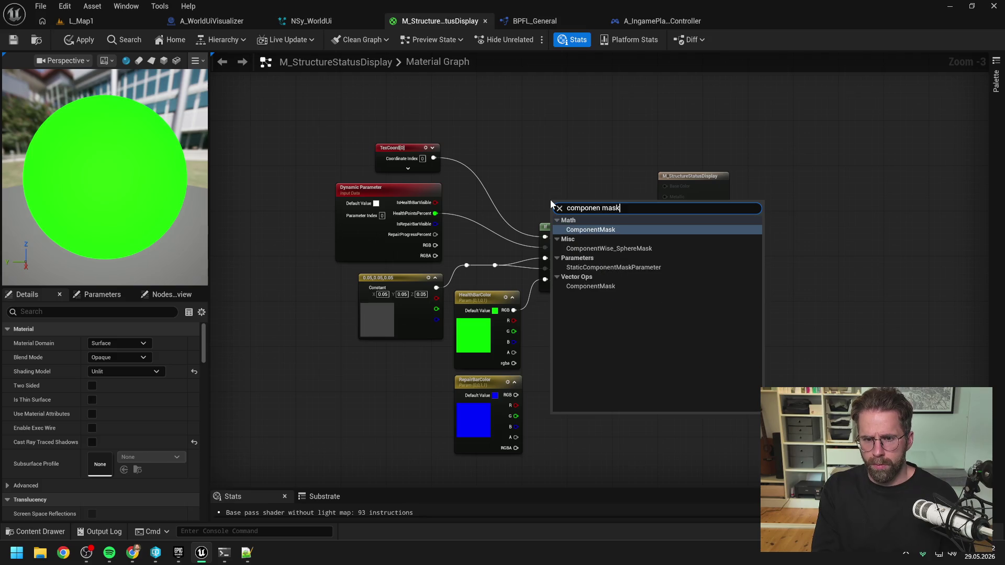
pyautogui.press('Return')
pyautogui.moveTo(554, 204); pyautogui.dragTo(554, 131)
pyautogui.click(572, 194)
pyautogui.click(605, 181)
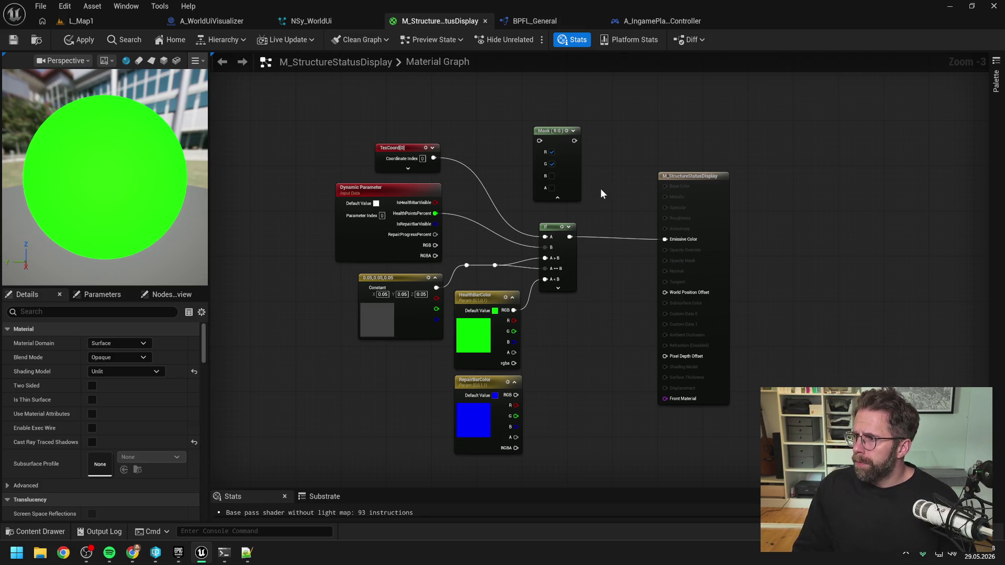
pyautogui.moveTo(433, 158); pyautogui.dragTo(539, 141)
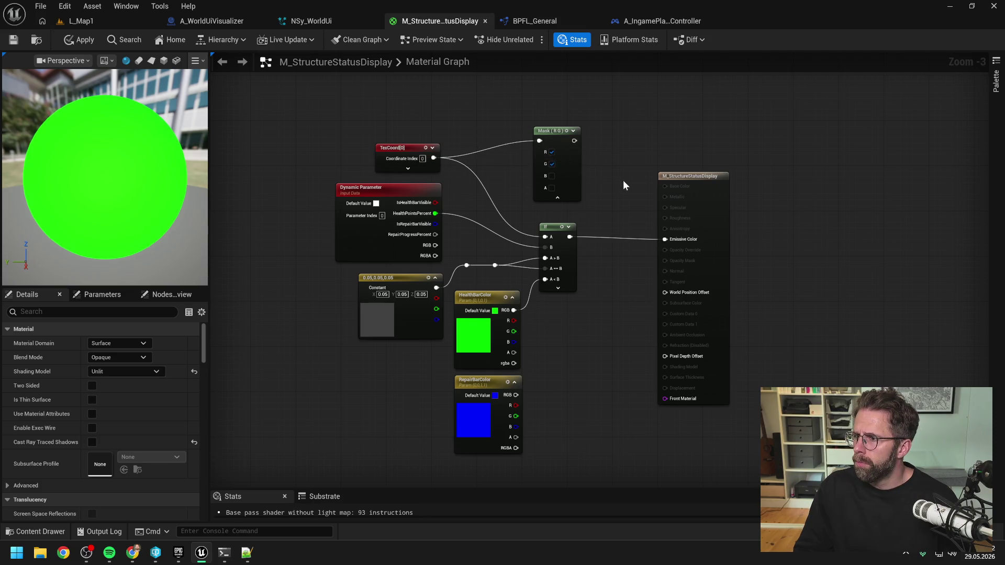
pyautogui.moveTo(623, 180); pyautogui.dragTo(612, 186)
pyautogui.click(540, 166)
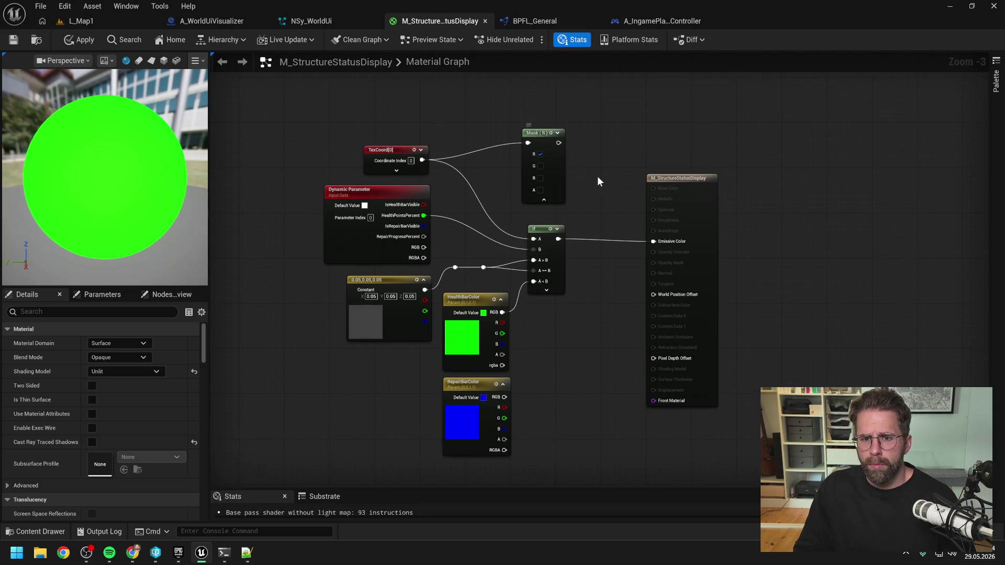
pyautogui.moveTo(531, 135); pyautogui.dragTo(530, 101)
# Duplicate the mask, wire TexCoord[0] into it, and set it to G only as Mask (G).
pyautogui.hotkey('ctrl', 'c')
pyautogui.hotkey('ctrl', 'v')
pyautogui.moveTo(558, 158); pyautogui.dragTo(540, 142)
pyautogui.click(544, 151)
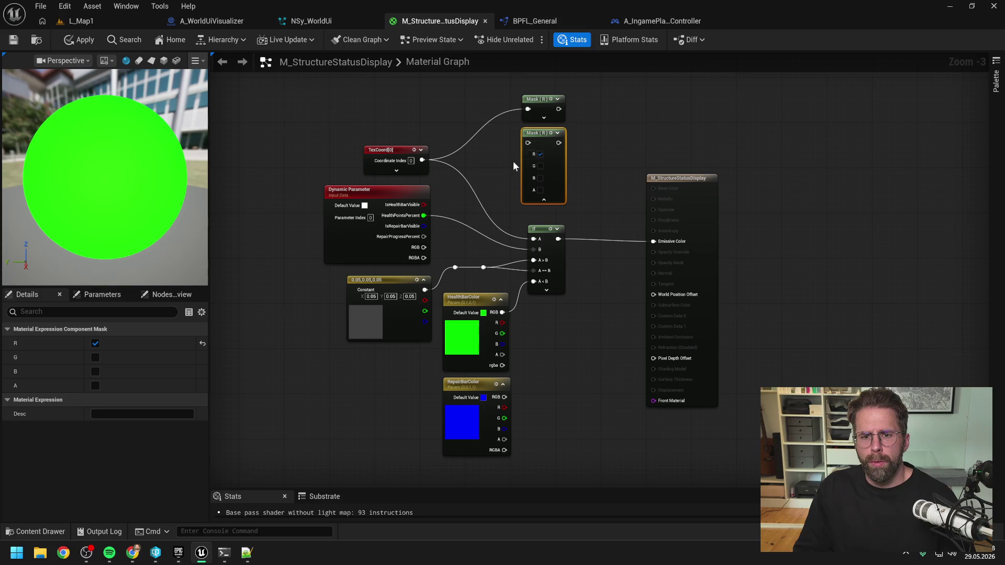
pyautogui.click(513, 162)
pyautogui.moveTo(422, 160); pyautogui.dragTo(540, 157)
pyautogui.click(540, 154)
pyautogui.click(540, 166)
pyautogui.click(544, 200)
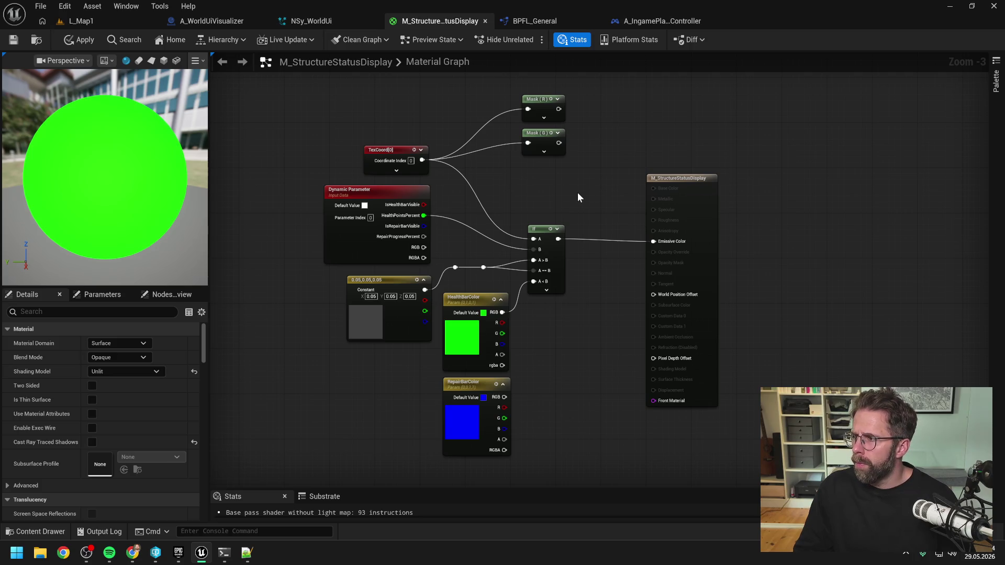
pyautogui.moveTo(540, 131); pyautogui.dragTo(540, 137)
pyautogui.moveTo(539, 99); pyautogui.dragTo(539, 105)
pyautogui.click(607, 141)
pyautogui.moveTo(607, 141); pyautogui.dragTo(558, 161)
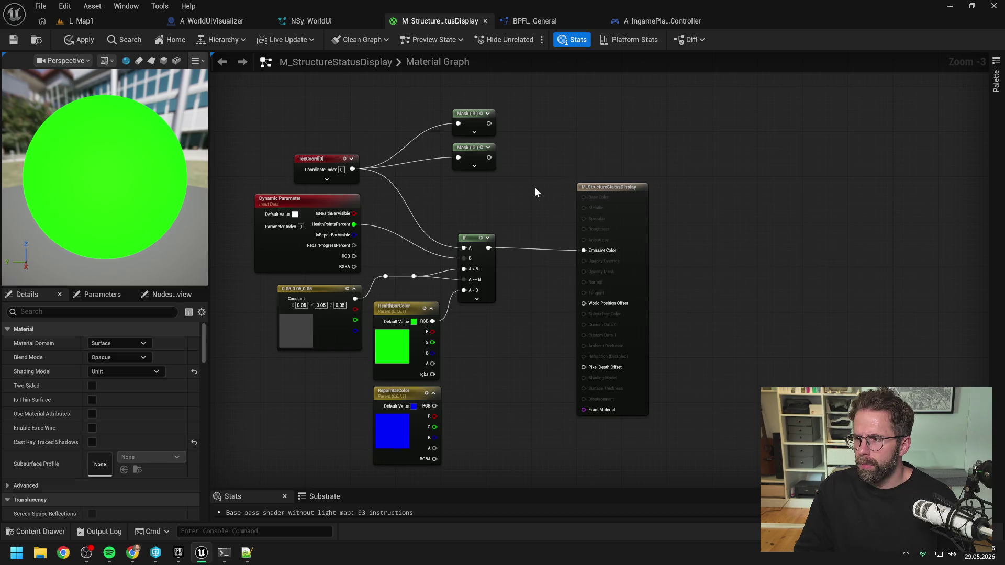
pyautogui.moveTo(514, 195)
pyautogui.mouseDown()
pyautogui.moveTo(531, 172)
pyautogui.moveTo(486, 211)
pyautogui.mouseUp()
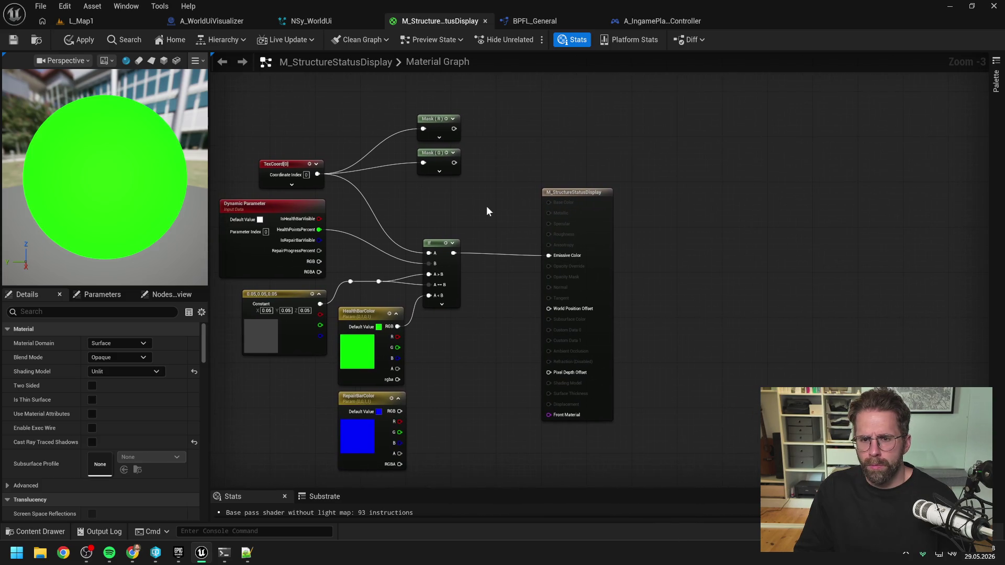
# Add a OneMinus (1-x) node beside Mask (R) and feed Mask (R)'s output into it.
pyautogui.rightClick(486, 210)
pyautogui.write('one minus')
pyautogui.press('Return')
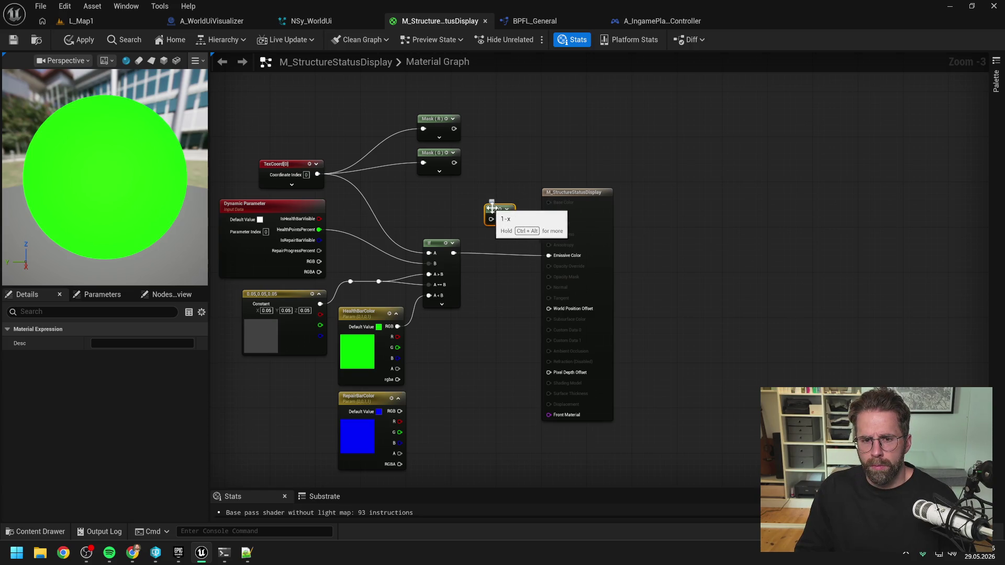
pyautogui.moveTo(492, 208); pyautogui.dragTo(526, 101)
pyautogui.moveTo(453, 128)
pyautogui.mouseDown()
pyautogui.moveTo(526, 111)
pyautogui.moveTo(521, 128)
pyautogui.mouseUp()
pyautogui.click(567, 136)
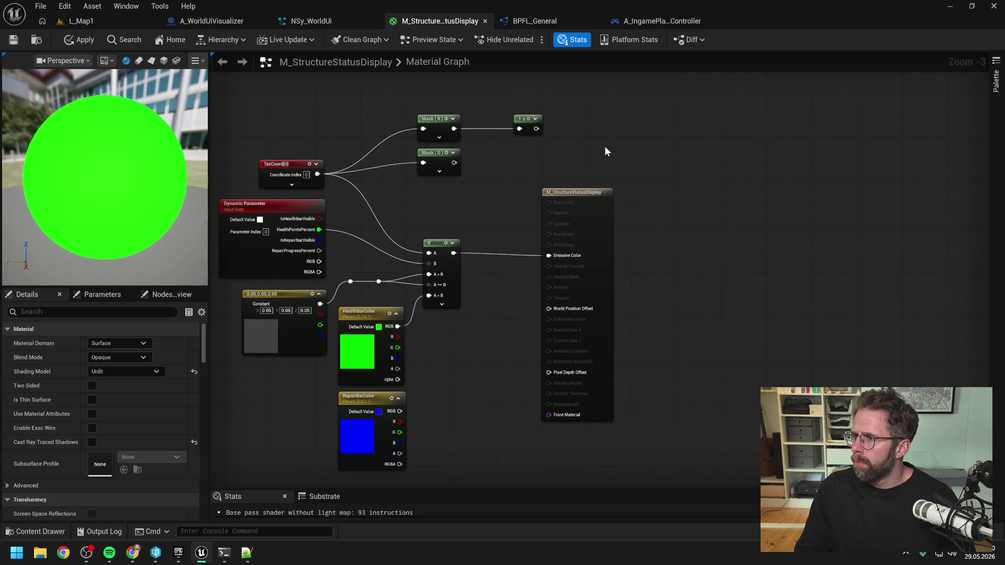
pyautogui.moveTo(605, 144); pyautogui.dragTo(580, 153)
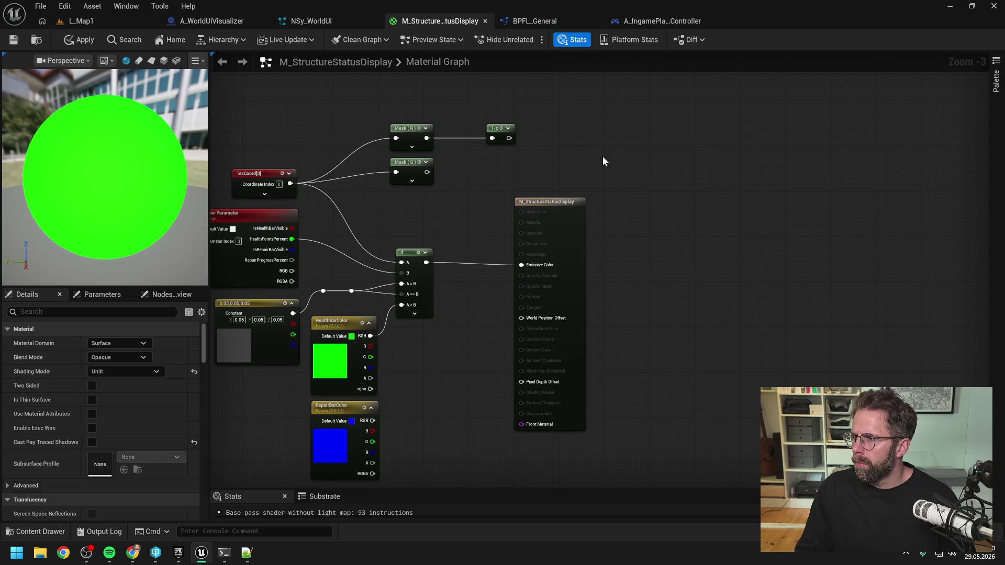
# Cancel an 'inv' node search and bring the Dynamic Parameter node fully into view.
pyautogui.rightClick(600, 158)
pyautogui.write('inv')
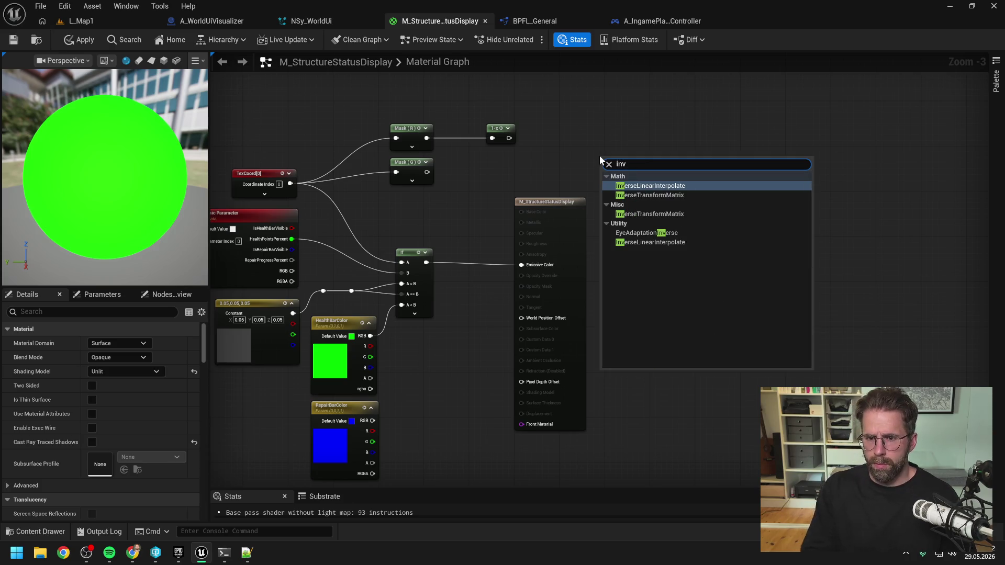
pyautogui.click(608, 131)
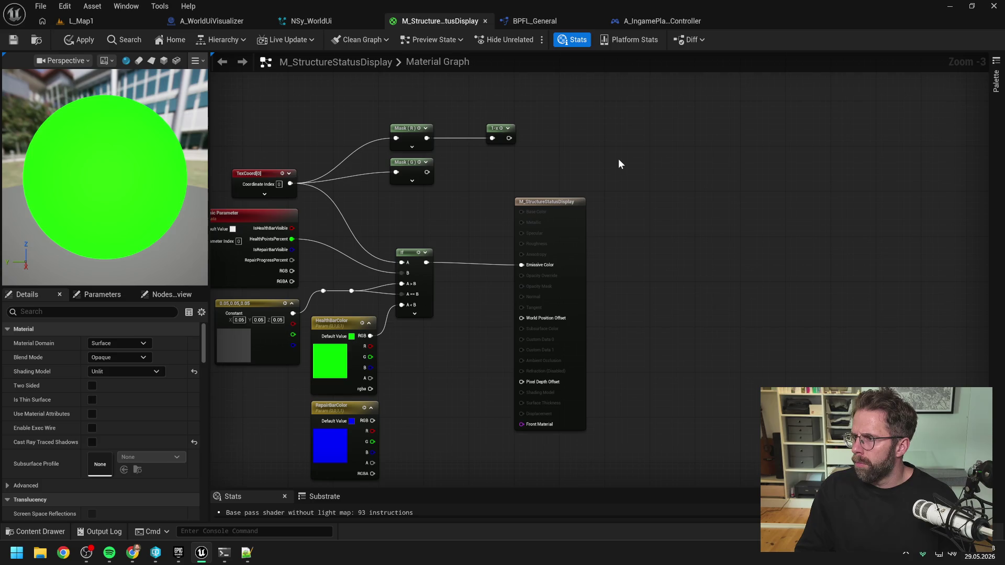
pyautogui.moveTo(615, 164); pyautogui.dragTo(649, 166)
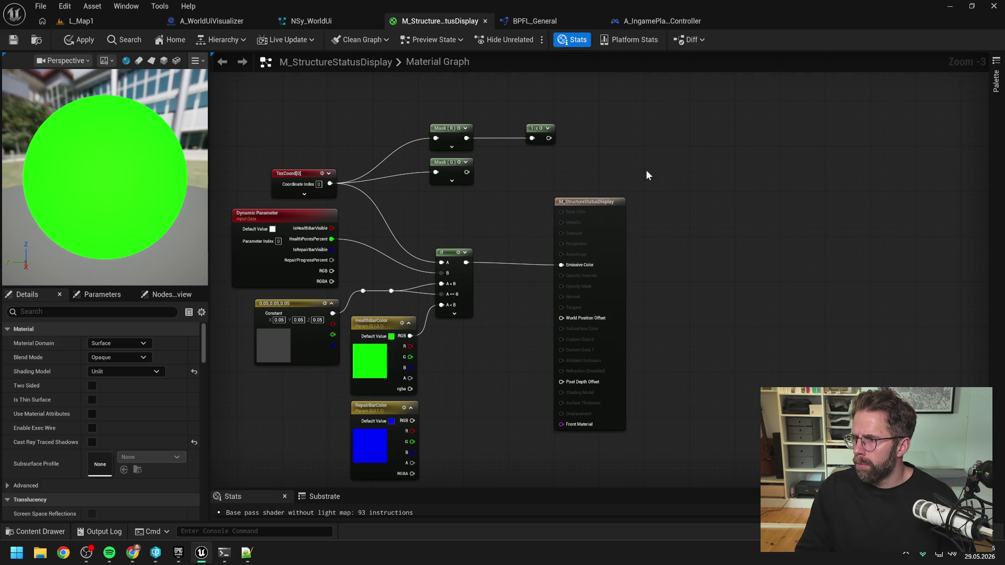
pyautogui.moveTo(645, 170)
pyautogui.mouseDown()
pyautogui.moveTo(659, 181)
pyautogui.moveTo(669, 161)
pyautogui.mouseUp()
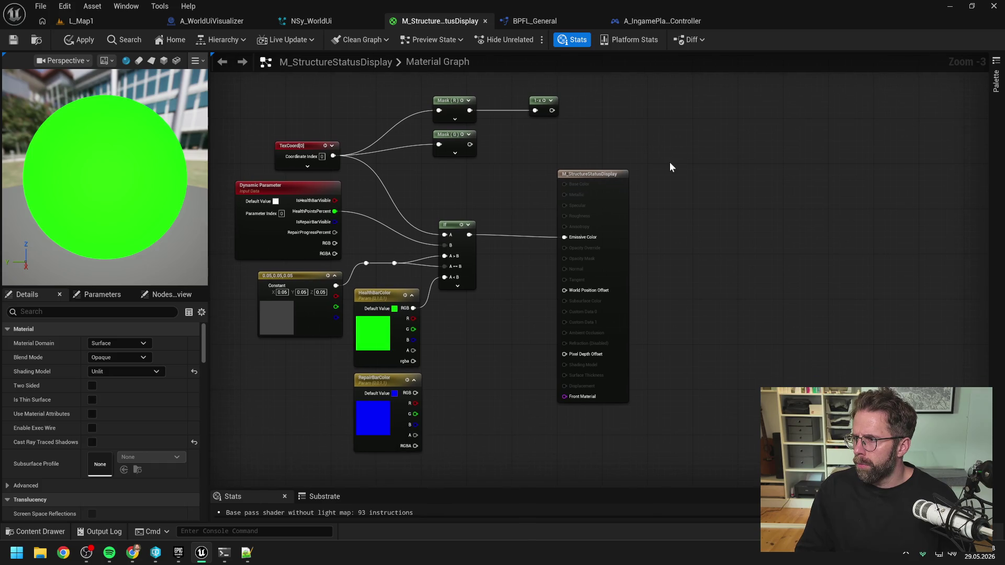
pyautogui.doubleClick(372, 417)
pyautogui.click(477, 383)
pyautogui.write('1')
pyautogui.press('Tab')
pyautogui.write('0.5')
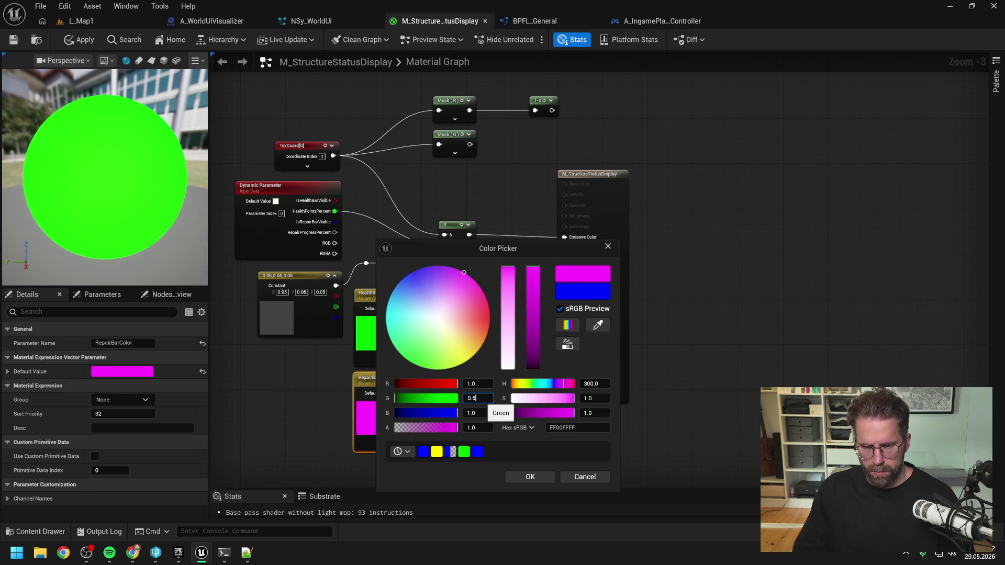
pyautogui.press('Return')
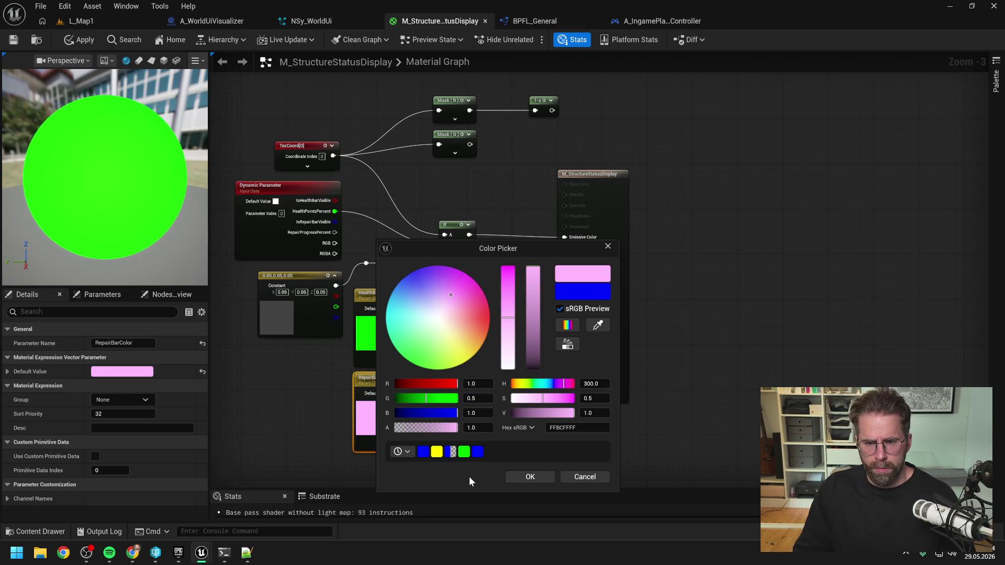
pyautogui.click(477, 398)
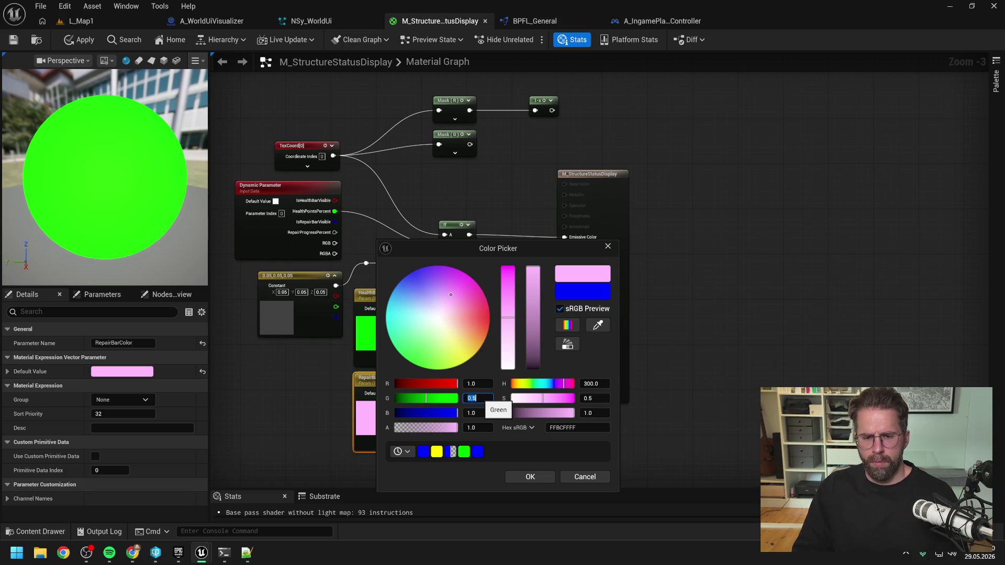
pyautogui.write('0')
pyautogui.press('Tab')
pyautogui.write('0')
pyautogui.click(530, 477)
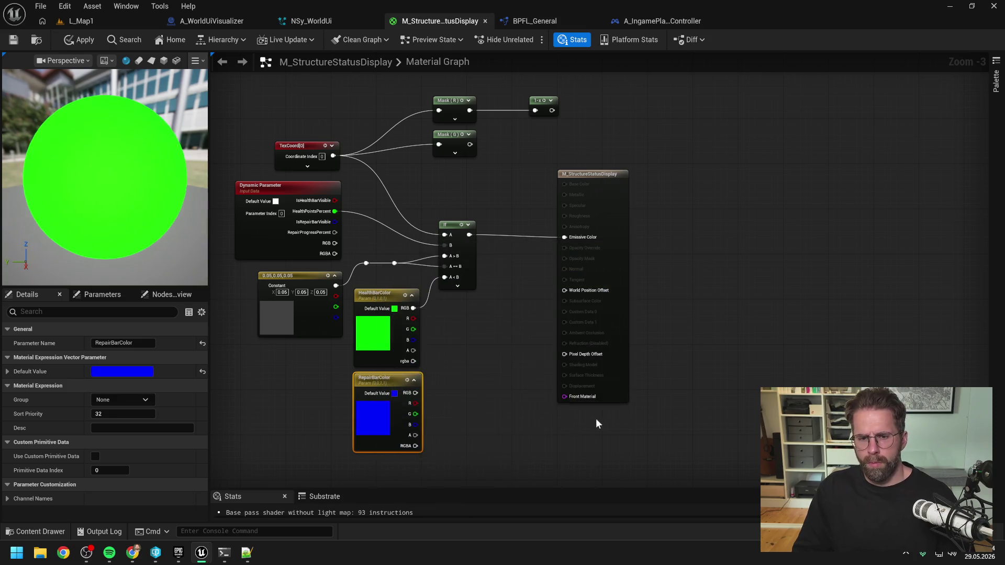
pyautogui.click(498, 416)
pyautogui.moveTo(505, 374); pyautogui.dragTo(488, 370)
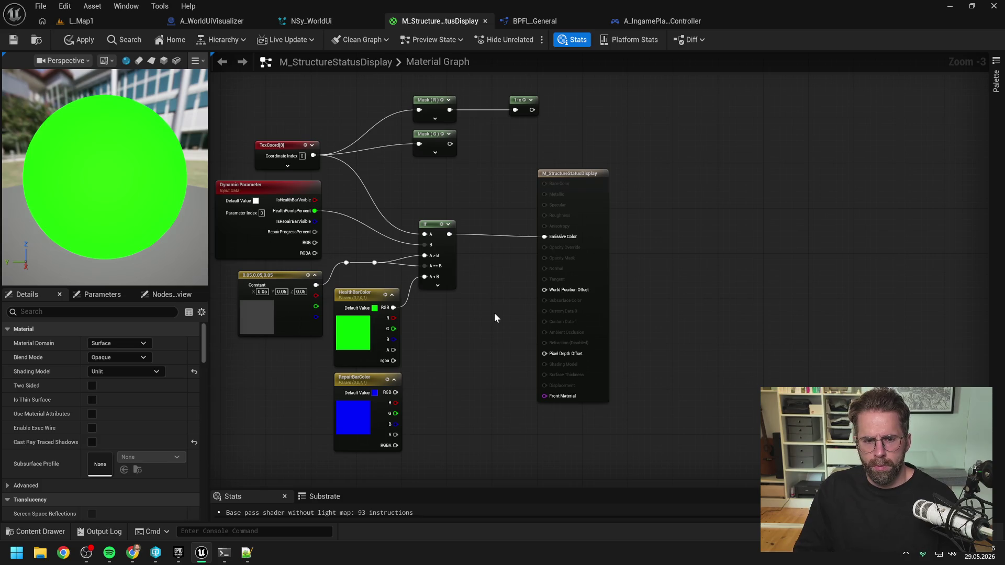
# Add a Constant node with value 0.5 and place it under the Mask nodes.
pyautogui.click(473, 204)
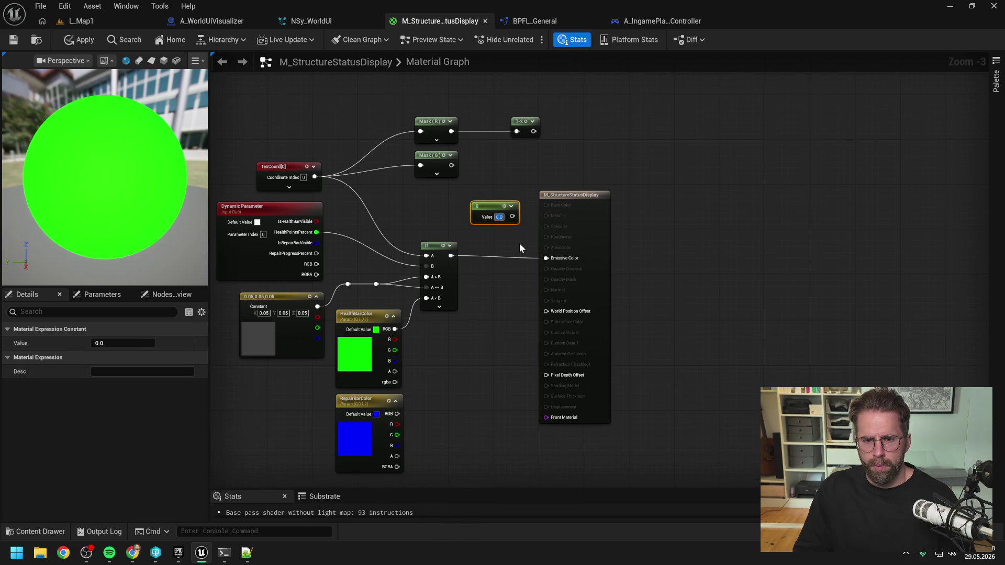
pyautogui.write('0.5')
pyautogui.moveTo(518, 215); pyautogui.dragTo(461, 204)
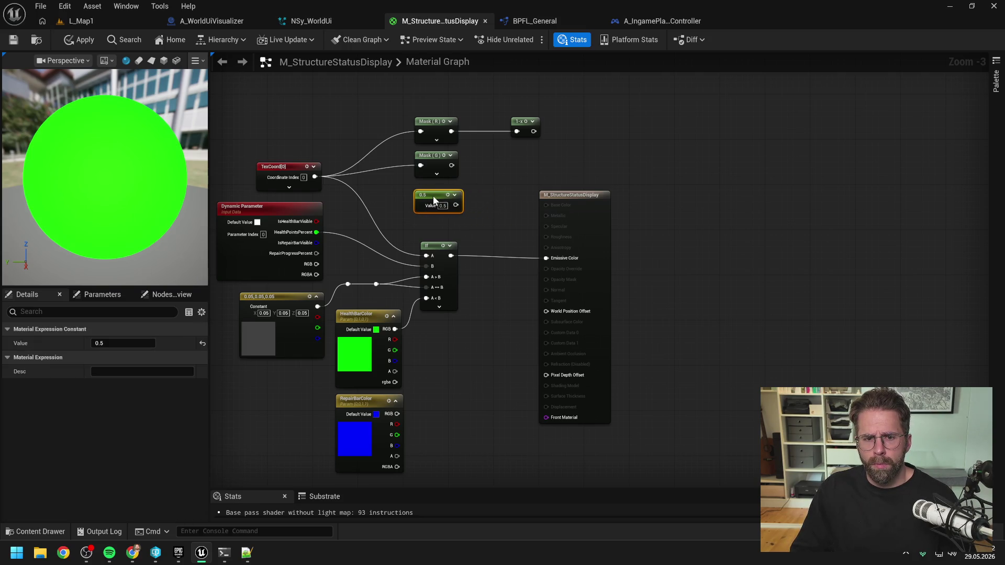
pyautogui.click(497, 197)
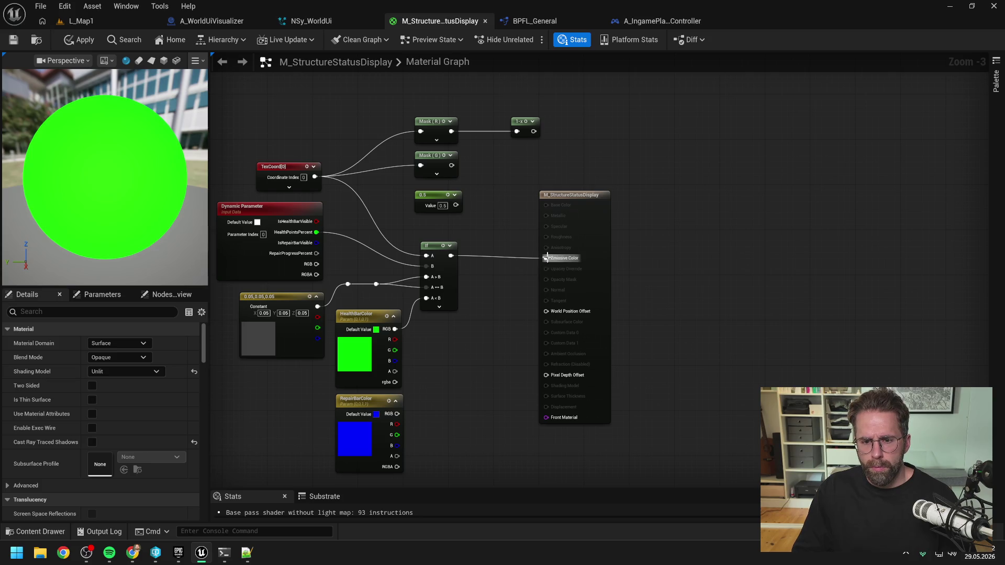
# Disconnect the If node from Emissive Color and reposition the If node.
pyautogui.keyDown('alt'); pyautogui.click(546, 258); pyautogui.keyUp('alt')
pyautogui.moveTo(567, 195); pyautogui.dragTo(679, 162)
pyautogui.click(584, 213)
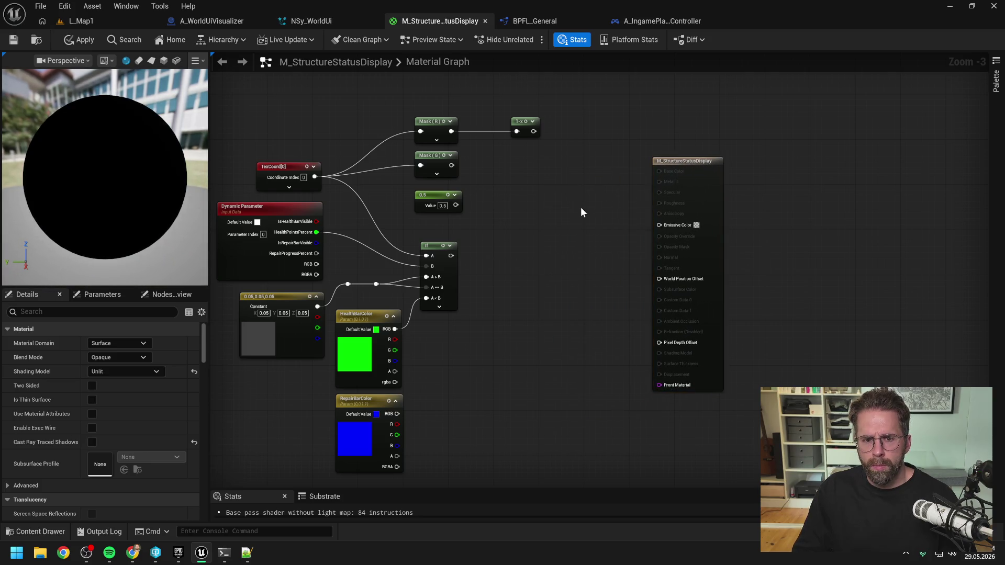
pyautogui.hotkey('ctrl', 'z')
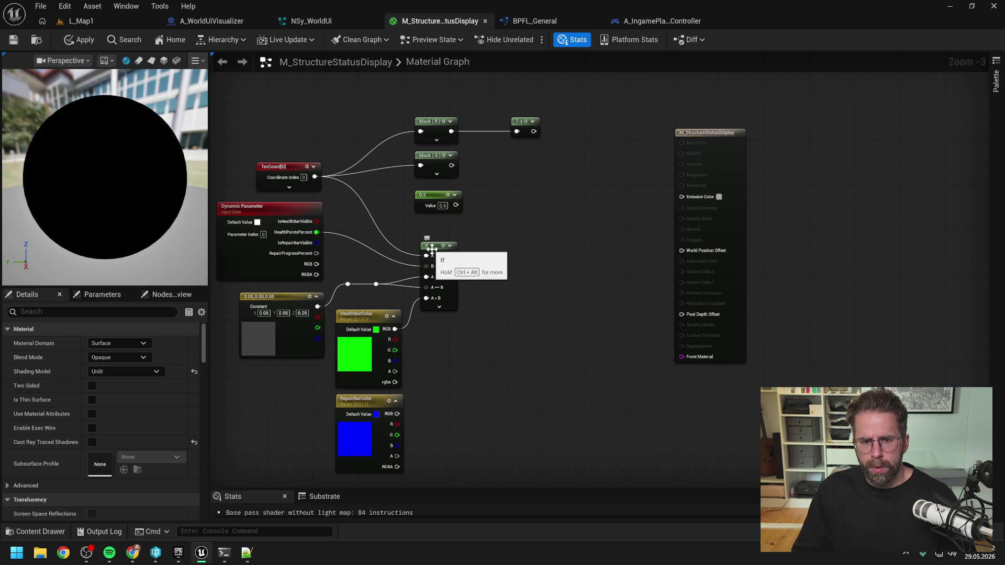
pyautogui.moveTo(431, 249)
pyautogui.mouseDown()
pyautogui.moveTo(571, 244)
pyautogui.moveTo(522, 242)
pyautogui.mouseUp()
pyautogui.click(545, 209)
pyautogui.click(529, 209)
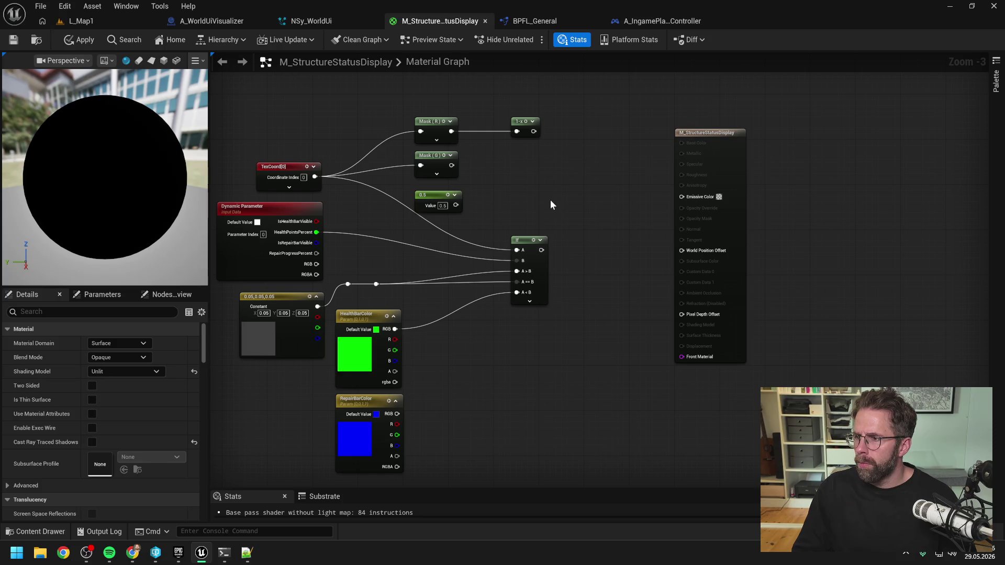
# Wire the Mask output into the If node's A input and reposition HealthBarColor.
pyautogui.moveTo(451, 131)
pyautogui.mouseDown()
pyautogui.moveTo(522, 240)
pyautogui.moveTo(516, 250)
pyautogui.mouseUp()
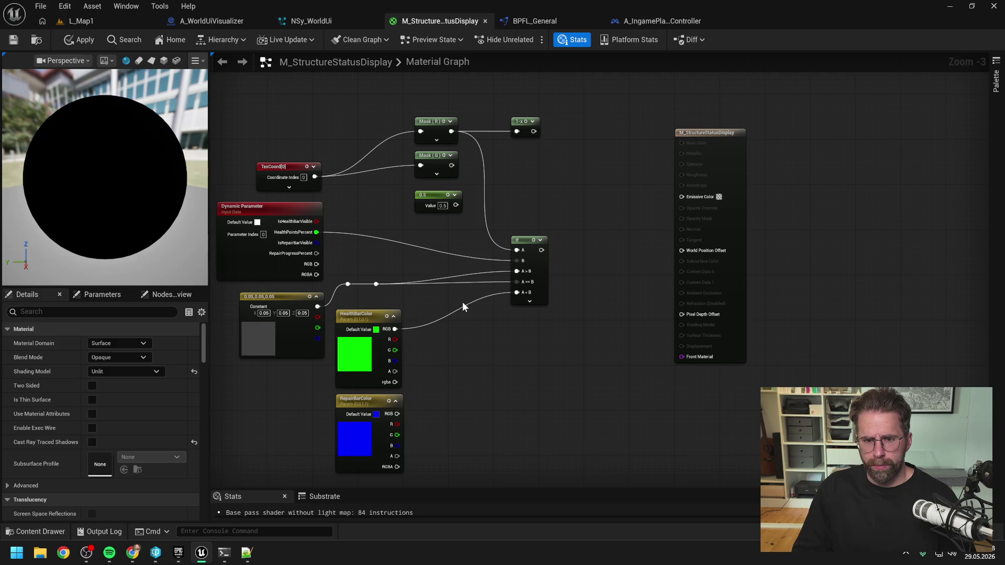
pyautogui.moveTo(366, 316); pyautogui.dragTo(444, 304)
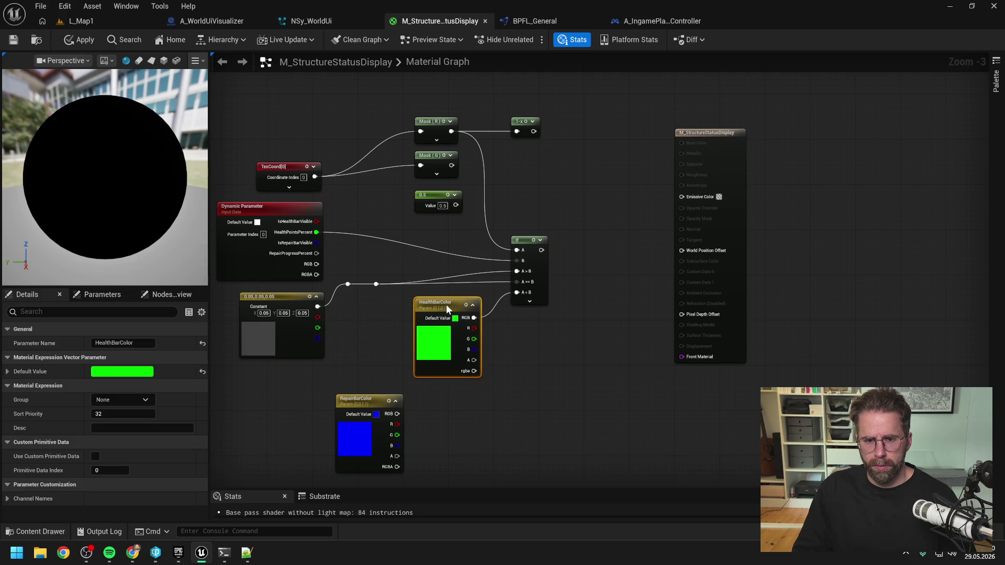
pyautogui.click(368, 312)
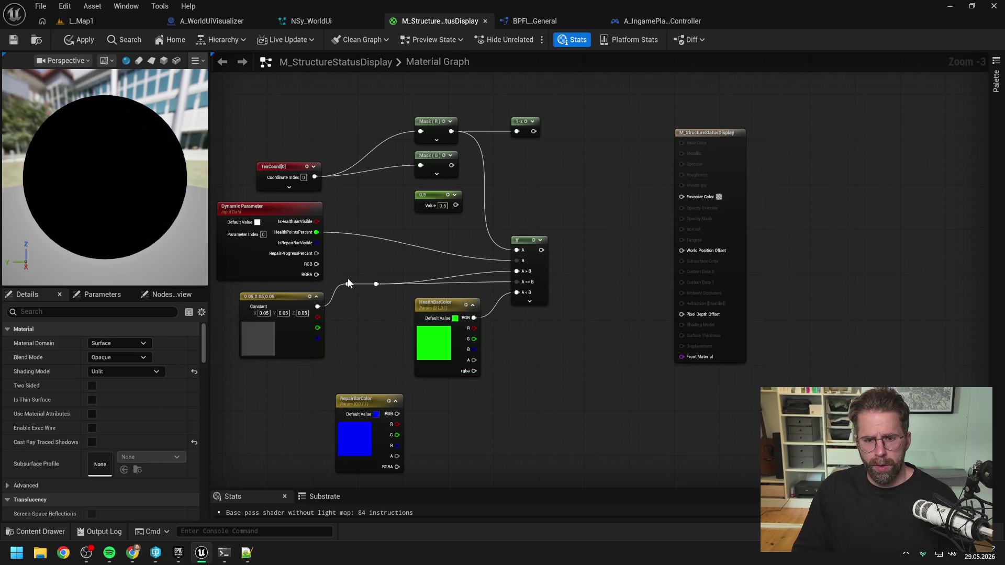
pyautogui.doubleClick(347, 284)
pyautogui.moveTo(339, 276); pyautogui.dragTo(381, 291)
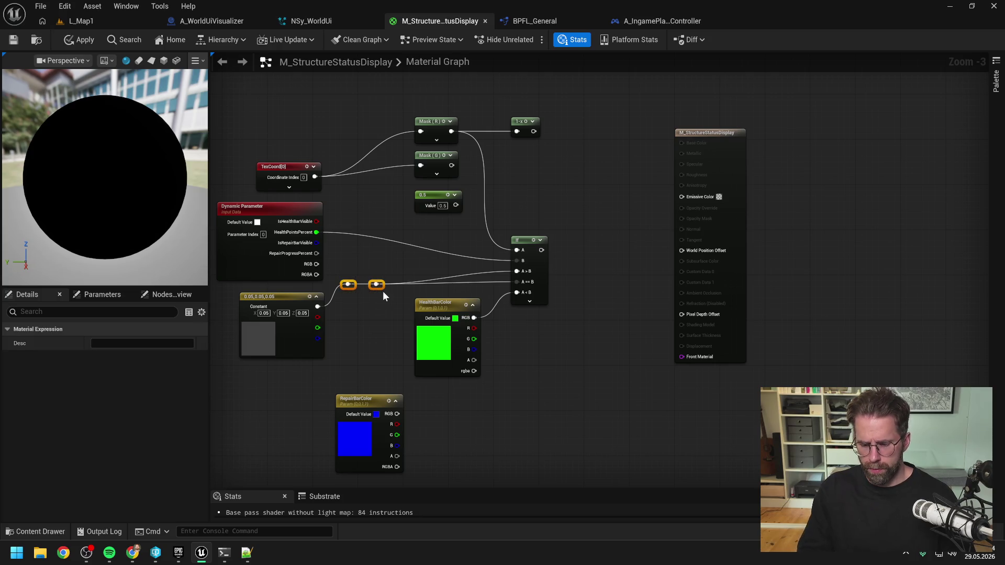
pyautogui.click(386, 305)
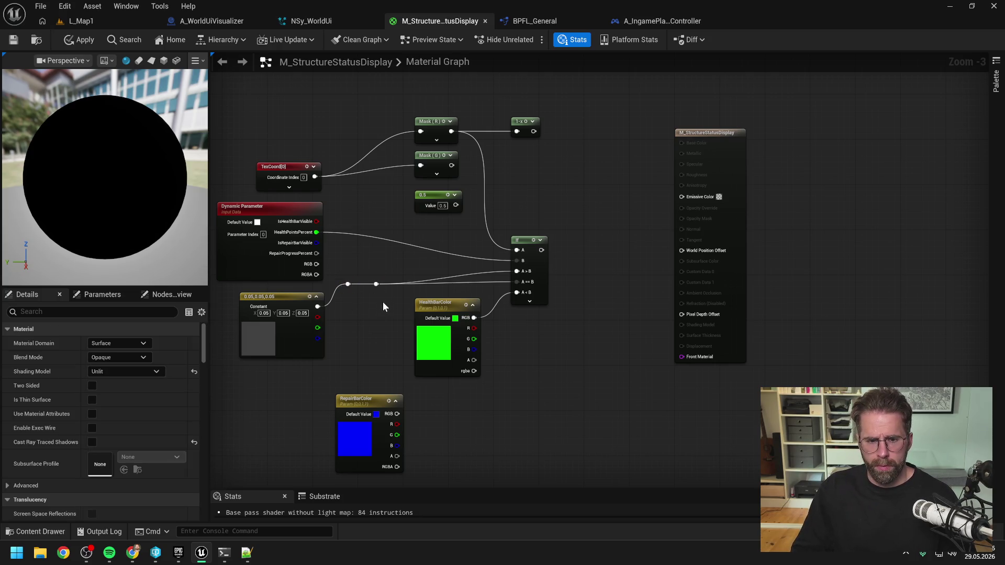
pyautogui.moveTo(351, 284)
pyautogui.mouseDown()
pyautogui.moveTo(520, 280)
pyautogui.moveTo(380, 280)
pyautogui.mouseUp()
pyautogui.click(376, 284)
pyautogui.press('Delete')
pyautogui.moveTo(426, 301); pyautogui.dragTo(420, 329)
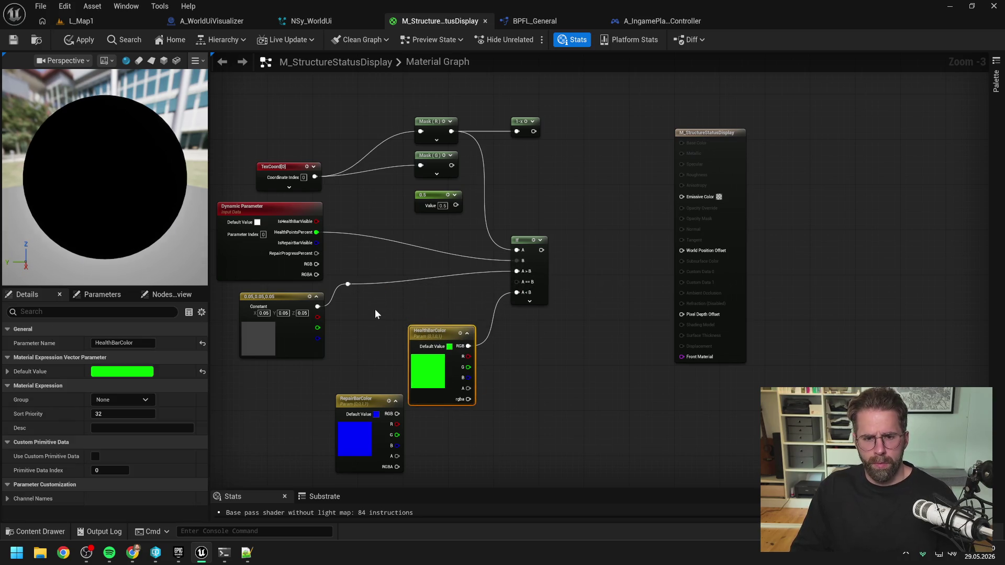
# Route the A>B wire through a reroute into A==B and align the 0.05 constant beside it.
pyautogui.doubleClick(478, 268)
pyautogui.moveTo(480, 268); pyautogui.dragTo(517, 281)
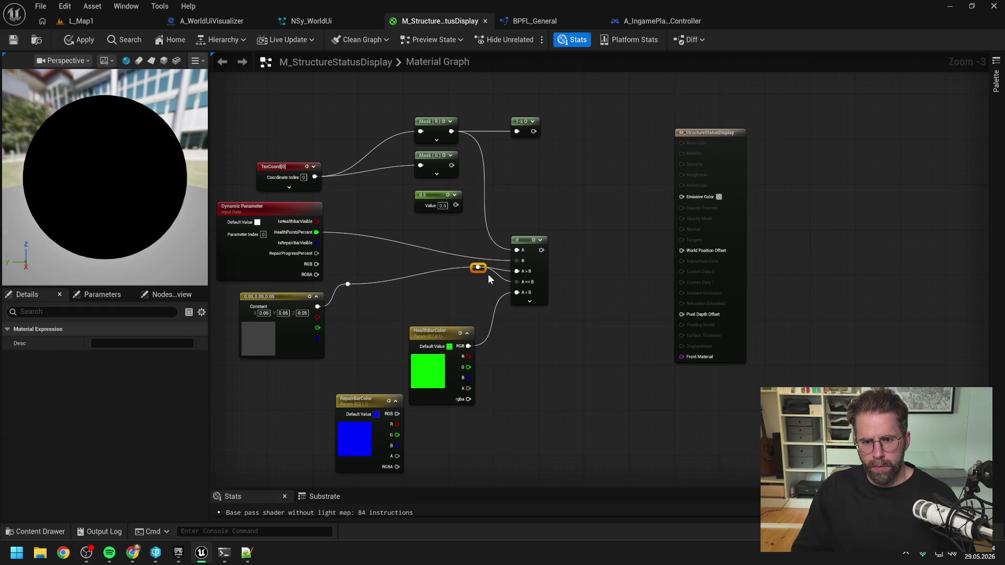
pyautogui.click(348, 284)
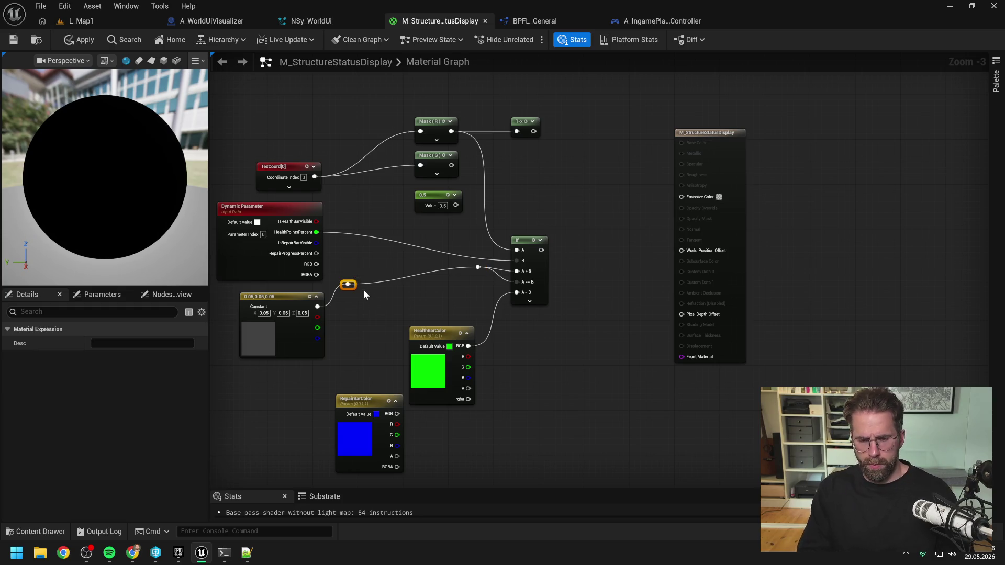
pyautogui.press('Delete')
pyautogui.moveTo(321, 305)
pyautogui.mouseDown()
pyautogui.moveTo(479, 271)
pyautogui.moveTo(439, 281)
pyautogui.mouseUp()
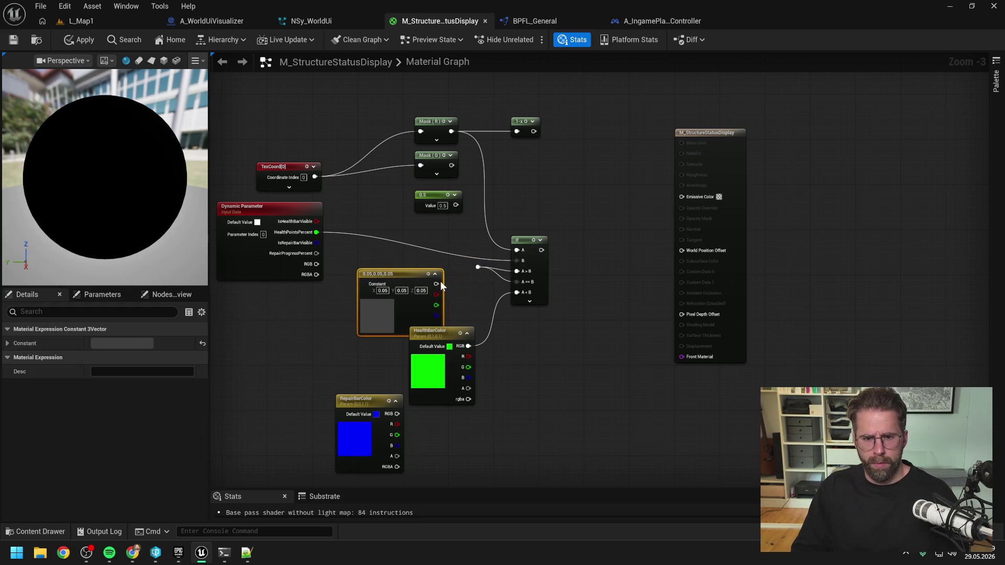
pyautogui.click(477, 268)
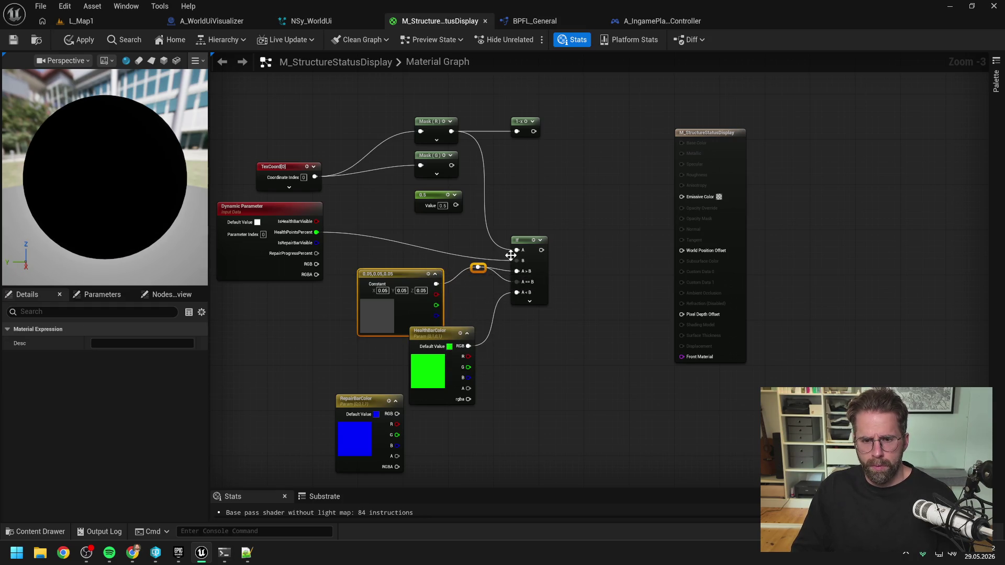
pyautogui.press('q')
pyautogui.click(471, 303)
pyautogui.moveTo(467, 308)
pyautogui.mouseDown()
pyautogui.moveTo(515, 274)
pyautogui.moveTo(445, 293)
pyautogui.mouseUp()
pyautogui.moveTo(401, 363); pyautogui.dragTo(609, 354)
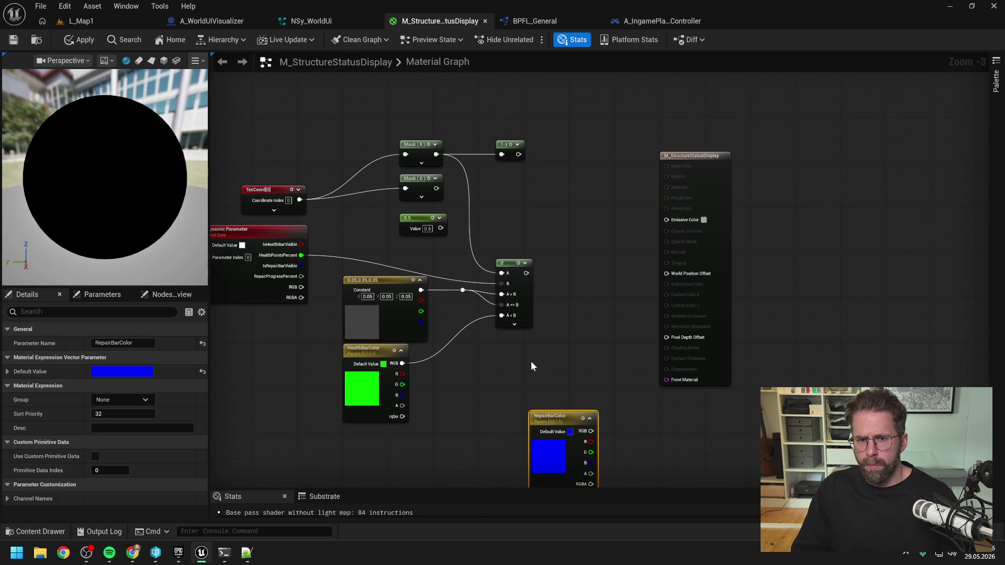
pyautogui.moveTo(457, 385); pyautogui.dragTo(381, 296)
pyautogui.moveTo(423, 280); pyautogui.dragTo(424, 303)
pyautogui.click(406, 281)
# Duplicate the Dynamic Parameter node and place the copy lower left.
pyautogui.moveTo(287, 249)
pyautogui.mouseDown()
pyautogui.moveTo(349, 238)
pyautogui.moveTo(347, 253)
pyautogui.moveTo(433, 198)
pyautogui.mouseUp()
pyautogui.hotkey('ctrl', 'd')
pyautogui.moveTo(365, 358); pyautogui.dragTo(340, 404)
pyautogui.moveTo(396, 375)
pyautogui.mouseDown()
pyautogui.moveTo(355, 355)
pyautogui.moveTo(317, 379)
pyautogui.mouseUp()
pyautogui.click(273, 173)
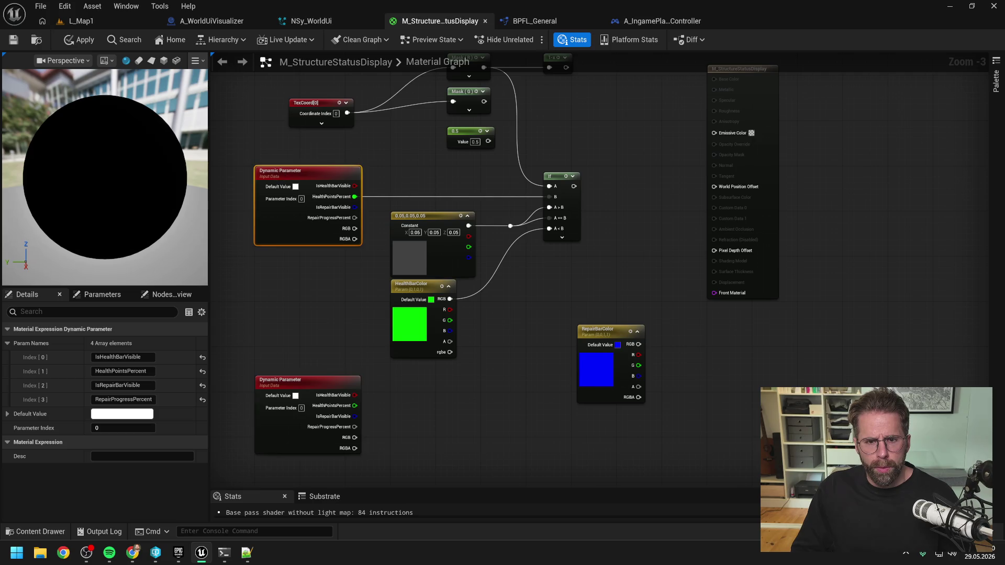
# Move the TexCoord node up to the top of the material graph.
pyautogui.moveTo(371, 152); pyautogui.dragTo(378, 225)
pyautogui.click(379, 225)
pyautogui.moveTo(318, 175)
pyautogui.mouseDown()
pyautogui.moveTo(338, 133)
pyautogui.moveTo(328, 130)
pyautogui.mouseUp()
pyautogui.moveTo(390, 213); pyautogui.dragTo(358, 193)
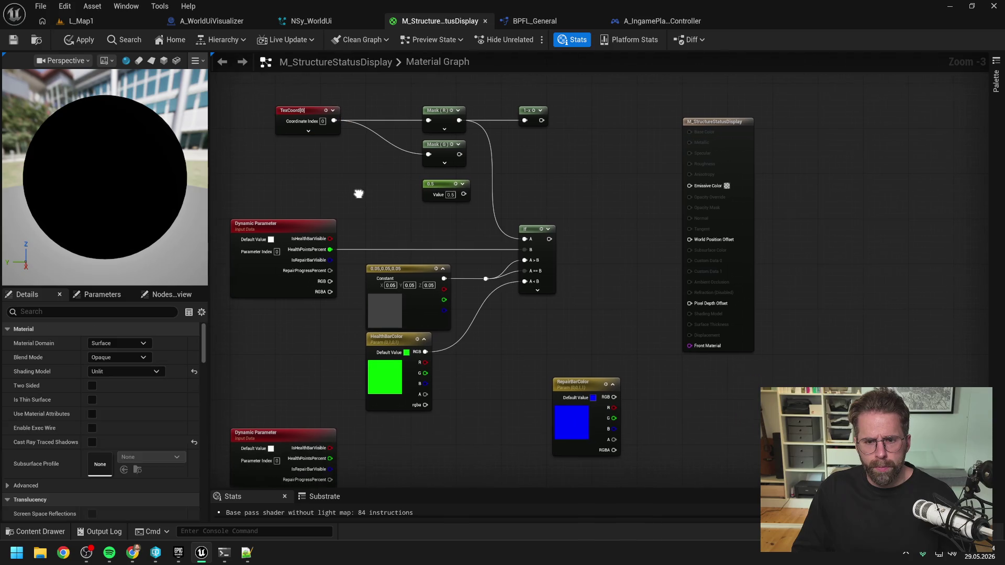
pyautogui.scroll(-1, 467, 175)
pyautogui.scroll(1, 475, 174)
pyautogui.scroll(-1, 479, 177)
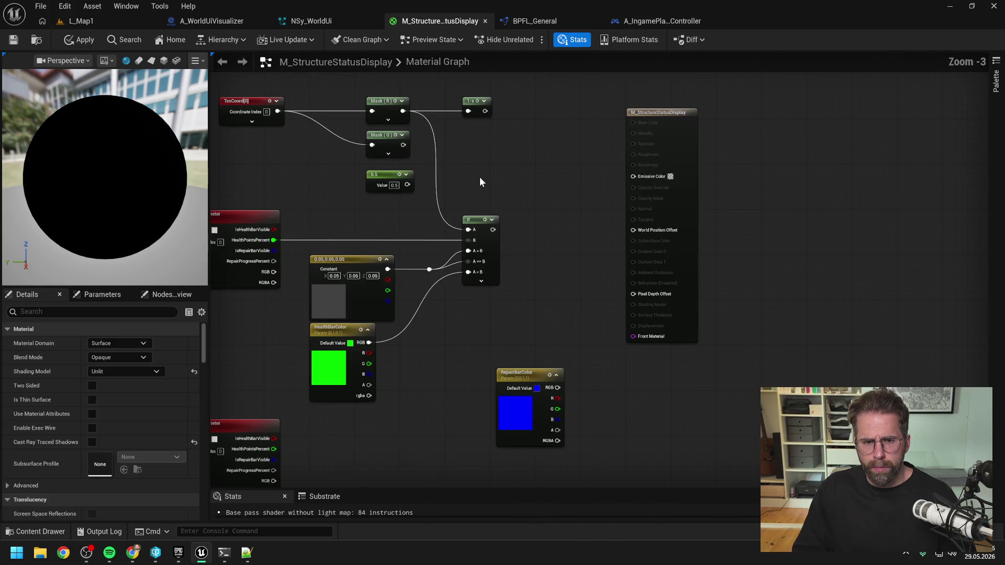
pyautogui.scroll(1, 520, 165)
pyautogui.scroll(-1, 531, 200)
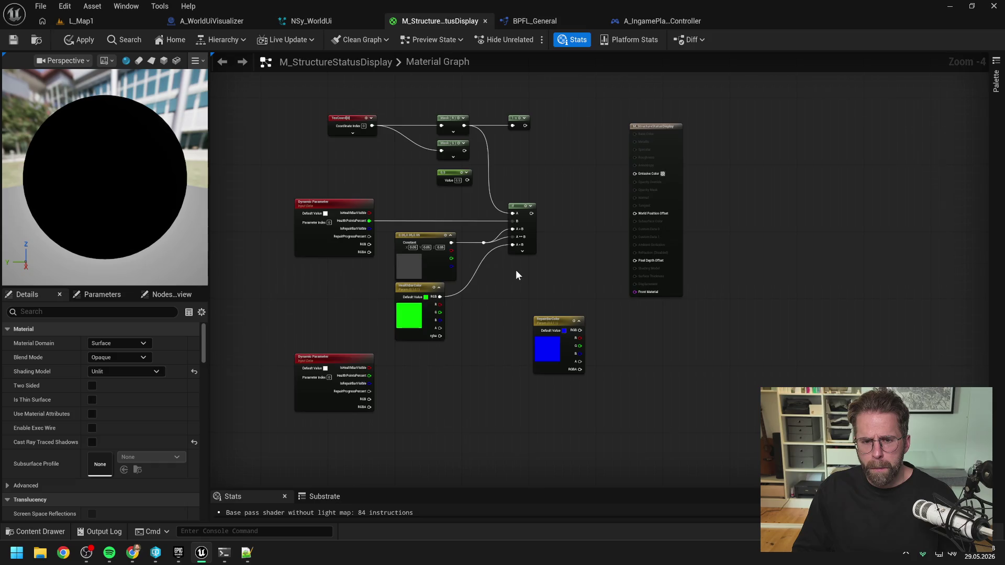
pyautogui.scroll(1, 515, 269)
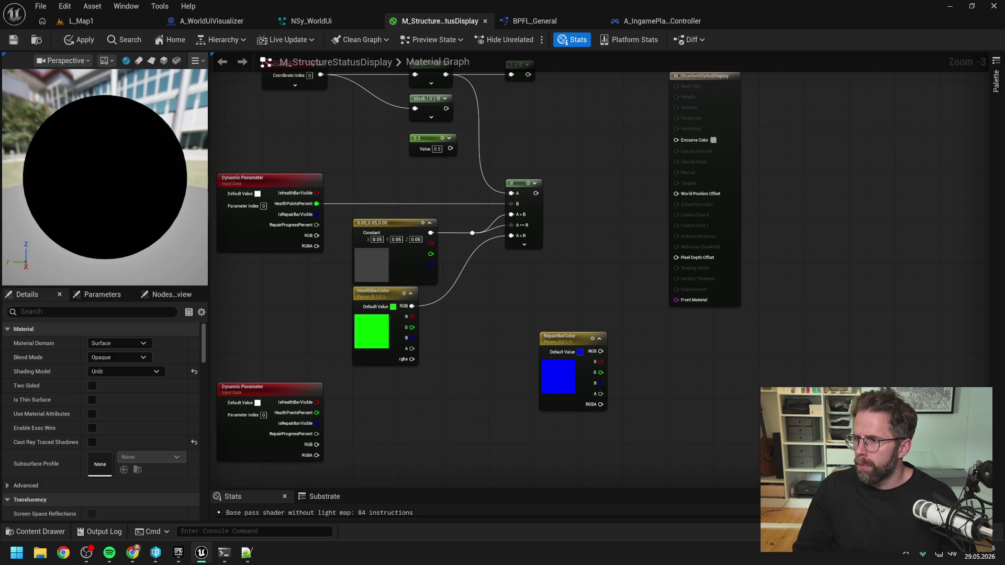
pyautogui.moveTo(578, 257)
pyautogui.mouseDown()
pyautogui.moveTo(570, 252)
pyautogui.moveTo(534, 327)
pyautogui.mouseUp()
# Copy the If node and feed the 1-x output into the copy's A input.
pyautogui.click(479, 216)
pyautogui.hotkey('ctrl', 'c')
pyautogui.hotkey('ctrl', 'v')
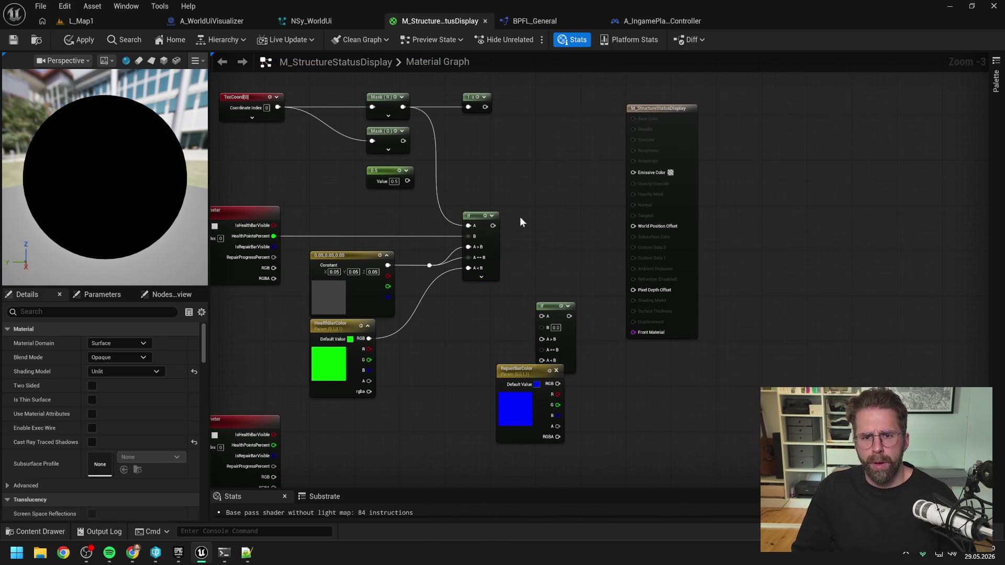
pyautogui.moveTo(549, 306); pyautogui.dragTo(544, 273)
pyautogui.click(525, 189)
pyautogui.moveTo(484, 108)
pyautogui.mouseDown()
pyautogui.moveTo(551, 259)
pyautogui.moveTo(535, 282)
pyautogui.moveTo(566, 272)
pyautogui.mouseUp()
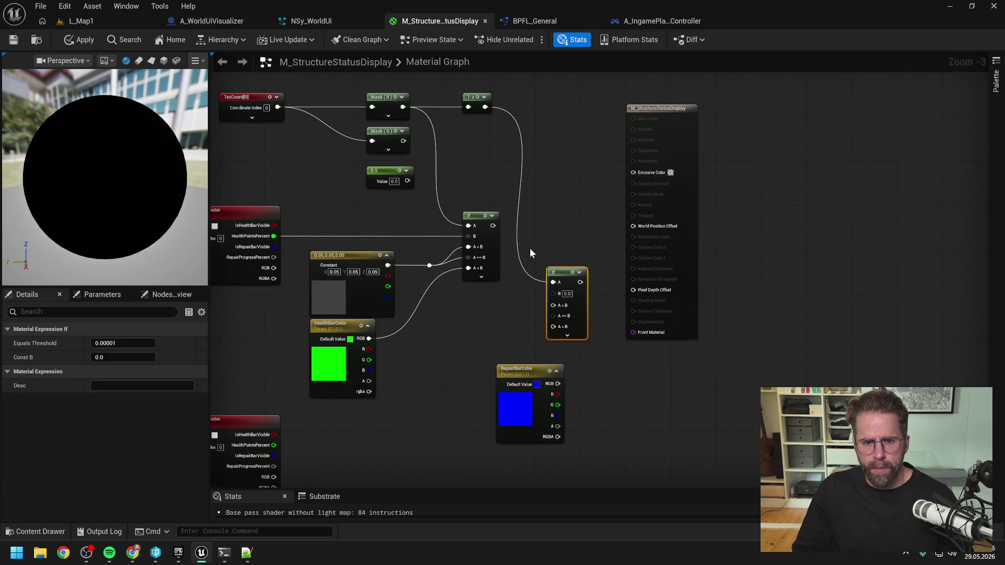
# Drag the second If node up above the mask nodes and recentre the view.
pyautogui.scroll(-1, 562, 268)
pyautogui.click(565, 271)
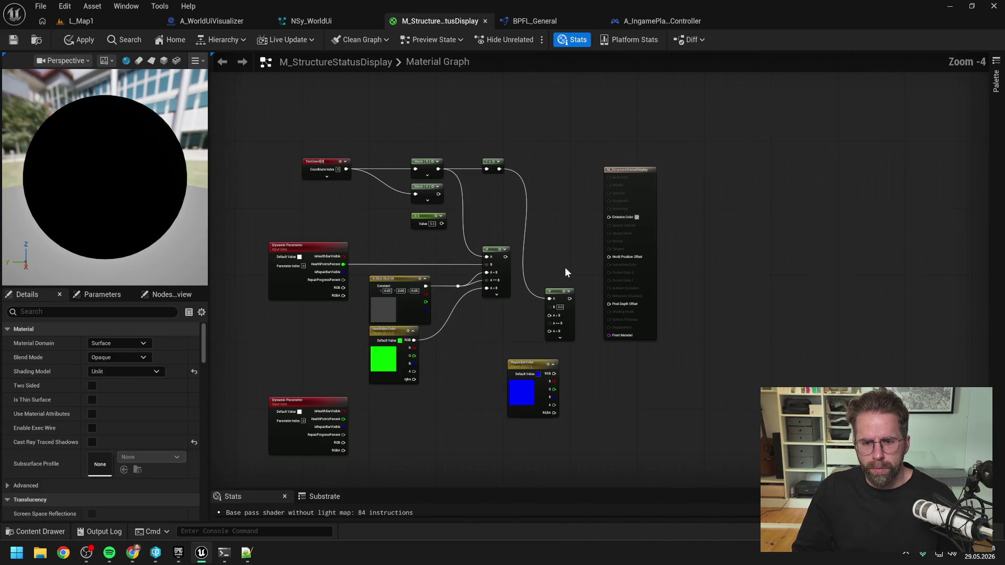
pyautogui.moveTo(560, 291); pyautogui.dragTo(557, 101)
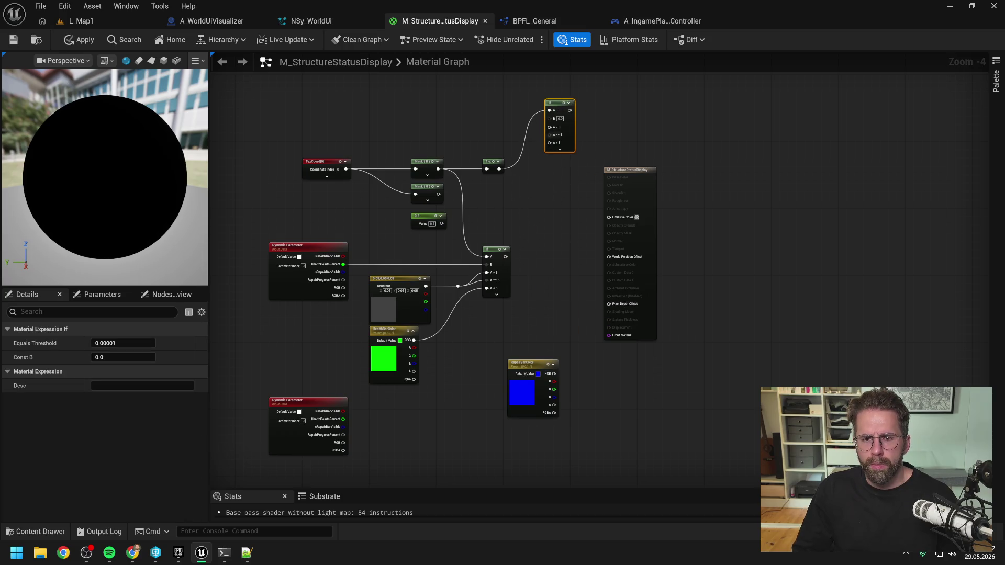
pyautogui.moveTo(548, 180); pyautogui.dragTo(557, 234)
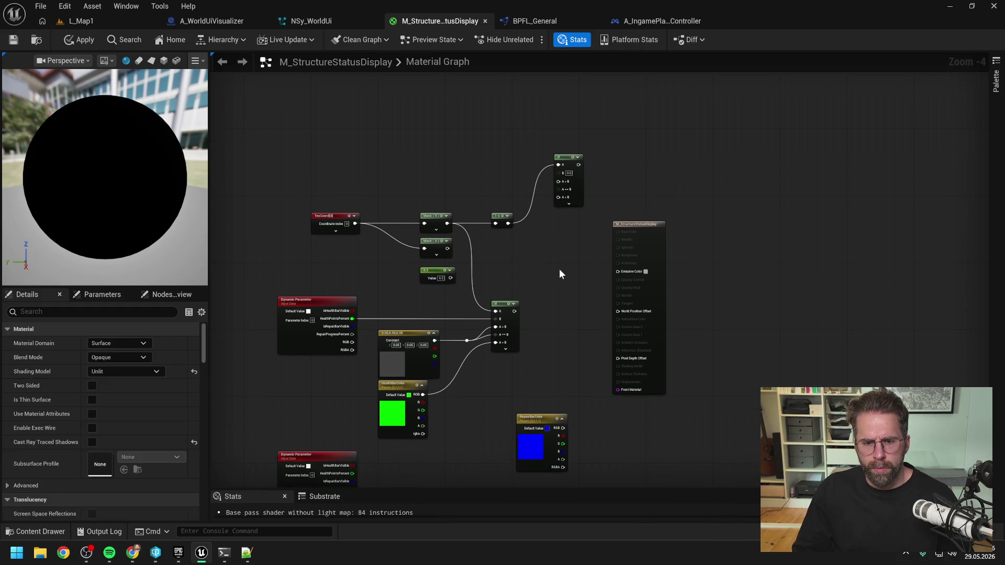
pyautogui.moveTo(559, 273); pyautogui.dragTo(549, 249)
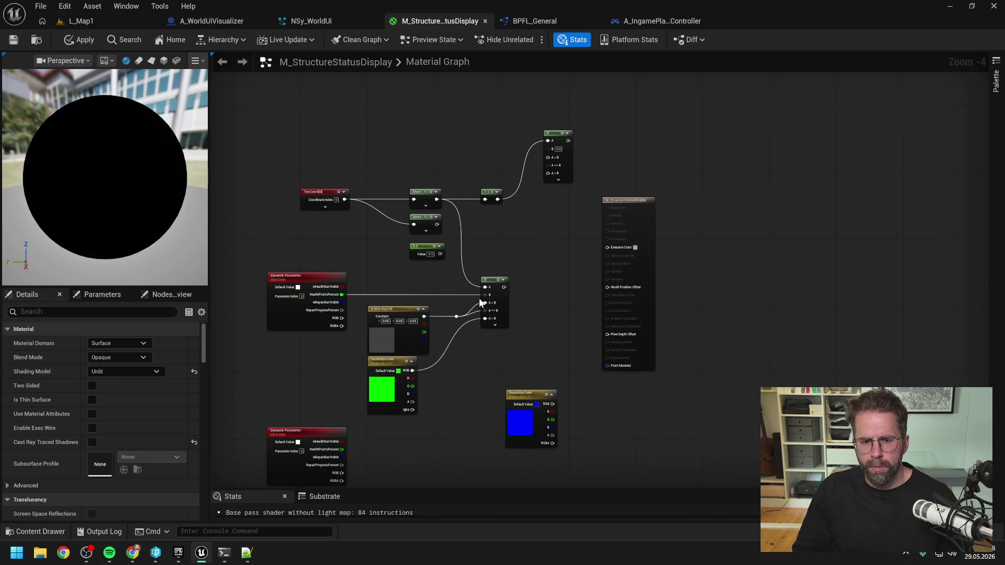
pyautogui.click(403, 309)
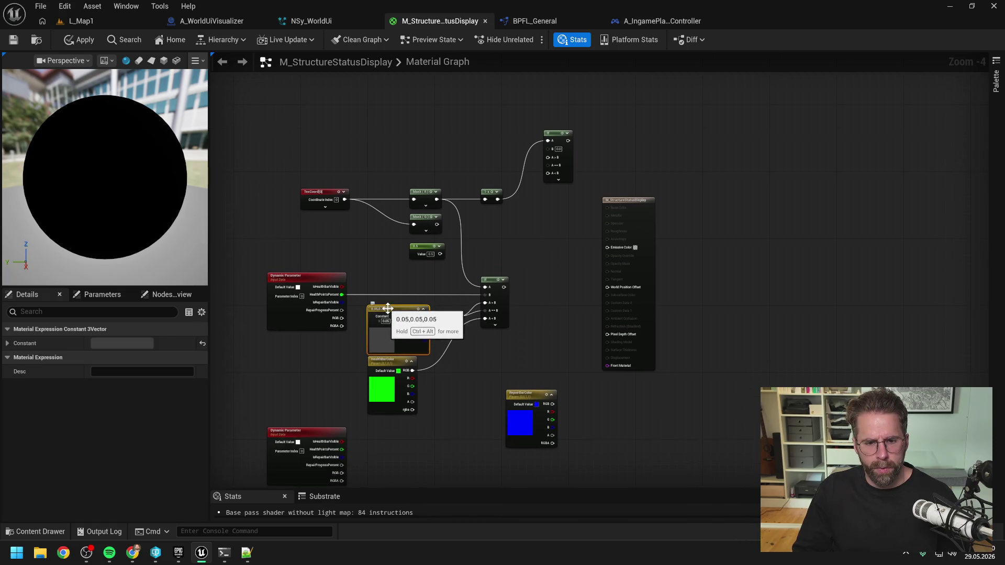
# Convert the grey Constant3Vector into a vector parameter named BackgroundColor.
pyautogui.rightClick(388, 310)
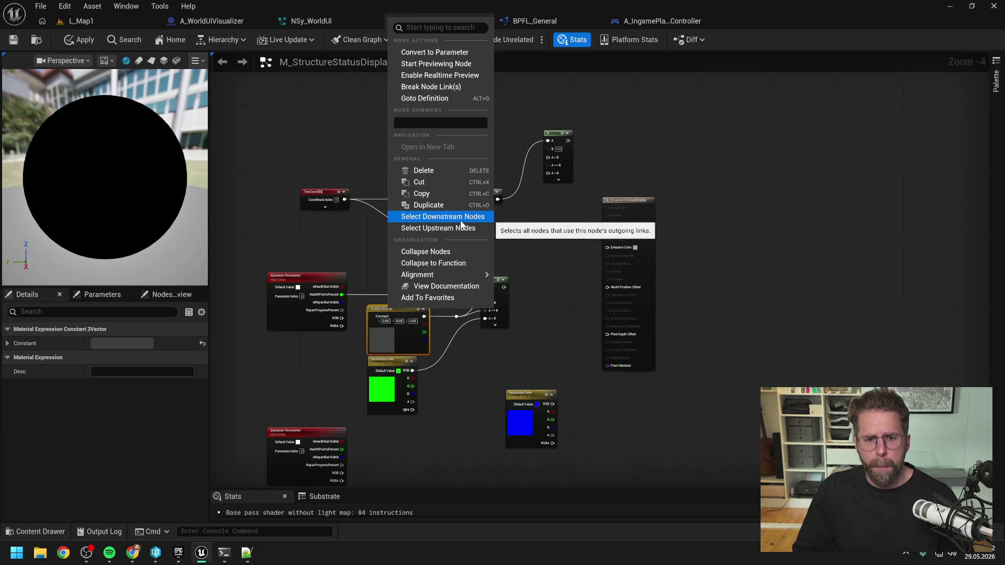
pyautogui.click(432, 56)
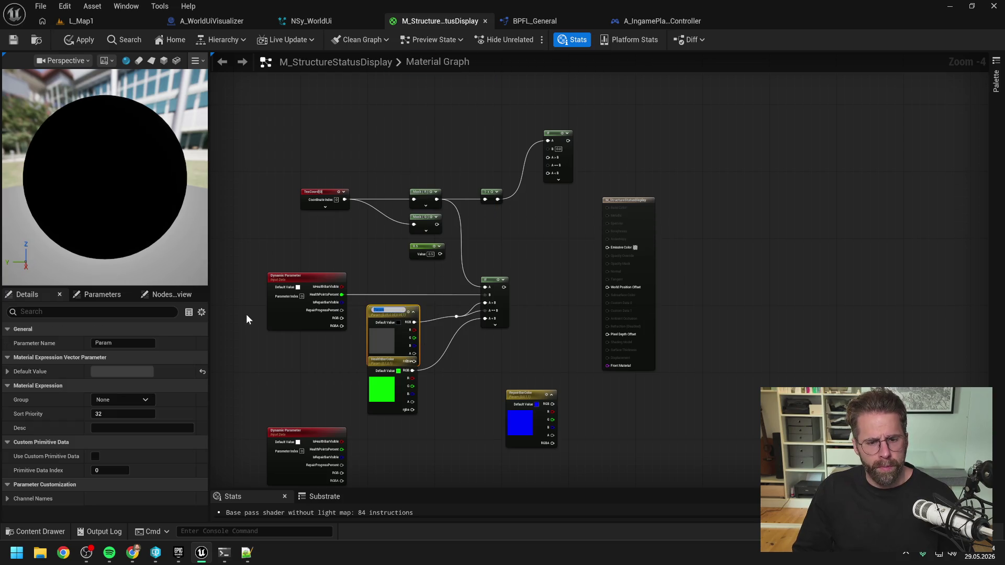
pyautogui.write('BackgroundColor')
pyautogui.press('Return')
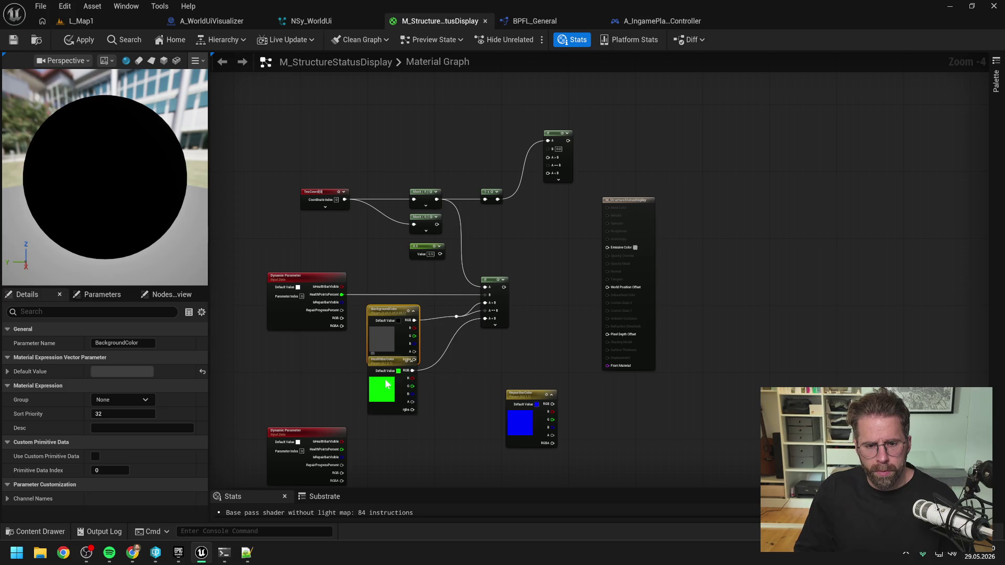
# Rearrange HealthBarColor, BackgroundColor, the first If node and RepairBarColor, moving the health-bar group toward the top.
pyautogui.moveTo(387, 372); pyautogui.dragTo(387, 384)
pyautogui.moveTo(395, 310)
pyautogui.mouseDown()
pyautogui.moveTo(448, 323)
pyautogui.moveTo(394, 305)
pyautogui.mouseUp()
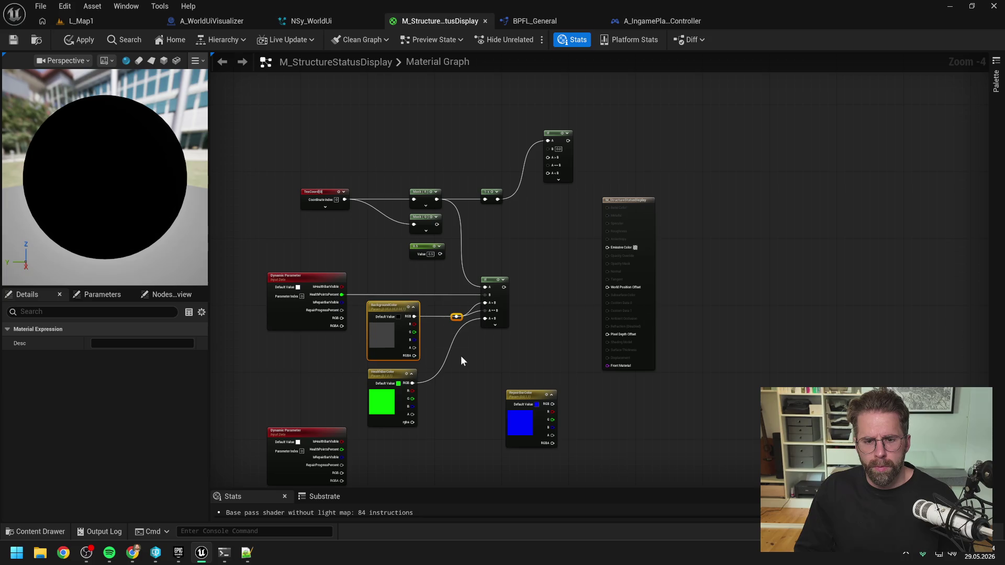
pyautogui.click(479, 362)
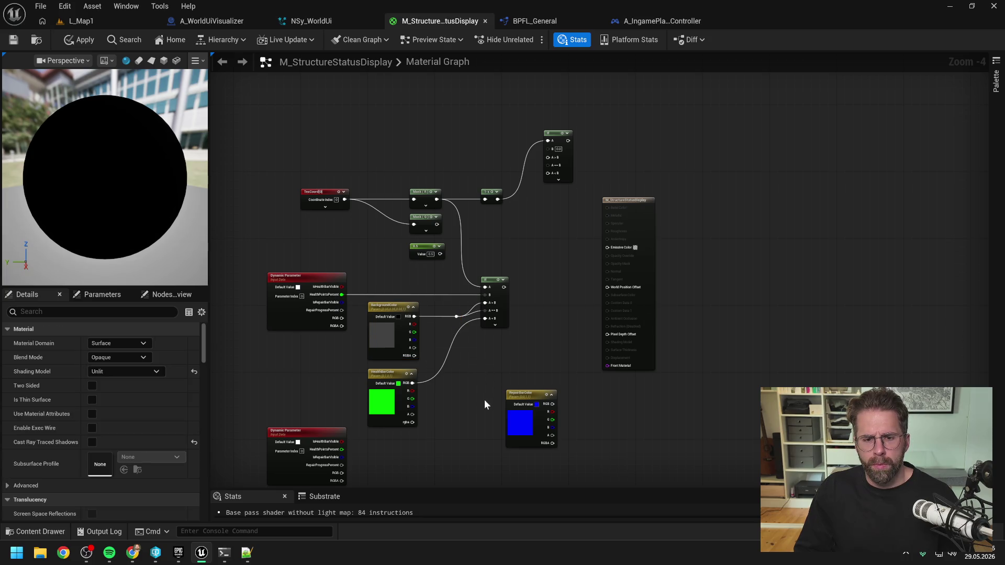
pyautogui.moveTo(448, 398)
pyautogui.mouseDown()
pyautogui.moveTo(293, 286)
pyautogui.moveTo(534, 335)
pyautogui.moveTo(323, 302)
pyautogui.moveTo(330, 289)
pyautogui.mouseUp()
pyautogui.keyDown('ctrl'); pyautogui.click(494, 280); pyautogui.keyUp('ctrl')
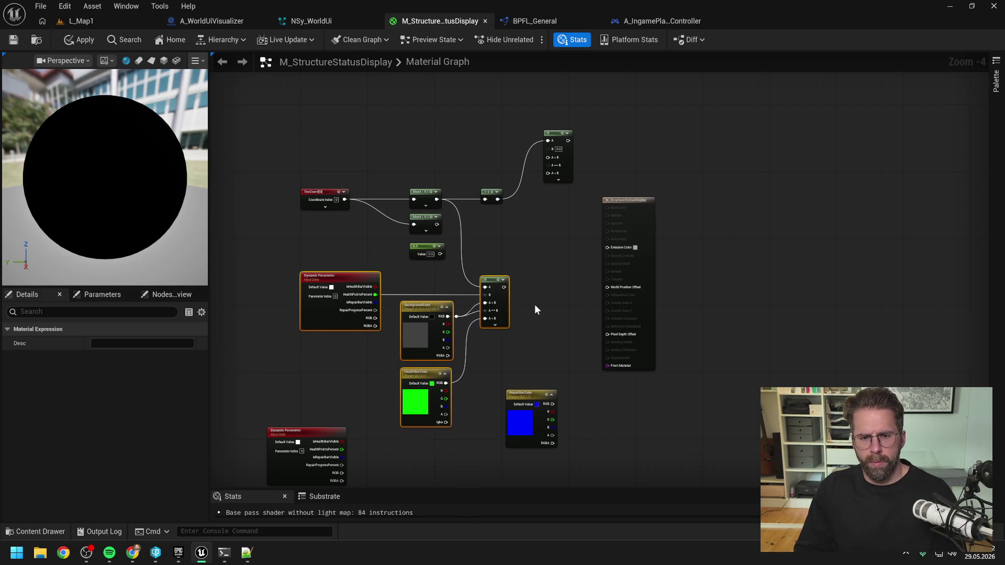
pyautogui.keyDown('ctrl'); pyautogui.click(440, 305); pyautogui.keyUp('ctrl')
pyautogui.keyDown('ctrl'); pyautogui.click(524, 397); pyautogui.keyUp('ctrl')
pyautogui.press('Up')
pyautogui.press('Up')
pyautogui.press('Up')
pyautogui.press('Up')
pyautogui.press('Up')
pyautogui.press('Up')
pyautogui.click(530, 307)
pyautogui.moveTo(531, 307); pyautogui.dragTo(522, 358)
pyautogui.moveTo(520, 205); pyautogui.dragTo(516, 282)
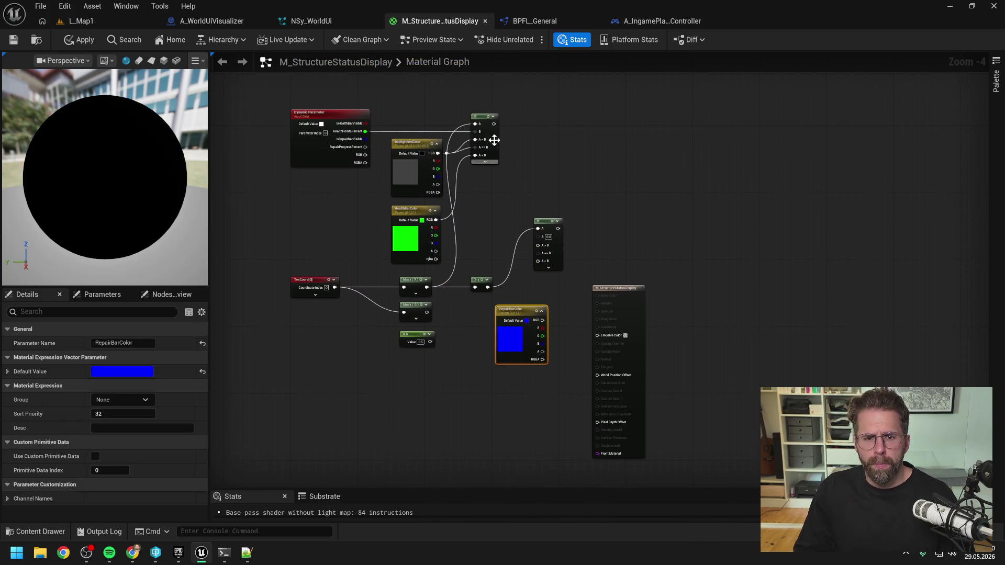
pyautogui.moveTo(494, 140); pyautogui.dragTo(522, 141)
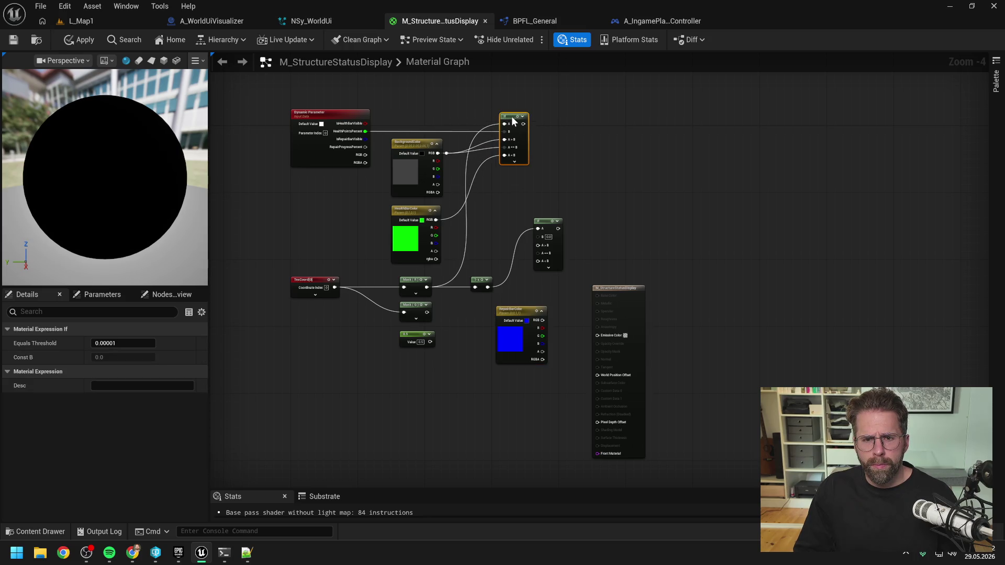
pyautogui.click(493, 202)
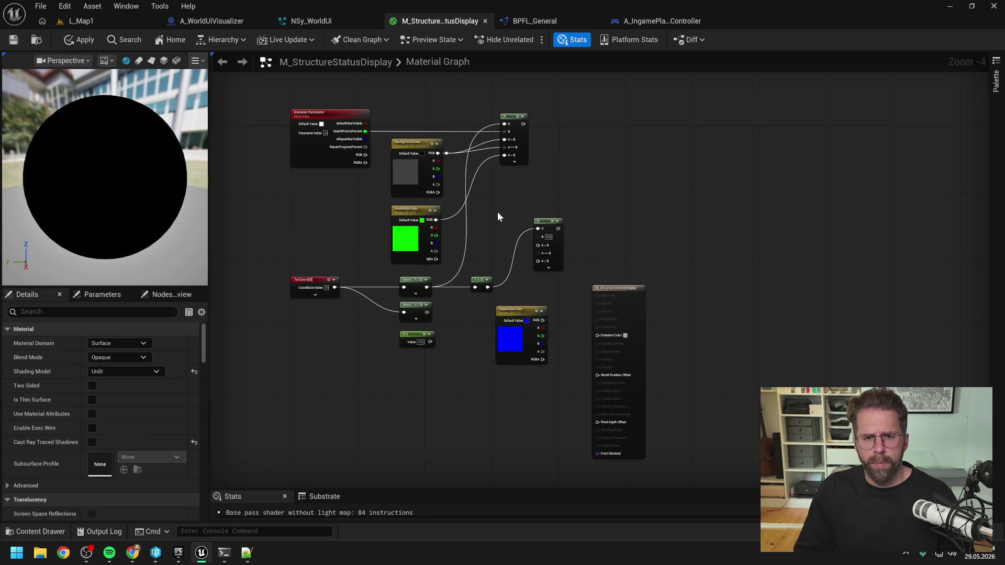
# Shift the background reroute point and output node right, and line up the second If with RepairBarColor beneath.
pyautogui.click(446, 154)
pyautogui.moveTo(445, 153); pyautogui.dragTo(480, 153)
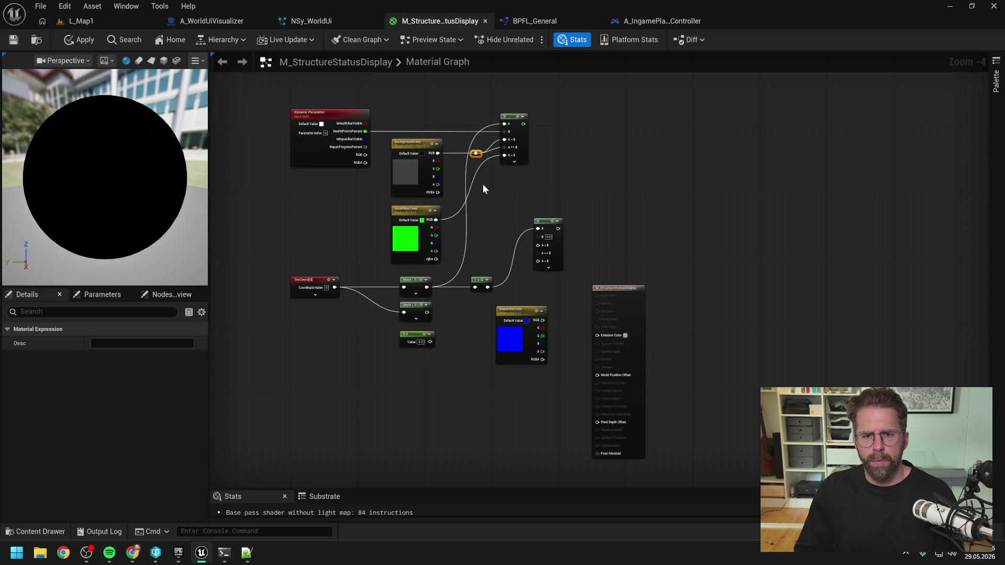
pyautogui.click(500, 206)
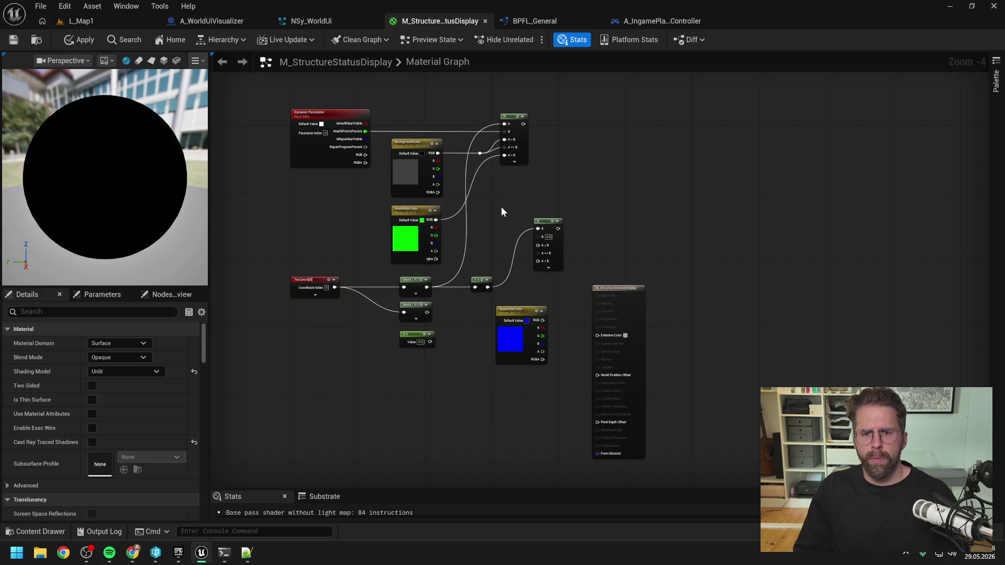
pyautogui.moveTo(497, 199); pyautogui.dragTo(473, 190)
pyautogui.moveTo(570, 257); pyautogui.dragTo(666, 264)
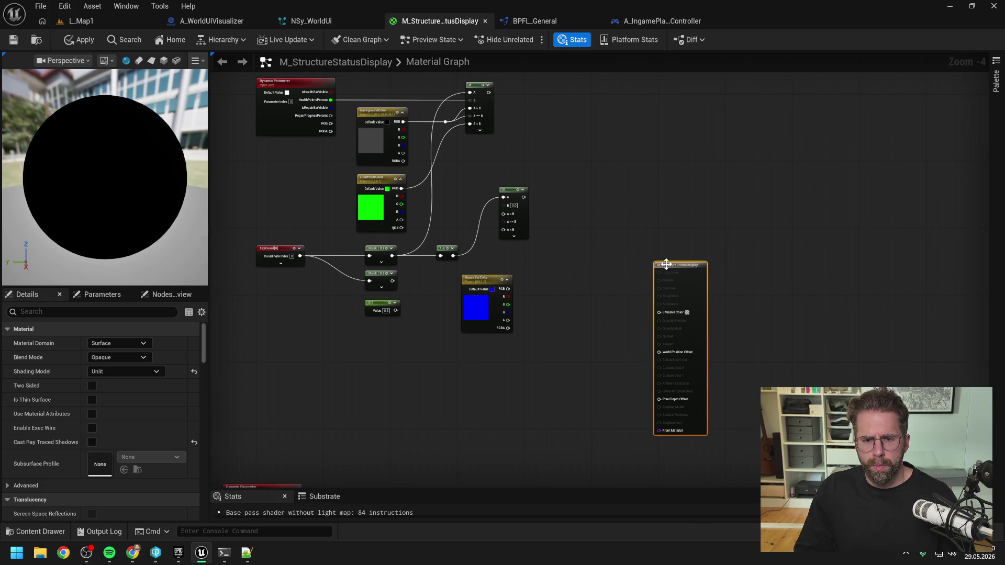
pyautogui.click(478, 102)
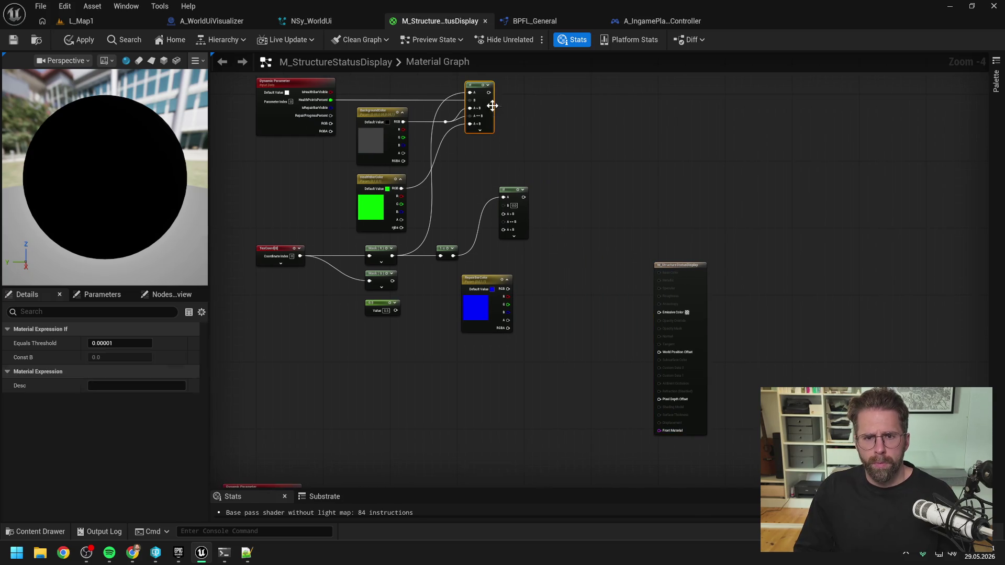
pyautogui.click(512, 156)
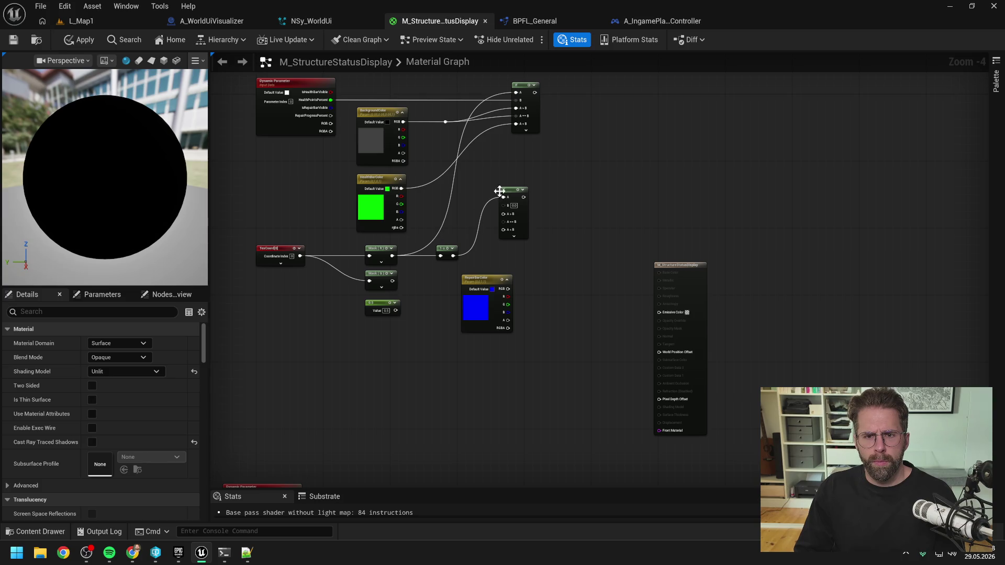
pyautogui.moveTo(511, 194); pyautogui.dragTo(519, 246)
pyautogui.click(494, 259)
pyautogui.moveTo(477, 278); pyautogui.dragTo(447, 315)
pyautogui.moveTo(379, 123); pyautogui.dragTo(394, 102)
pyautogui.click(395, 103)
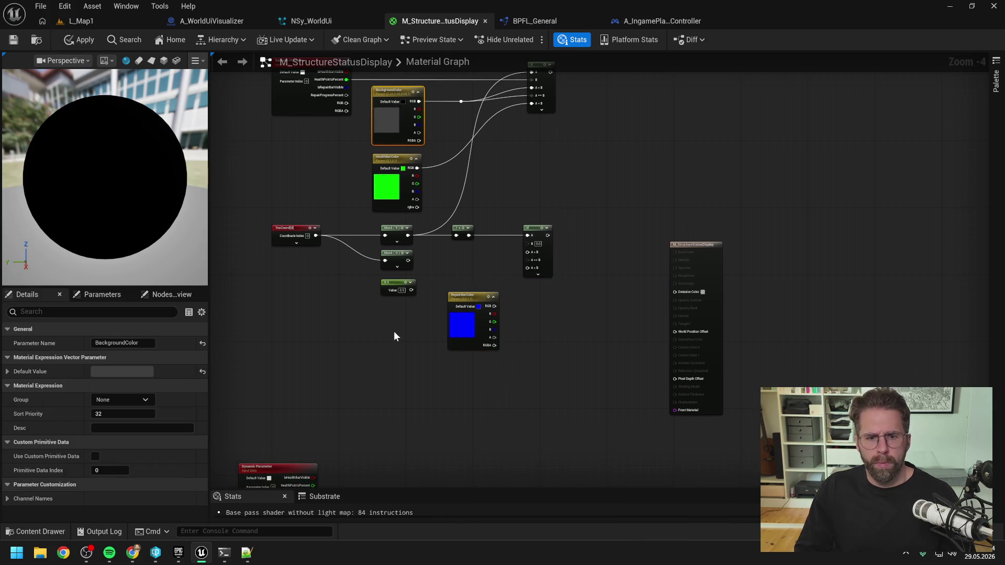
# Duplicate BackgroundColor below the mask nodes and place RepairBarColor beneath the copy.
pyautogui.hotkey('ctrl', 'c')
pyautogui.hotkey('ctrl', 'v')
pyautogui.moveTo(405, 326); pyautogui.dragTo(395, 312)
pyautogui.moveTo(469, 296); pyautogui.dragTo(402, 376)
pyautogui.click(492, 328)
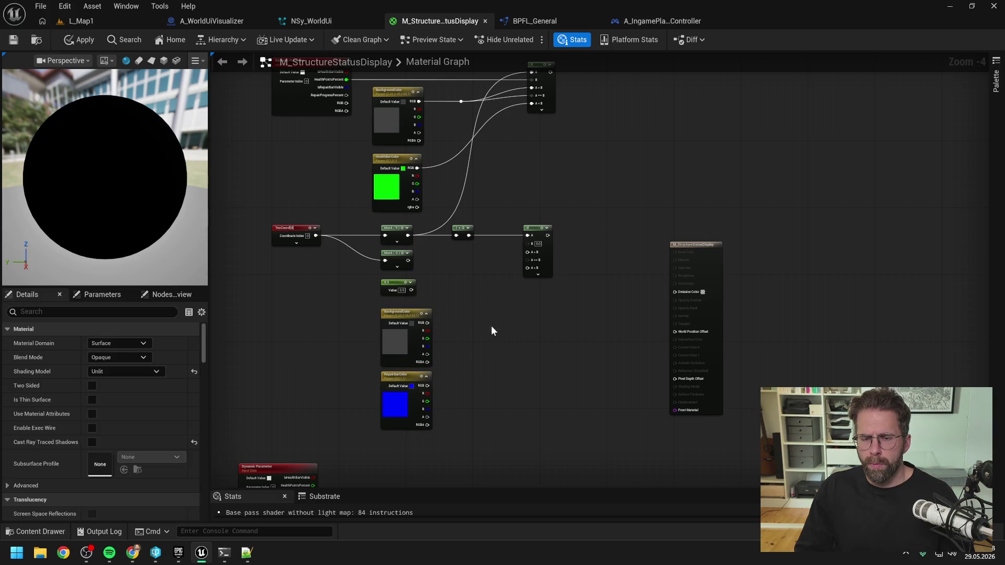
pyautogui.moveTo(486, 312); pyautogui.dragTo(495, 289)
pyautogui.moveTo(513, 296)
pyautogui.mouseDown()
pyautogui.moveTo(505, 316)
pyautogui.moveTo(483, 315)
pyautogui.mouseUp()
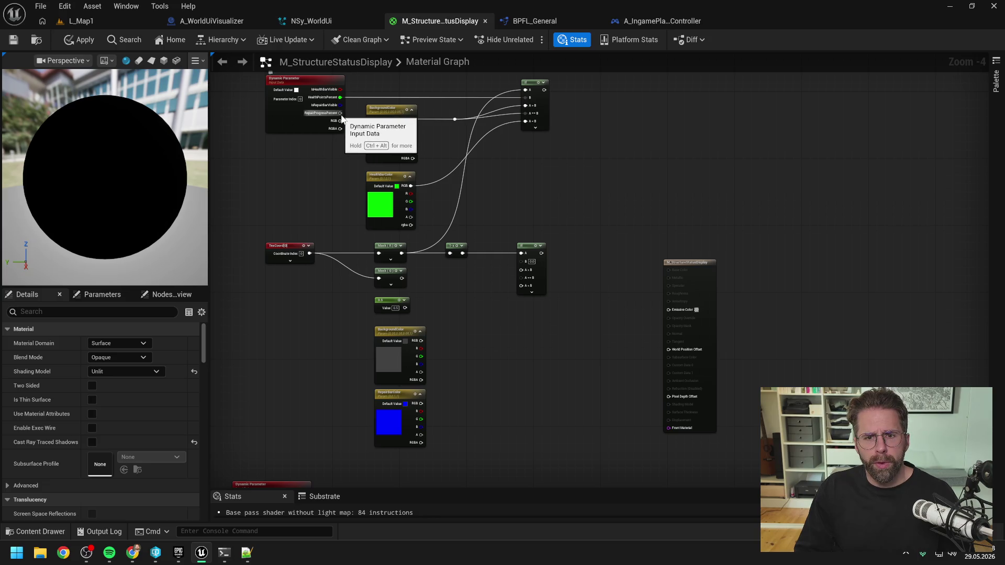
# Wire RepairProgressPercent to the second If's B input as a test, then delete that wire.
pyautogui.moveTo(340, 113)
pyautogui.mouseDown()
pyautogui.moveTo(437, 128)
pyautogui.moveTo(529, 264)
pyautogui.moveTo(521, 261)
pyautogui.mouseUp()
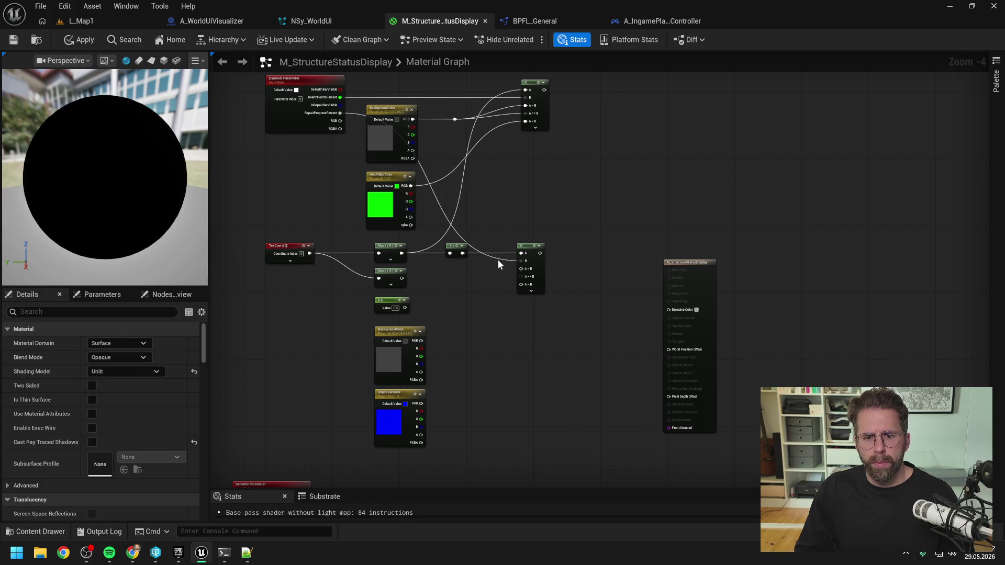
pyautogui.doubleClick(497, 259)
pyautogui.moveTo(499, 259)
pyautogui.mouseDown()
pyautogui.moveTo(493, 136)
pyautogui.moveTo(478, 109)
pyautogui.moveTo(502, 177)
pyautogui.mouseUp()
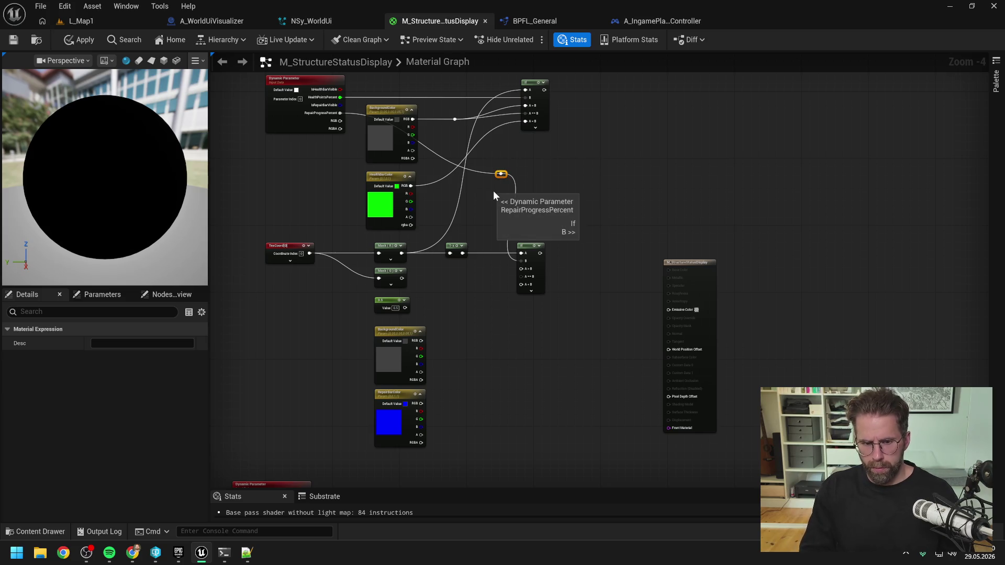
pyautogui.press('Delete')
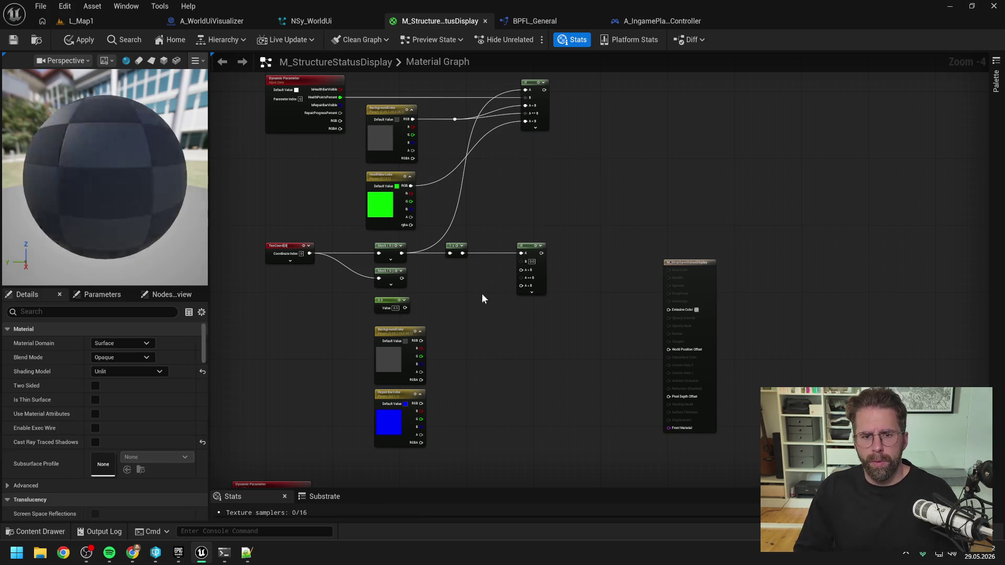
# Move the second Dynamic Parameter beside the repair colour nodes and adjust their positions.
pyautogui.moveTo(273, 444)
pyautogui.mouseDown()
pyautogui.moveTo(528, 338)
pyautogui.moveTo(438, 423)
pyautogui.moveTo(413, 414)
pyautogui.moveTo(492, 251)
pyautogui.moveTo(472, 232)
pyautogui.moveTo(345, 302)
pyautogui.moveTo(338, 285)
pyautogui.mouseUp()
pyautogui.click(503, 321)
pyautogui.moveTo(471, 361)
pyautogui.mouseDown()
pyautogui.moveTo(418, 293)
pyautogui.moveTo(435, 314)
pyautogui.mouseUp()
pyautogui.click(471, 269)
pyautogui.moveTo(476, 268); pyautogui.dragTo(476, 332)
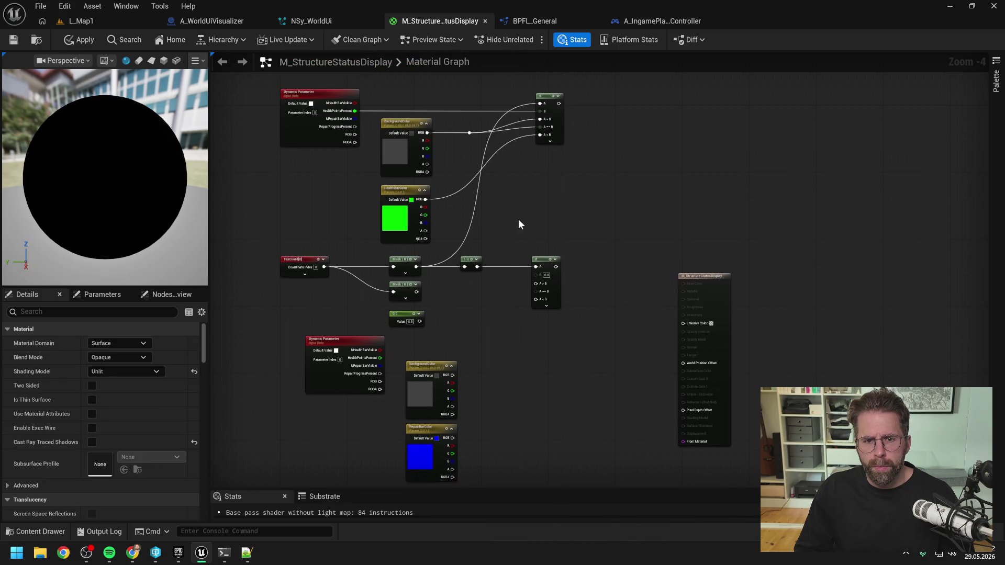
# Connect RepairProgressPercent to the second If's B input, routing it through reroute points.
pyautogui.moveTo(526, 199); pyautogui.dragTo(527, 221)
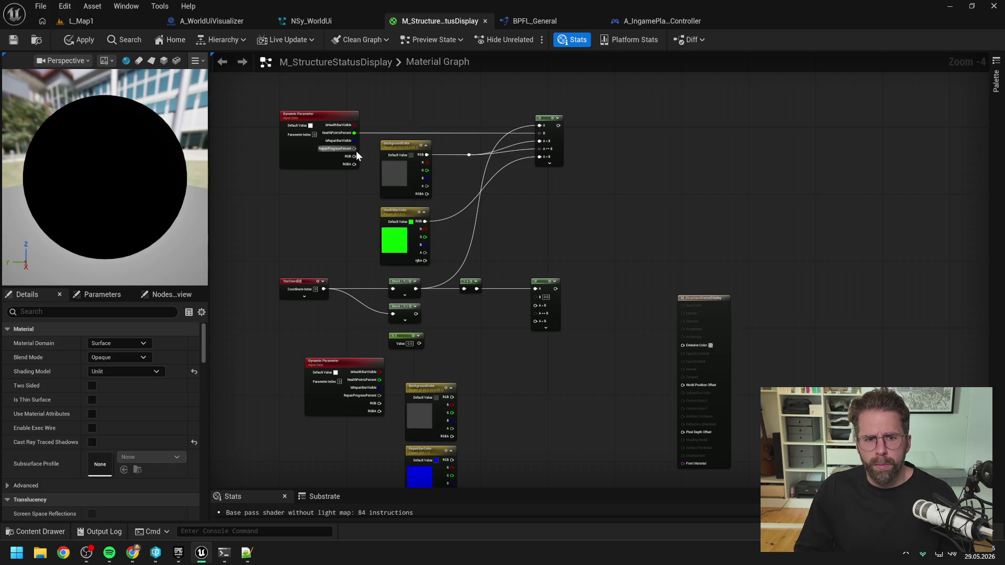
pyautogui.moveTo(354, 148)
pyautogui.mouseDown()
pyautogui.moveTo(536, 297)
pyautogui.moveTo(477, 146)
pyautogui.moveTo(486, 139)
pyautogui.moveTo(456, 138)
pyautogui.mouseUp()
pyautogui.doubleClick(511, 293)
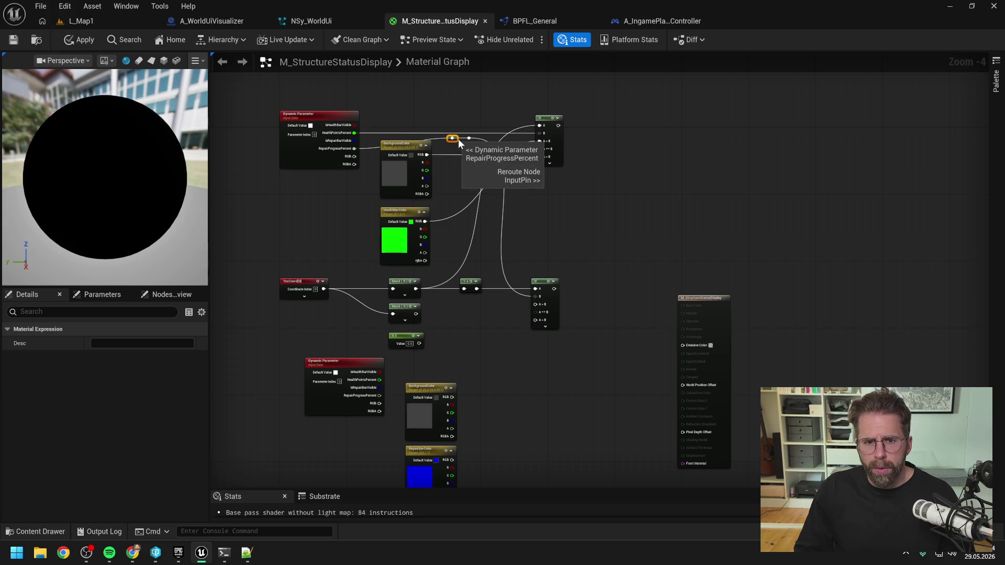
pyautogui.doubleClick(387, 147)
pyautogui.moveTo(387, 147); pyautogui.dragTo(377, 139)
pyautogui.click(564, 236)
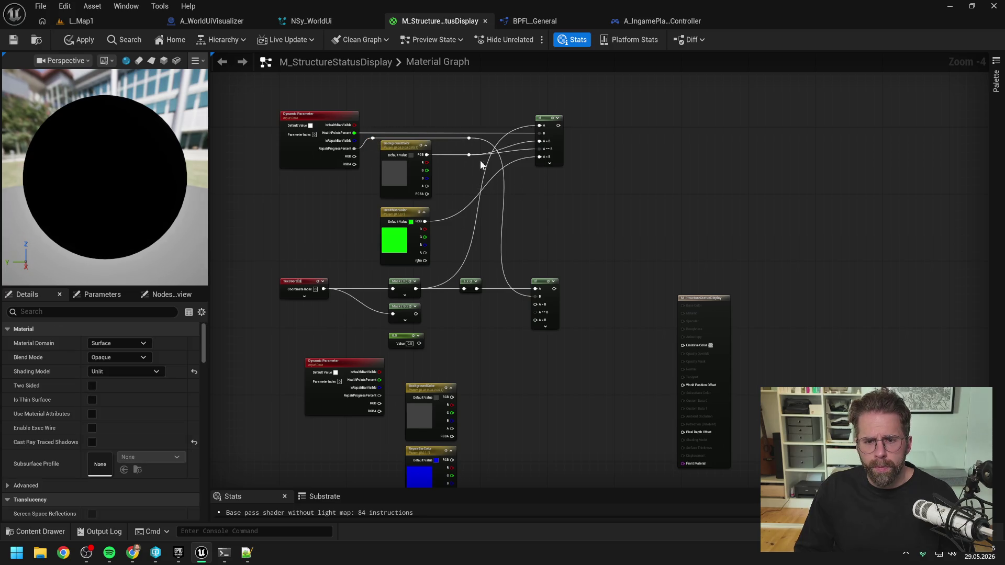
pyautogui.moveTo(564, 236); pyautogui.dragTo(558, 215)
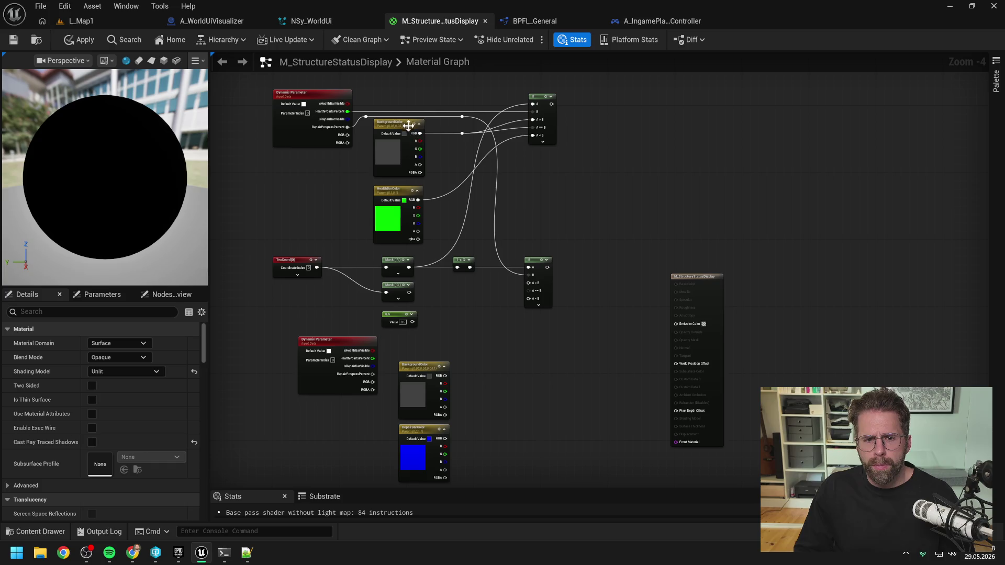
pyautogui.click(410, 133)
pyautogui.moveTo(409, 133); pyautogui.dragTo(410, 138)
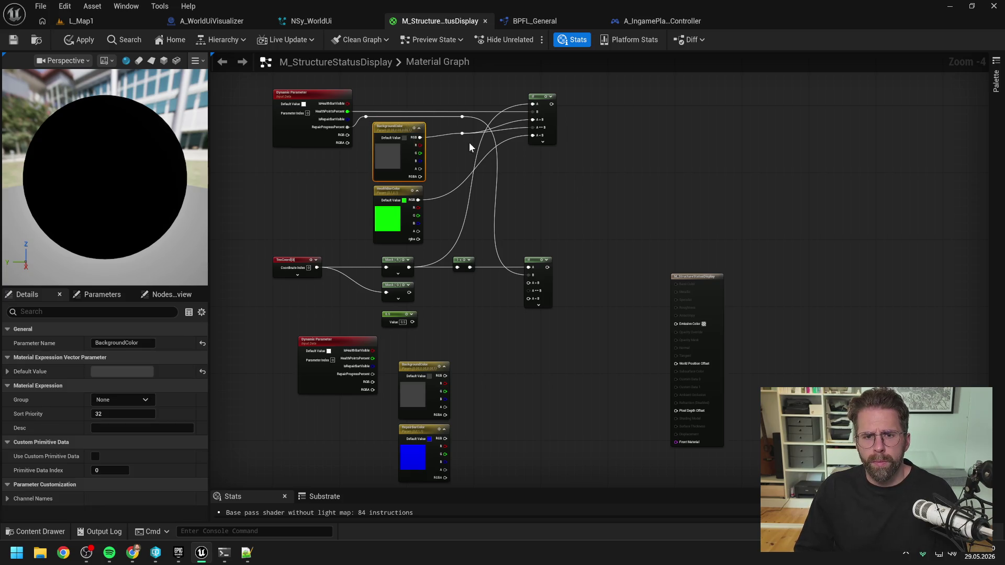
pyautogui.click(544, 183)
pyautogui.moveTo(551, 189); pyautogui.dragTo(542, 168)
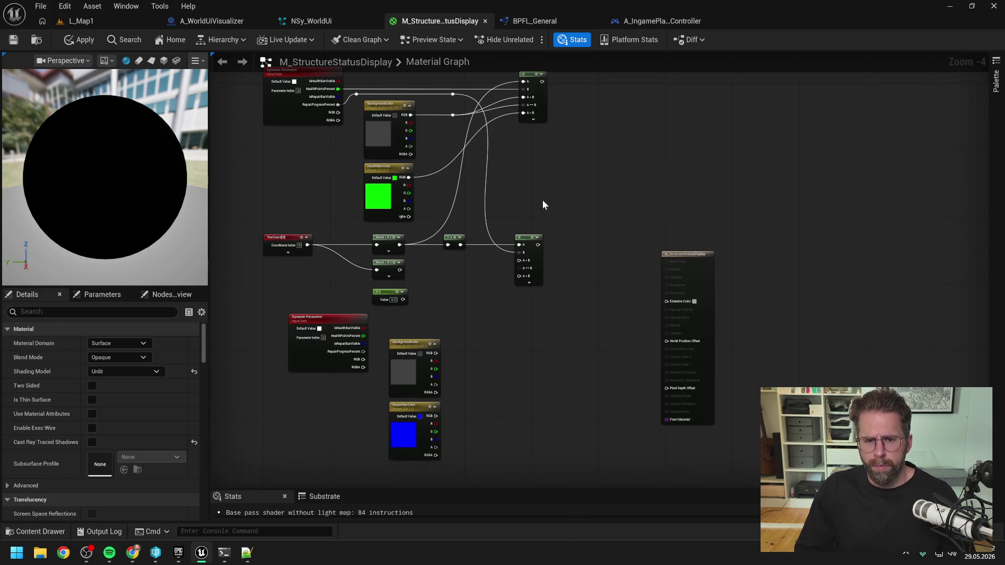
# Delete the duplicate Dynamic Parameter and wire BackgroundColor to A>B, RepairBarColor to A<B.
pyautogui.click(350, 344)
pyautogui.press('Delete')
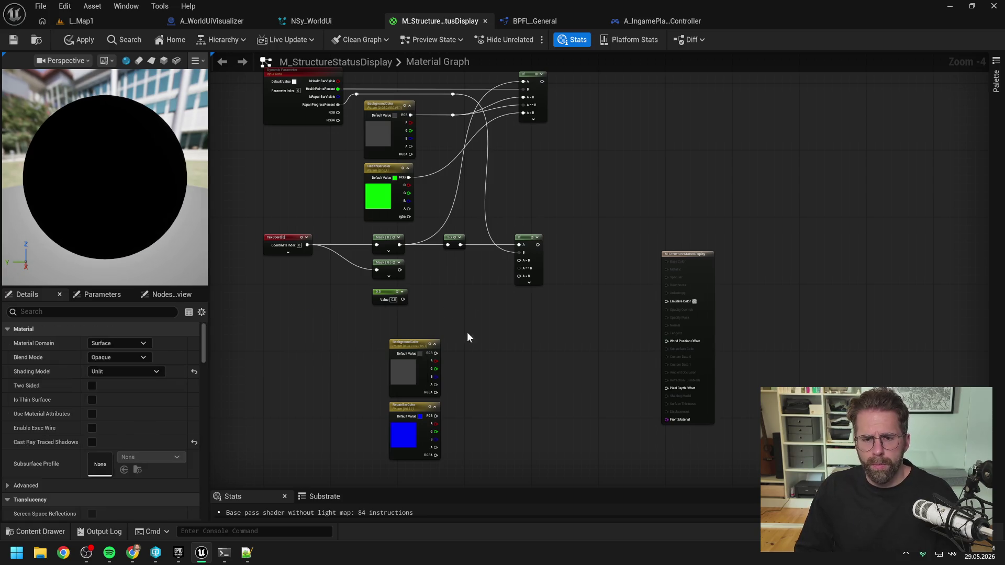
pyautogui.moveTo(434, 353)
pyautogui.mouseDown()
pyautogui.moveTo(497, 273)
pyautogui.moveTo(521, 260)
pyautogui.mouseUp()
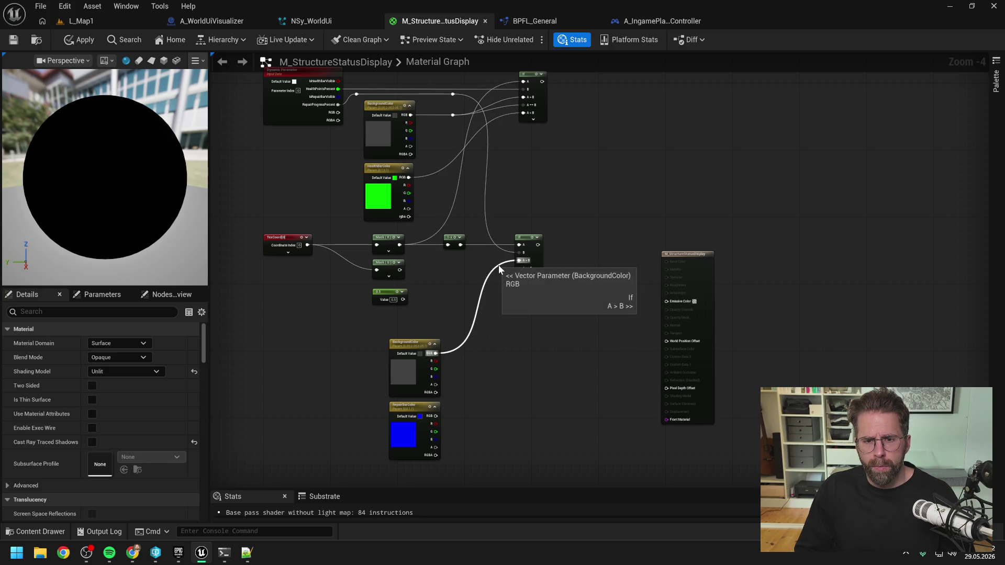
pyautogui.doubleClick(494, 263)
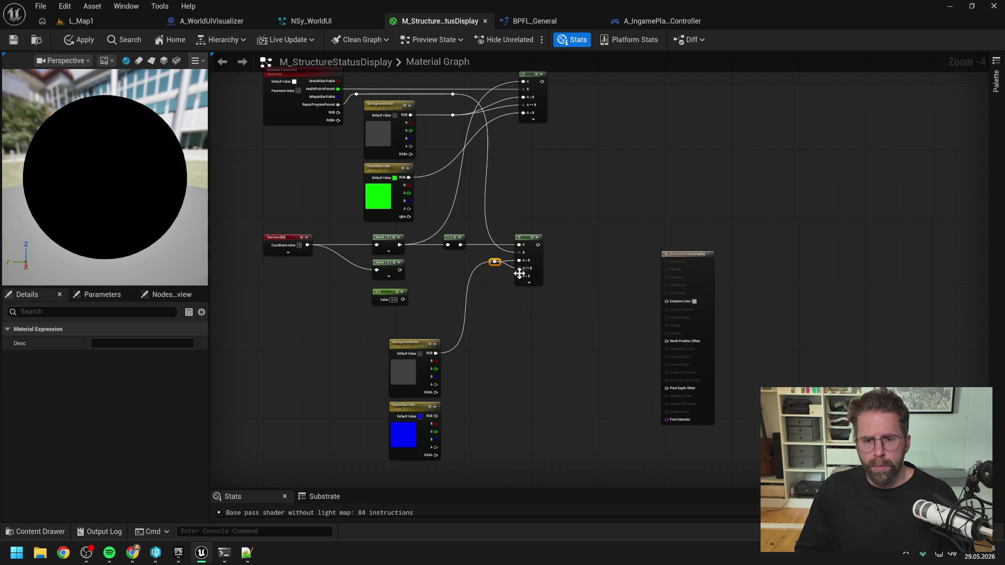
pyautogui.moveTo(436, 416); pyautogui.dragTo(517, 278)
pyautogui.click(428, 306)
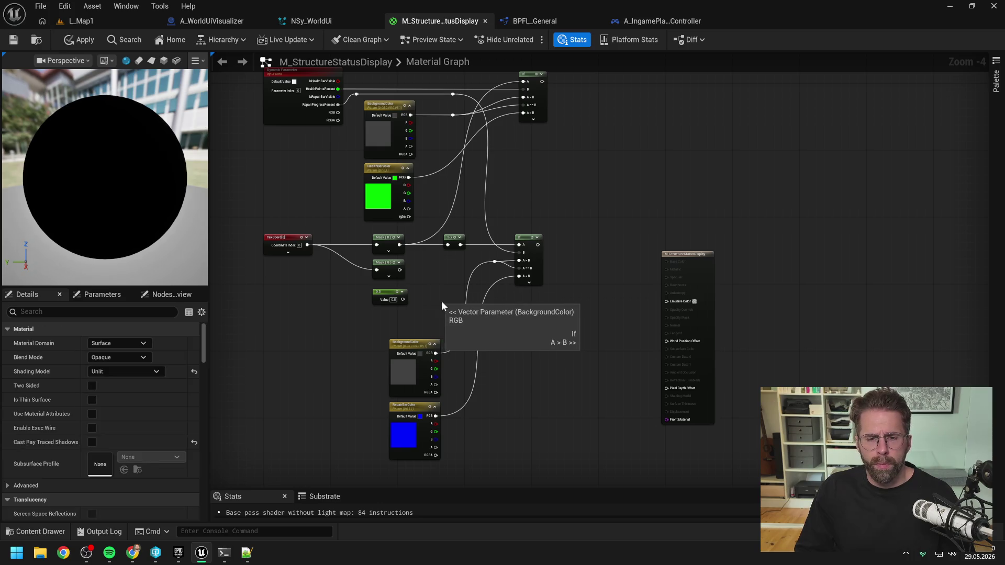
pyautogui.moveTo(418, 468)
pyautogui.mouseDown()
pyautogui.moveTo(413, 348)
pyautogui.moveTo(395, 321)
pyautogui.mouseUp()
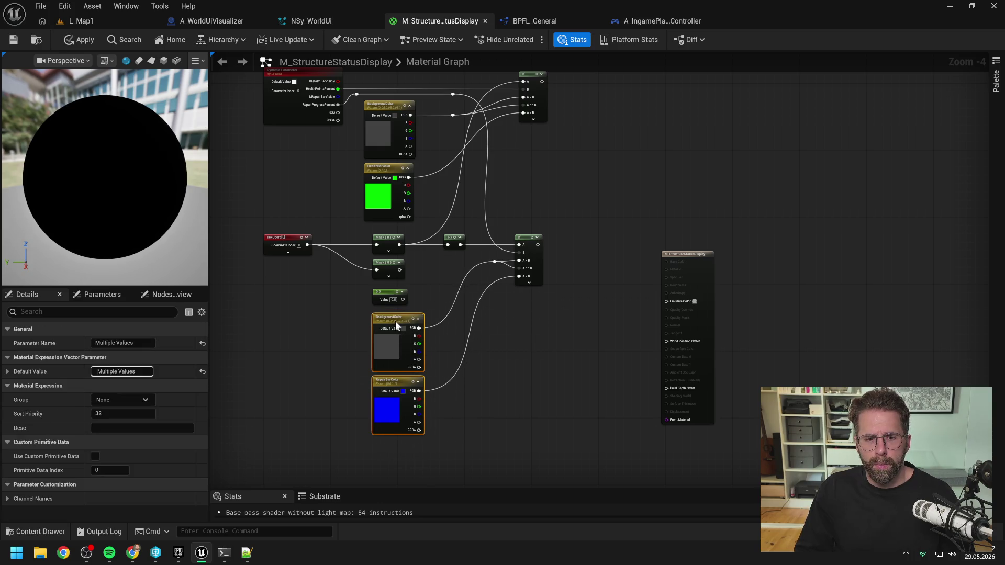
pyautogui.click(508, 354)
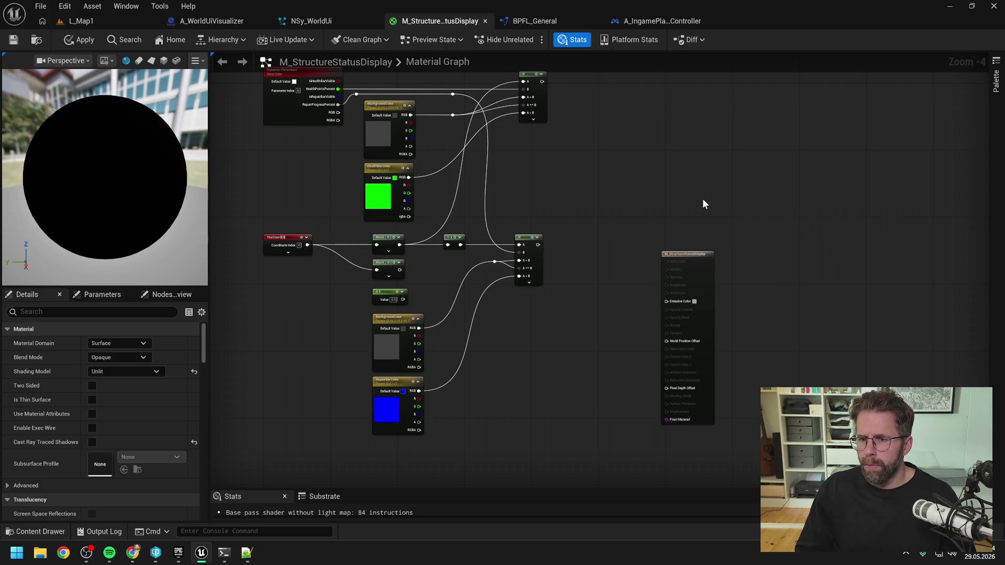
pyautogui.moveTo(703, 199); pyautogui.dragTo(669, 209)
pyautogui.click(502, 254)
pyautogui.hotkey('ctrl', 'c')
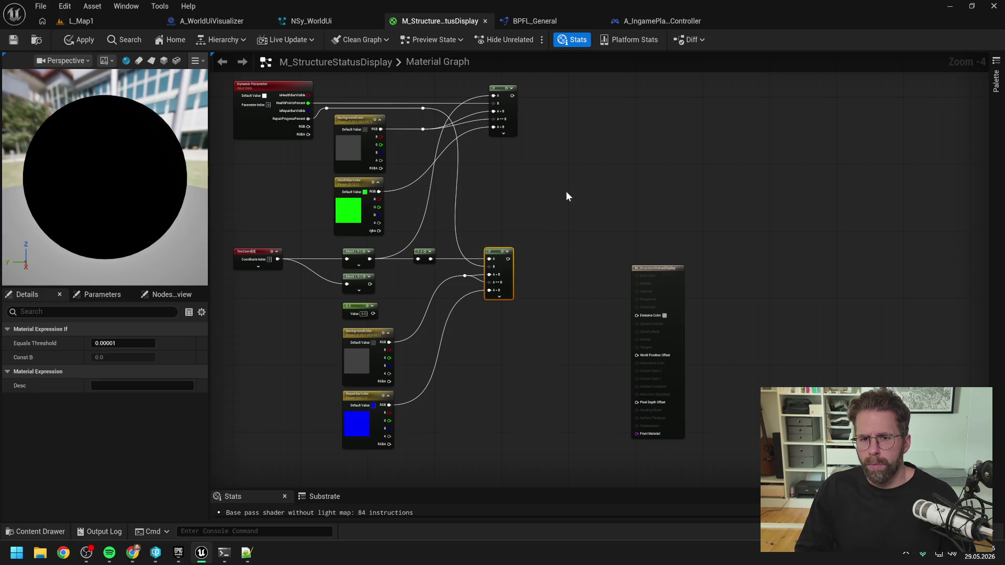
# Paste a third If node, feeding Mask G into A and the 0.5 constant into B.
pyautogui.hotkey('ctrl', 'v')
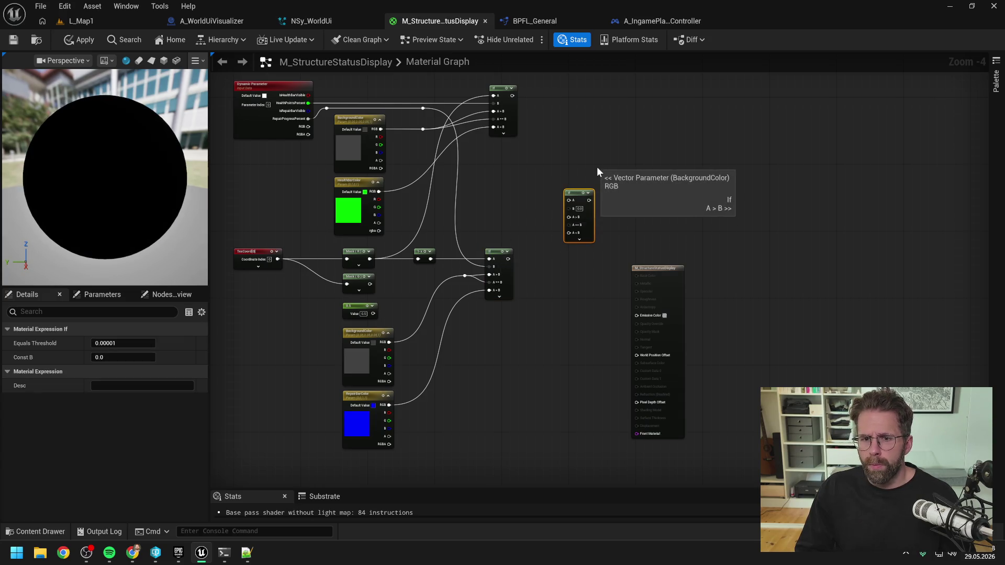
pyautogui.click(590, 166)
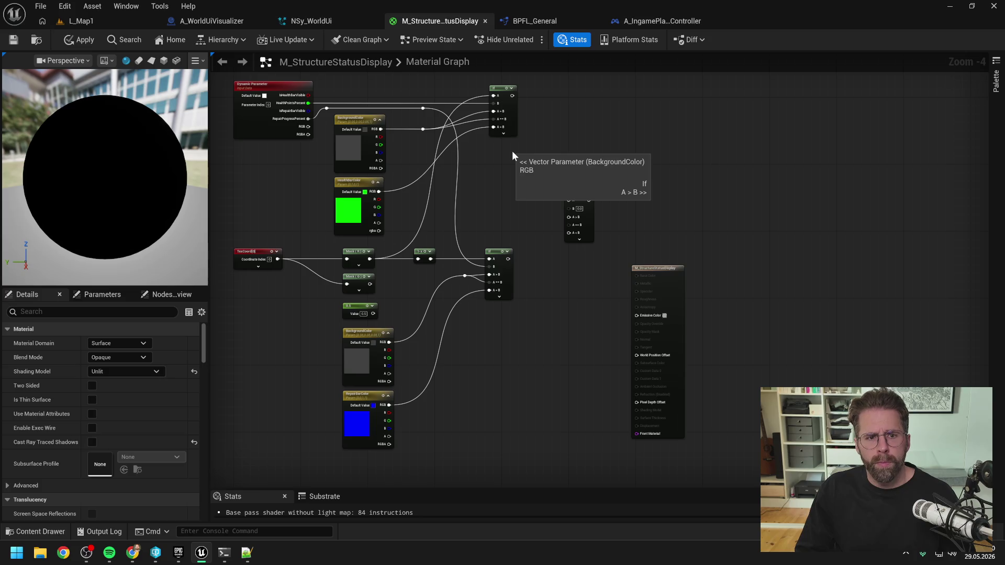
pyautogui.moveTo(369, 284)
pyautogui.mouseDown()
pyautogui.moveTo(524, 247)
pyautogui.moveTo(569, 201)
pyautogui.mouseUp()
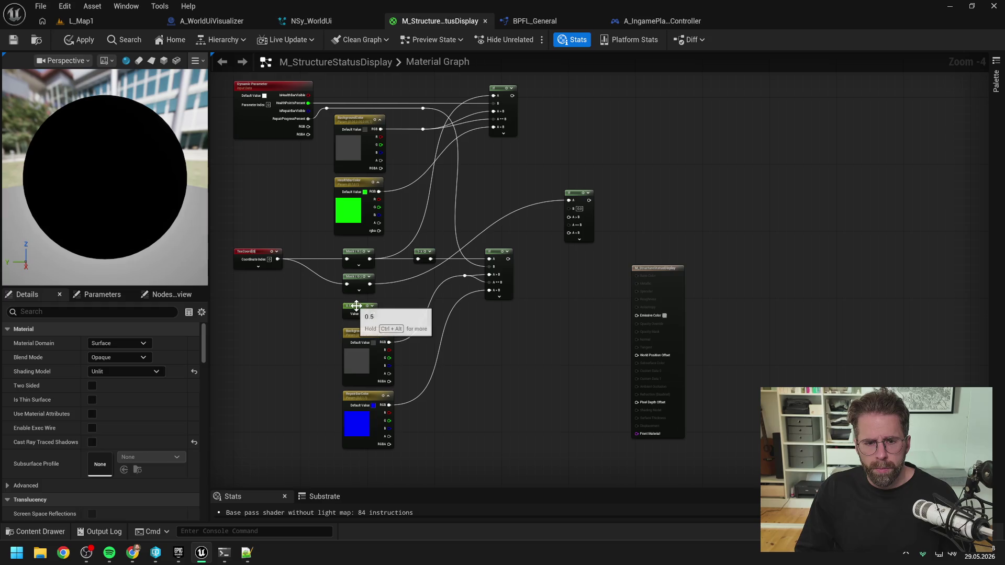
pyautogui.moveTo(580, 194)
pyautogui.mouseDown()
pyautogui.moveTo(588, 288)
pyautogui.moveTo(582, 312)
pyautogui.moveTo(560, 317)
pyautogui.mouseUp()
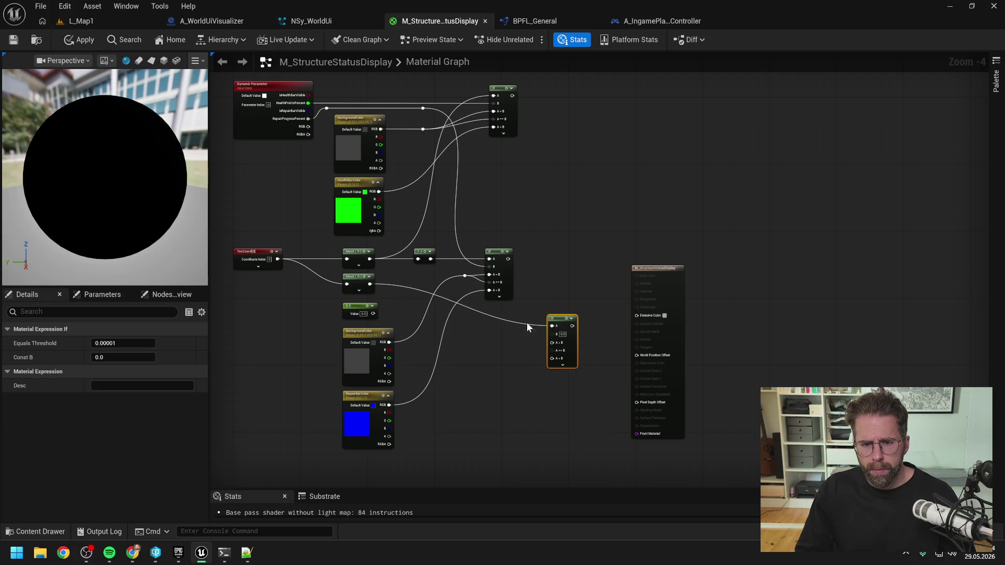
pyautogui.click(527, 322)
pyautogui.moveTo(366, 308)
pyautogui.mouseDown()
pyautogui.moveTo(519, 347)
pyautogui.moveTo(552, 333)
pyautogui.mouseUp()
pyautogui.click(581, 269)
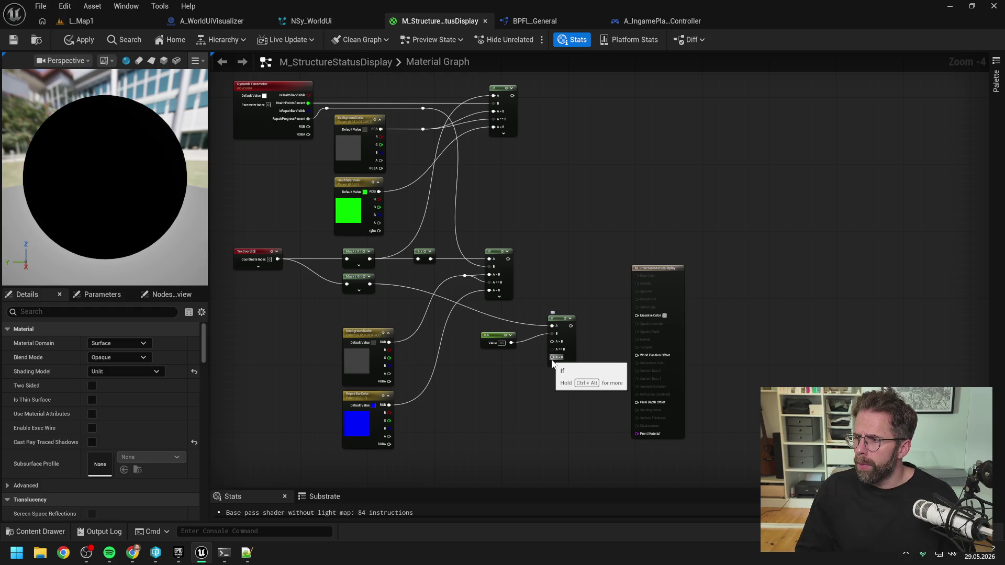
# Feed the middle If into A<B and the top If into A>B, then preview on a plane and apply.
pyautogui.moveTo(508, 258)
pyautogui.mouseDown()
pyautogui.moveTo(539, 272)
pyautogui.moveTo(552, 359)
pyautogui.mouseUp()
pyautogui.moveTo(511, 96)
pyautogui.mouseDown()
pyautogui.moveTo(552, 341)
pyautogui.moveTo(637, 315)
pyautogui.mouseUp()
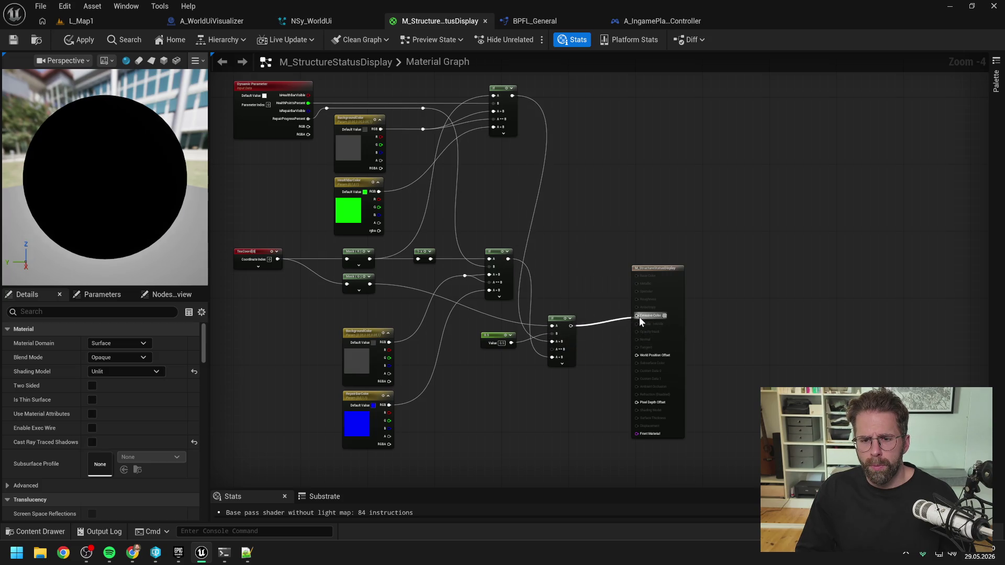
pyautogui.moveTo(163, 125)
pyautogui.mouseDown()
pyautogui.moveTo(130, 125)
pyautogui.moveTo(164, 126)
pyautogui.mouseUp()
pyautogui.click(150, 61)
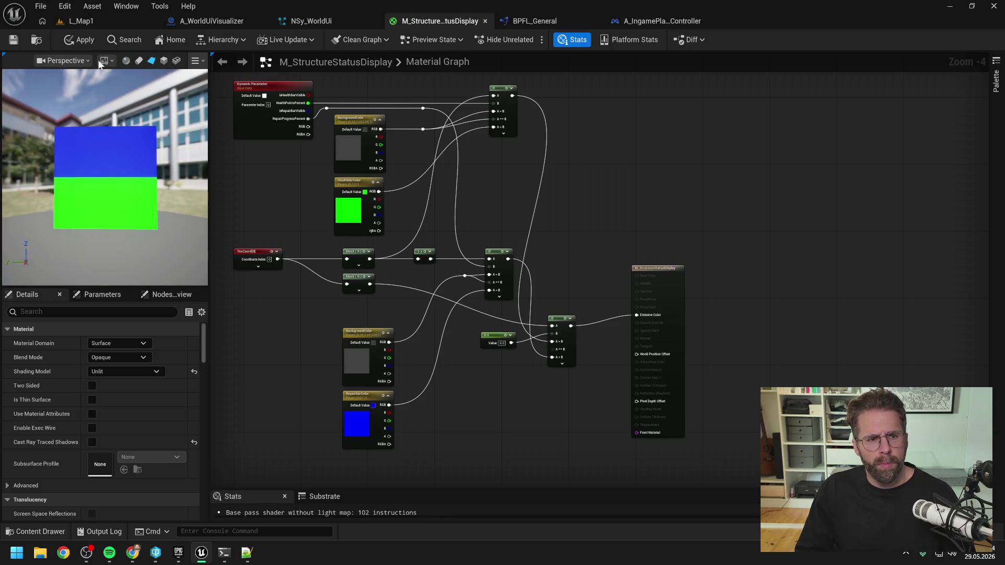
pyautogui.click(83, 42)
# Save M_StructureStatusDisplay, then start a play session in the L_Map1 level.
pyautogui.hotkey('ctrl', 's')
pyautogui.click(138, 25)
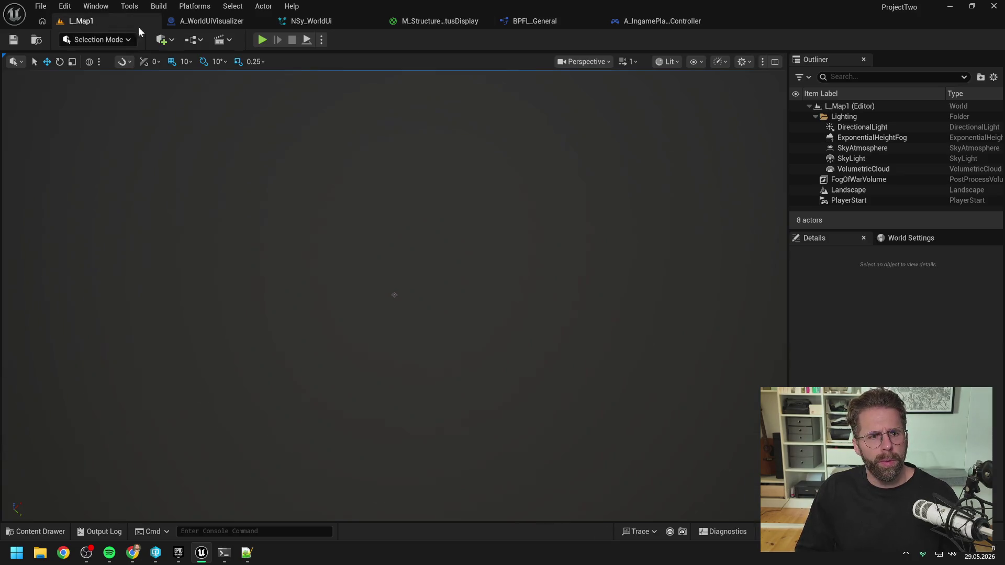
pyautogui.click(262, 40)
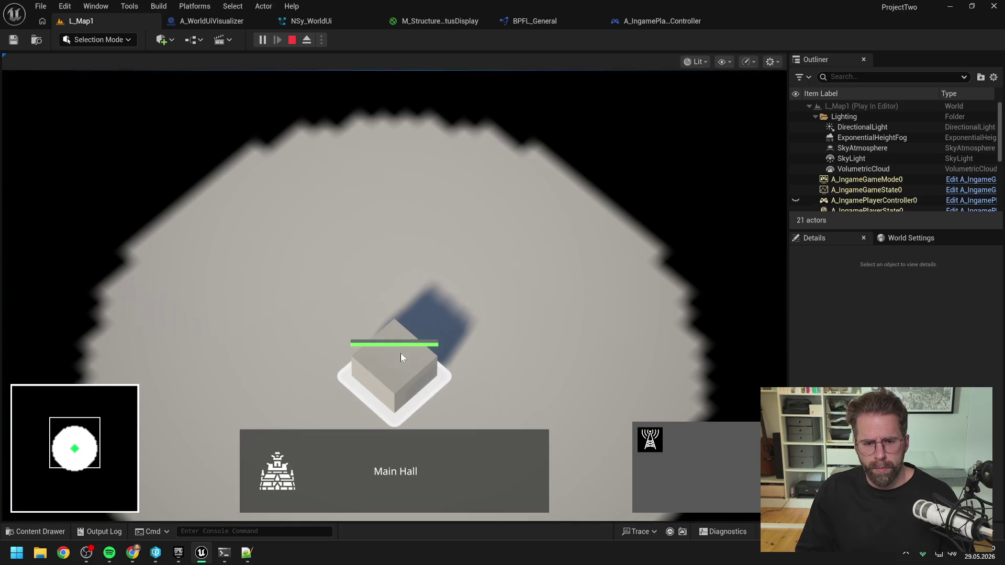
# Place a Power Grid Generator on a green tile and select it to check its status bar.
pyautogui.scroll(2, 421, 323)
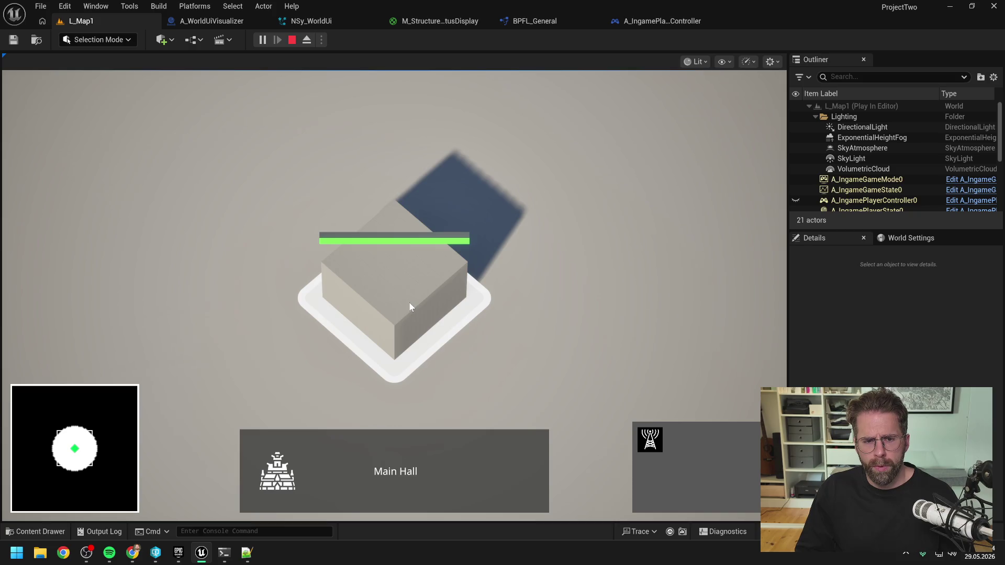
pyautogui.scroll(-2, 411, 307)
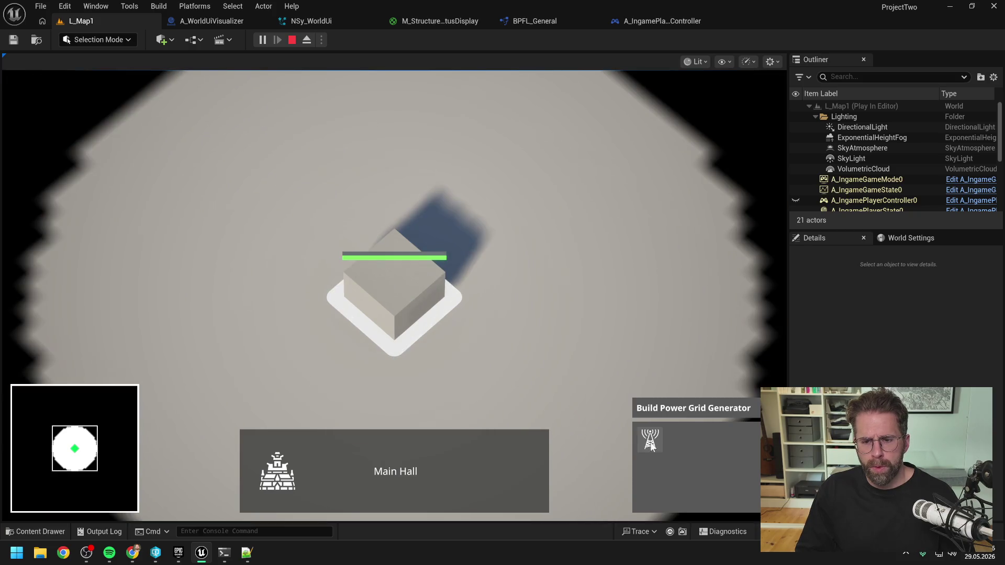
pyautogui.click(650, 439)
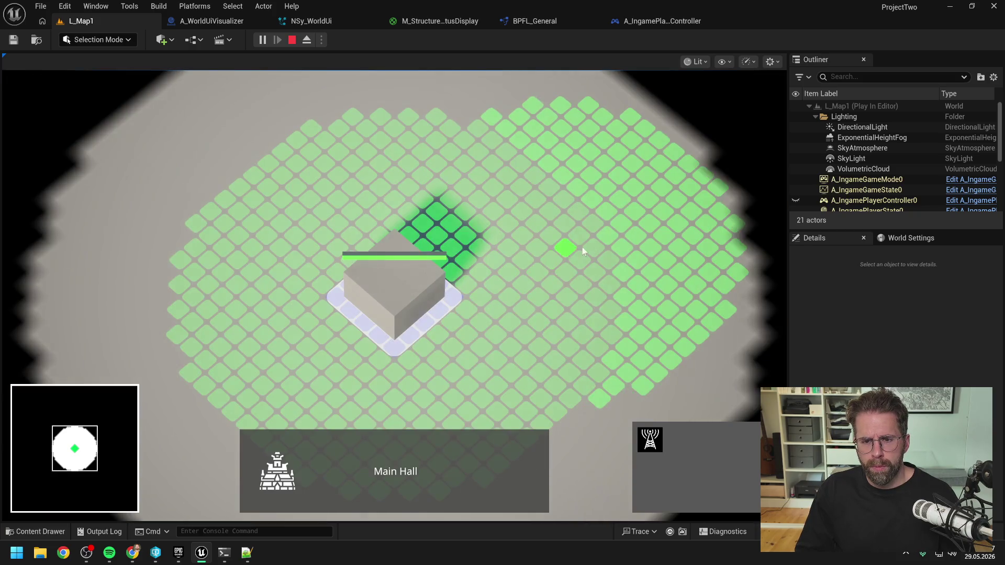
pyautogui.click(584, 248)
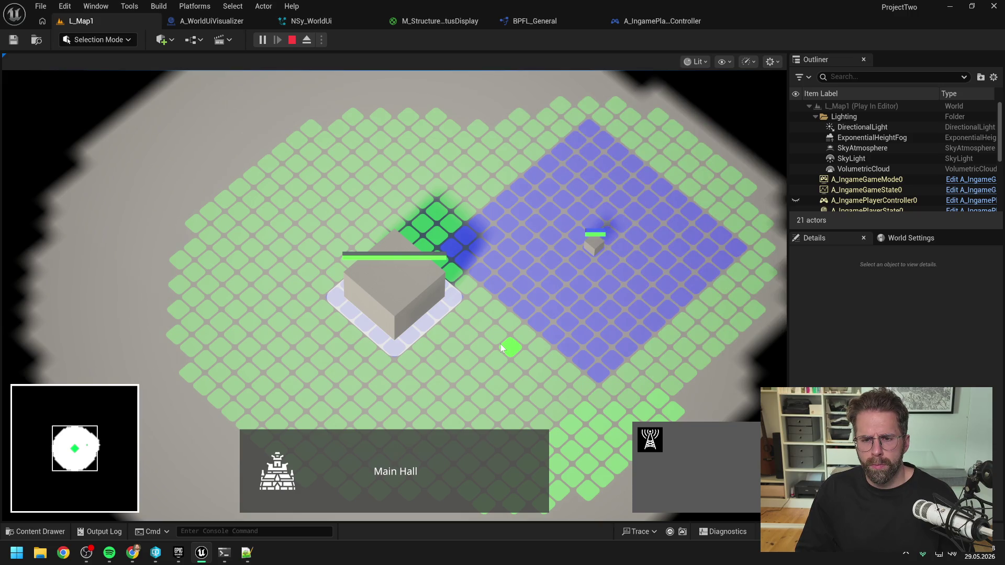
pyautogui.scroll(3, 618, 252)
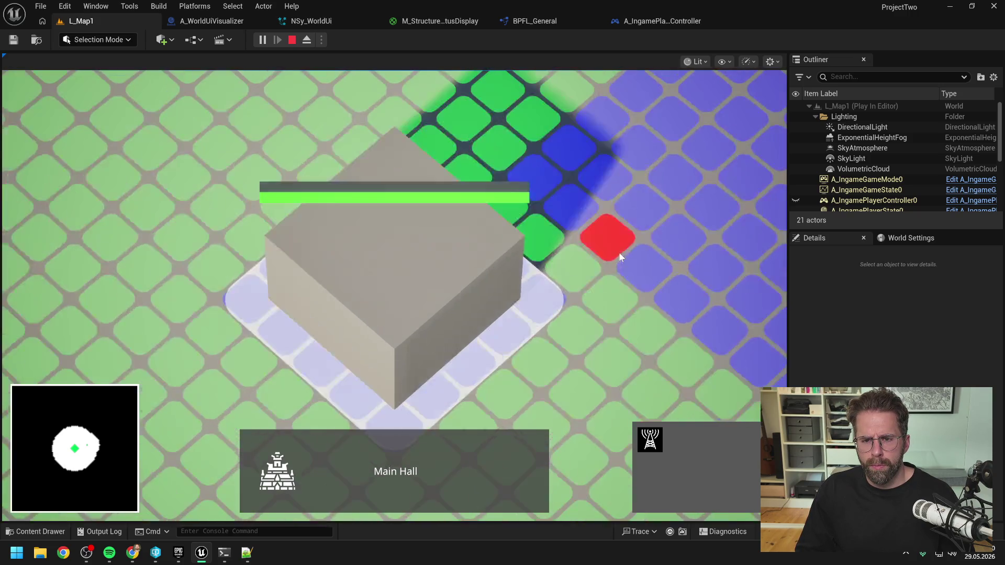
pyautogui.scroll(-1, 610, 267)
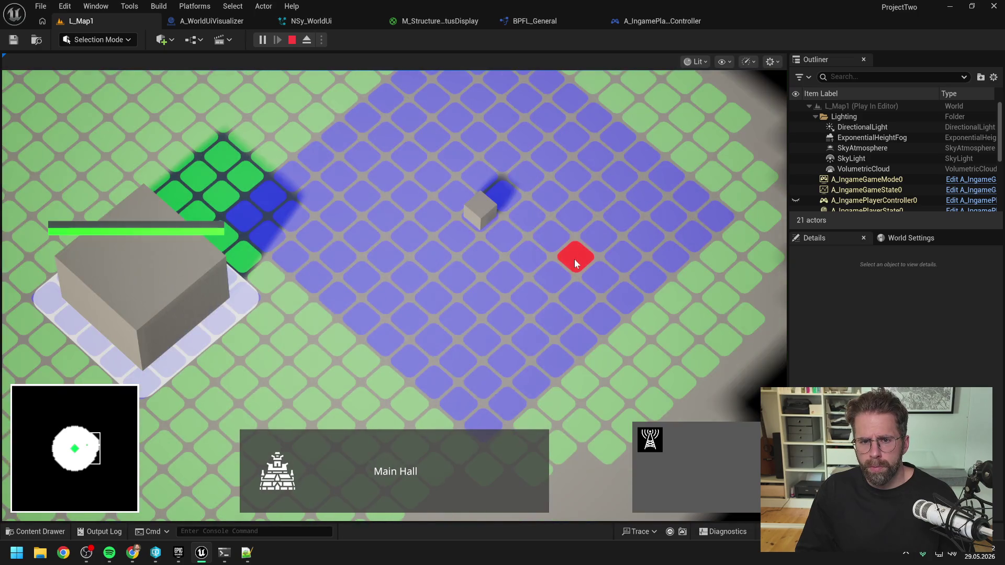
pyautogui.rightClick(573, 258)
pyautogui.click(483, 215)
pyautogui.scroll(-4, 538, 269)
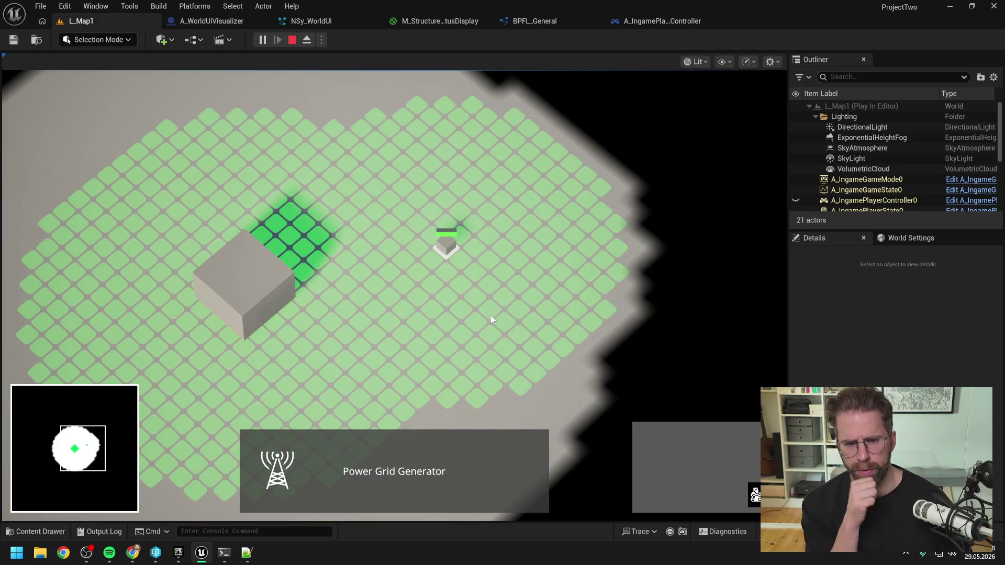
pyautogui.rightClick(471, 313)
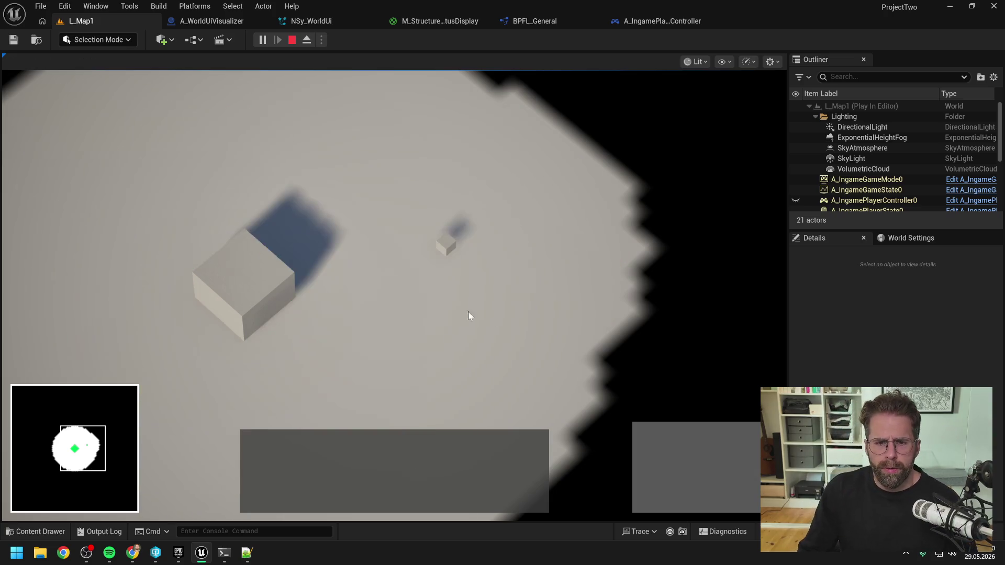
# Place seven power towers on tiles around the Main Hall, panning the camera with A, S and D.
pyautogui.click(259, 287)
pyautogui.scroll(3, 487, 294)
pyautogui.click(650, 440)
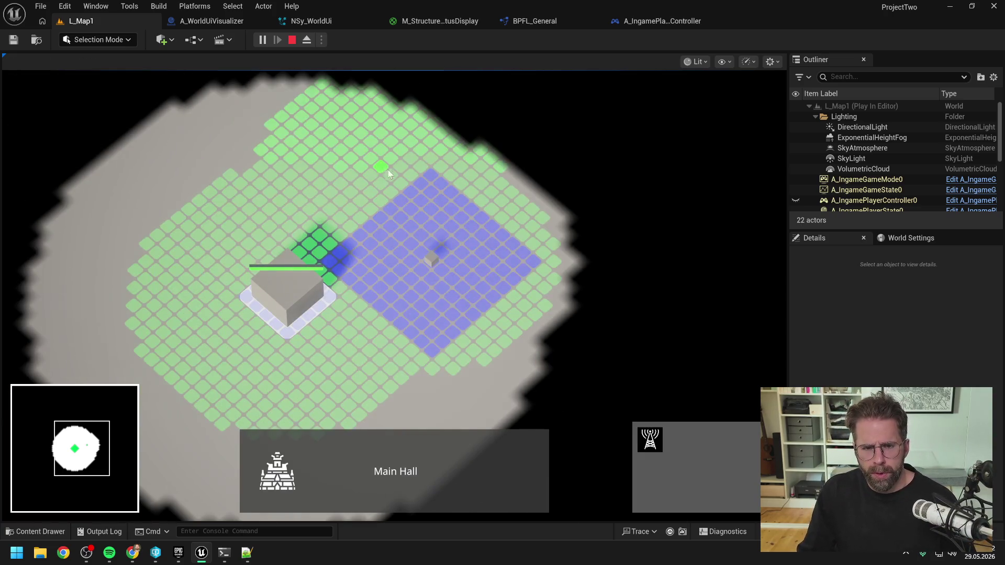
pyautogui.click(407, 159)
pyautogui.click(254, 166)
pyautogui.press('a')
pyautogui.click(288, 246)
pyautogui.click(290, 344)
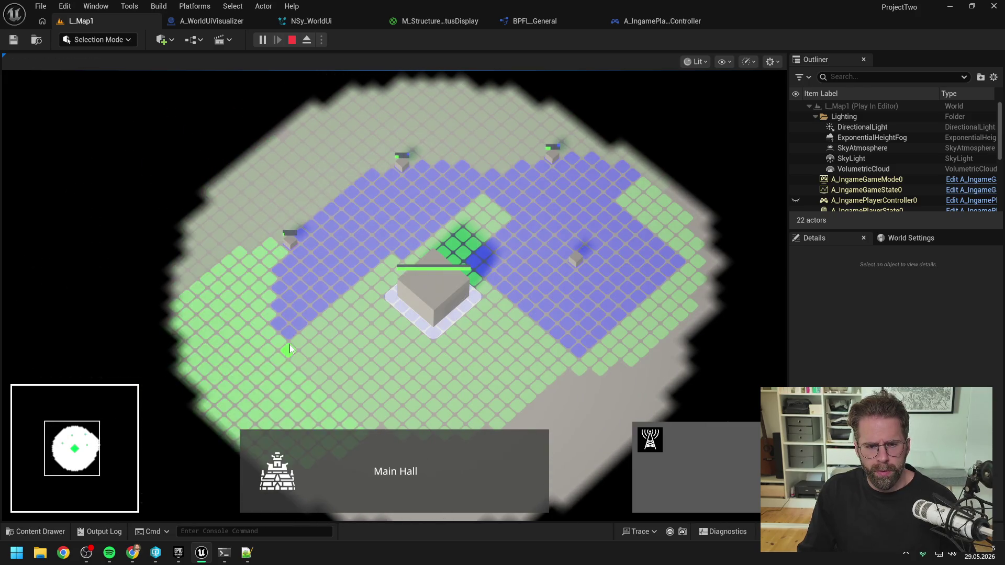
pyautogui.press('s')
pyautogui.click(403, 348)
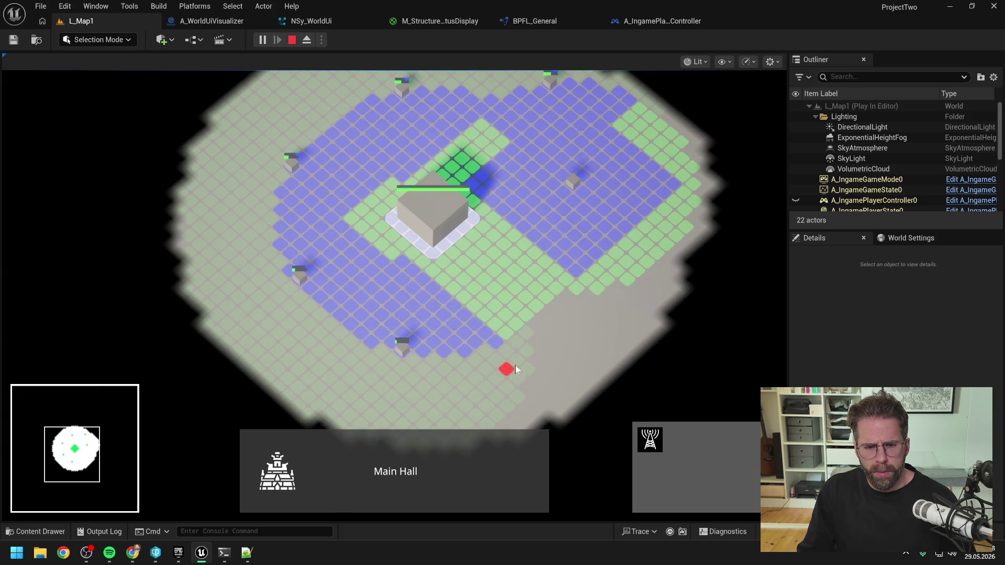
pyautogui.press('d')
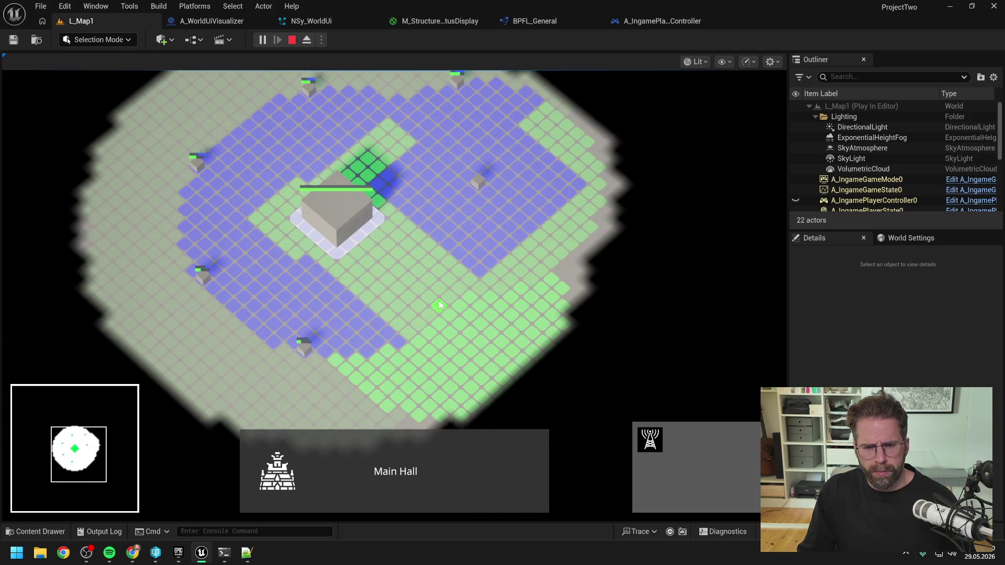
pyautogui.click(441, 303)
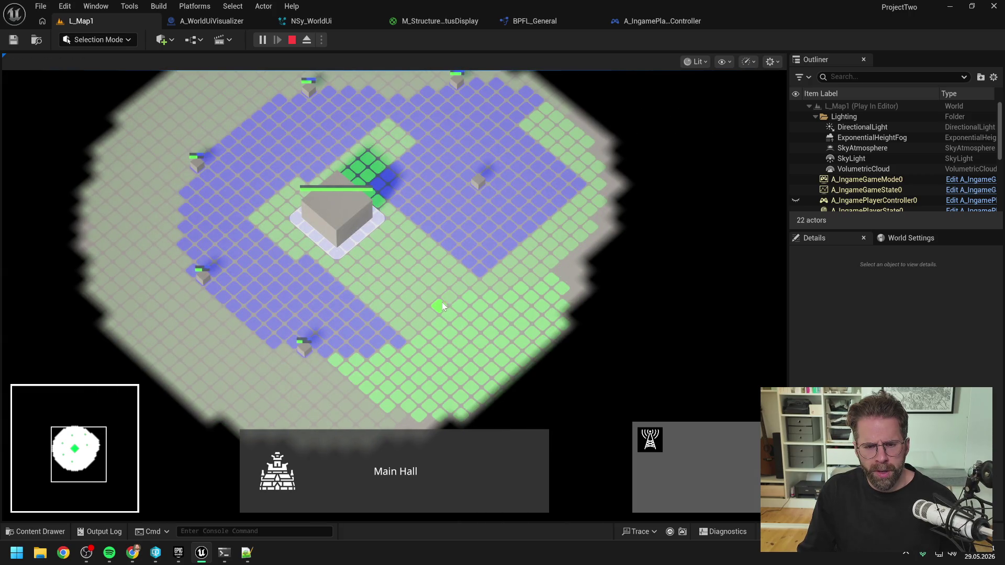
pyautogui.click(563, 255)
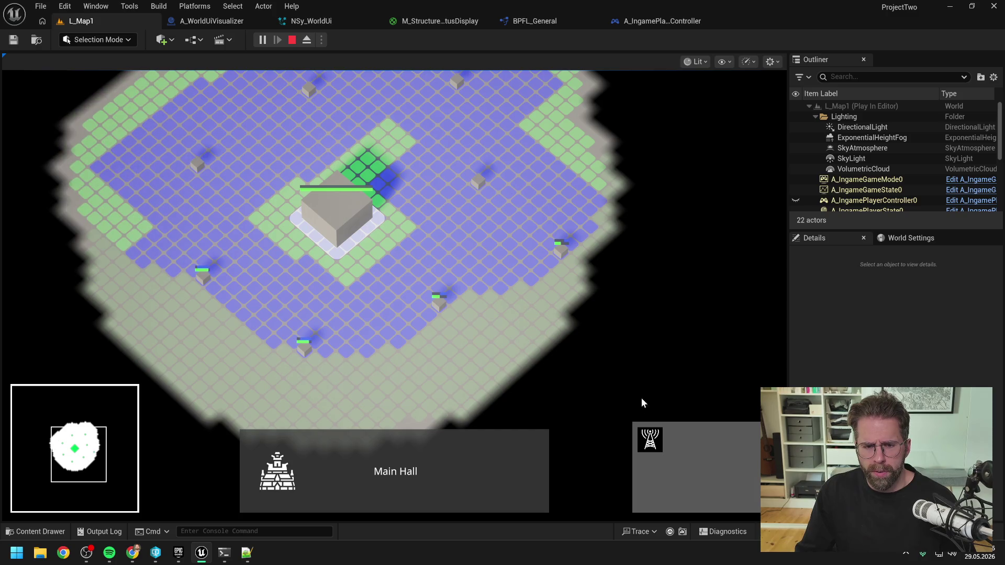
pyautogui.rightClick(556, 318)
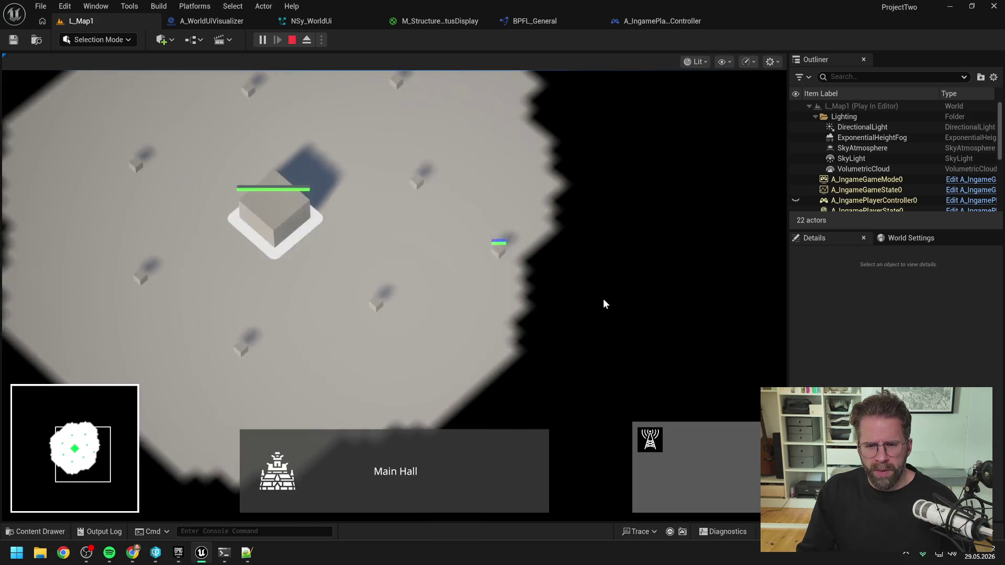
# Place two Power Grid Generators to the north of the Main Hall.
pyautogui.click(651, 441)
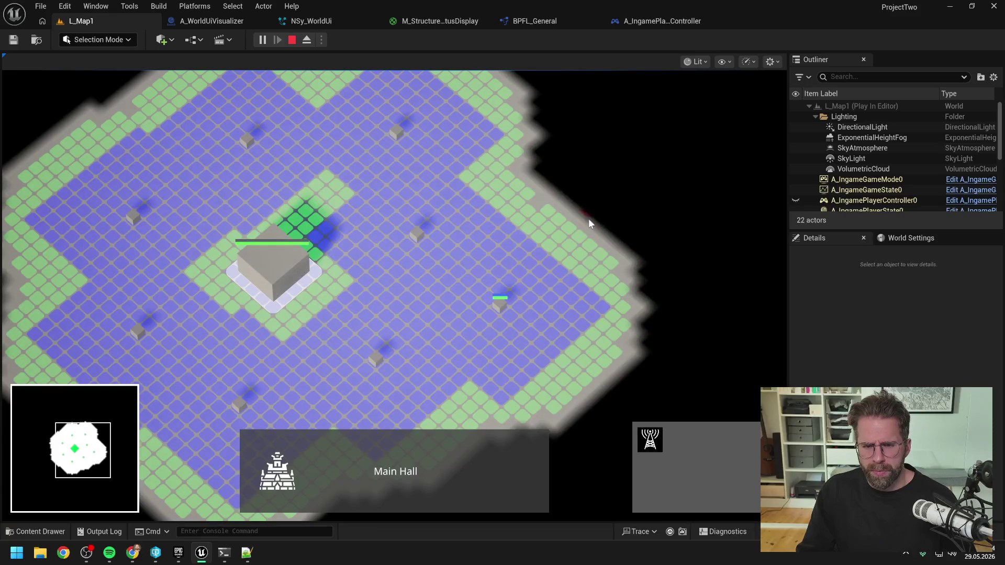
pyautogui.press('w')
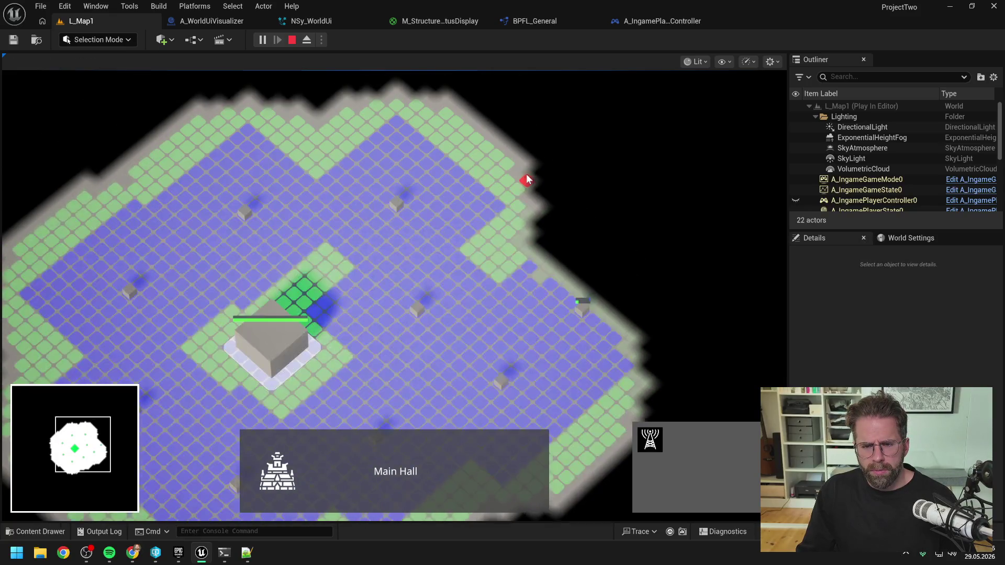
pyautogui.click(522, 189)
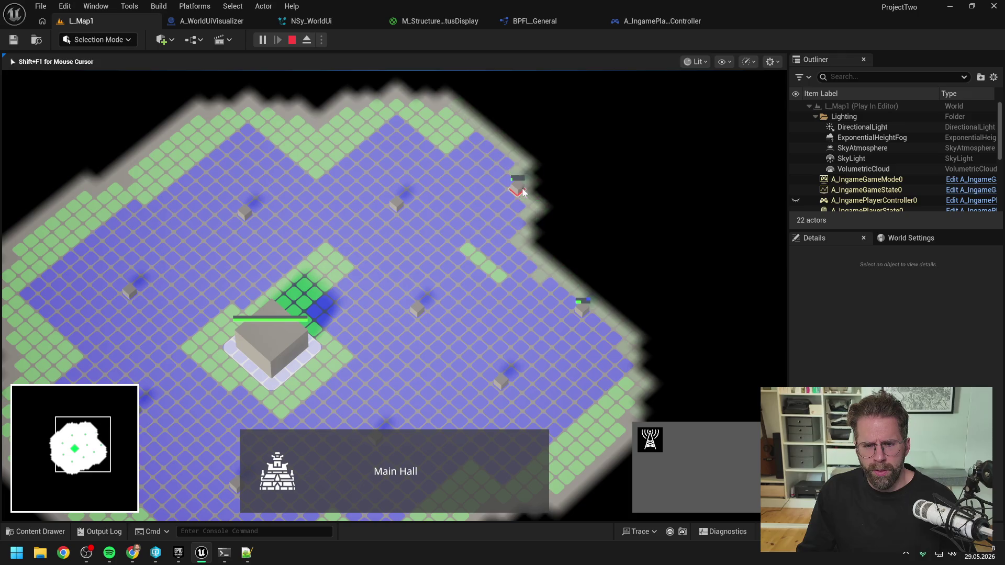
pyautogui.click(417, 104)
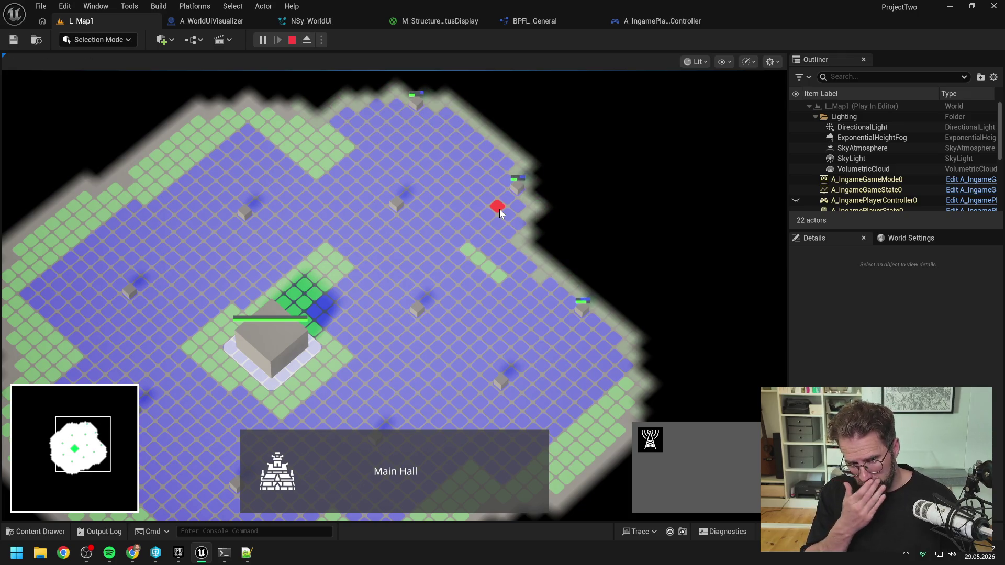
pyautogui.press('s')
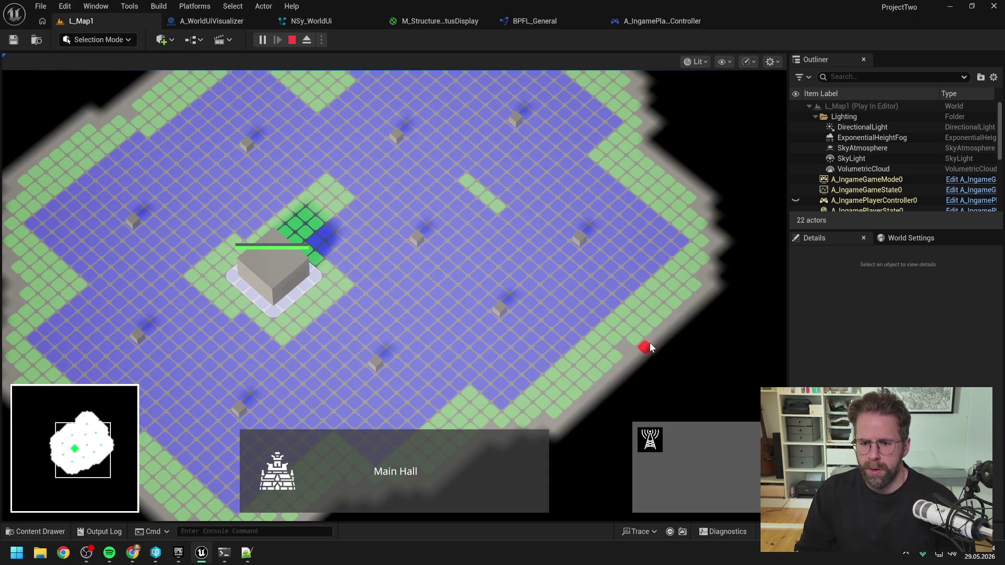
# Place a building on the marked tile and another near the map's right edge.
pyautogui.click(633, 341)
pyautogui.press('s')
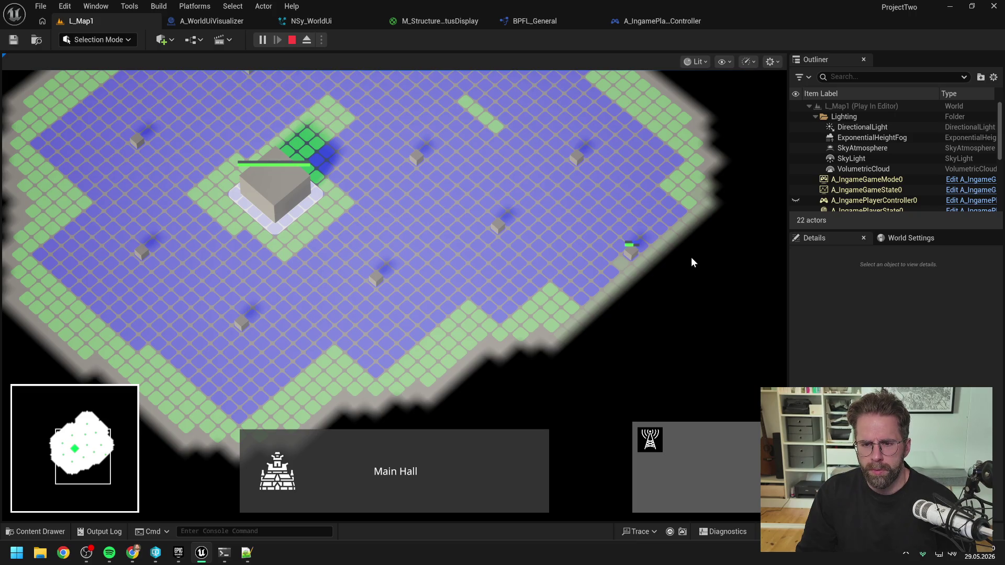
pyautogui.press('d')
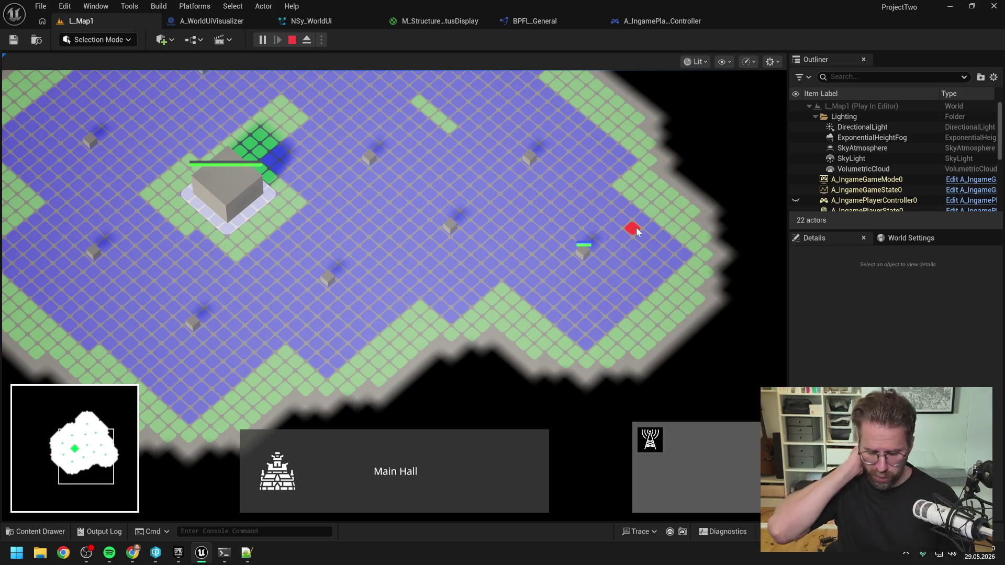
pyautogui.press('w')
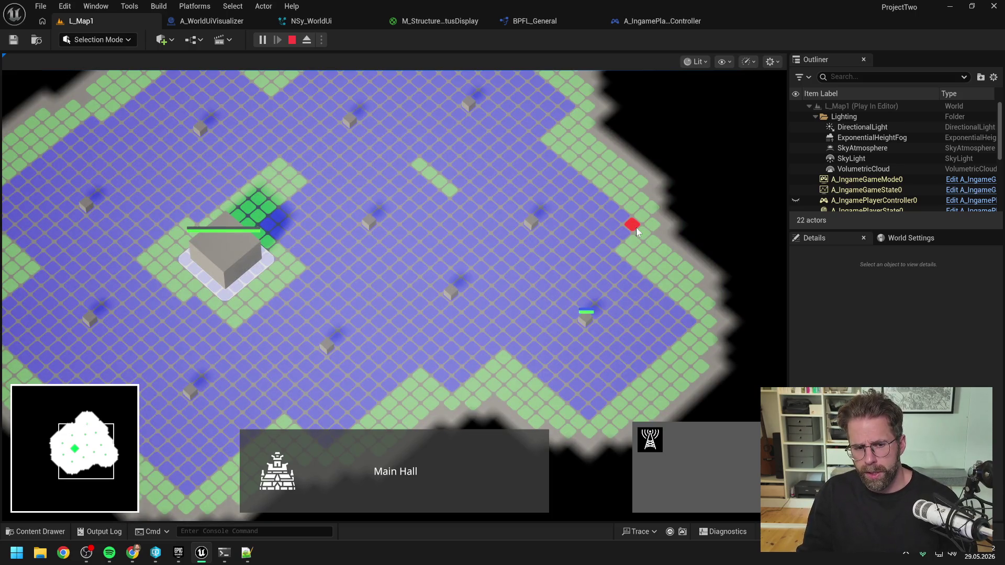
pyautogui.press('d')
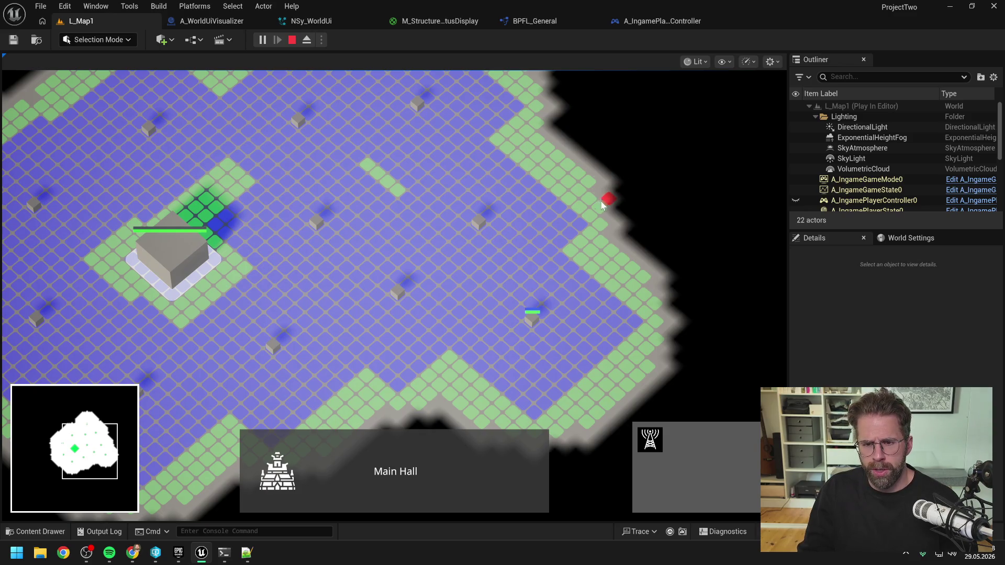
pyautogui.click(599, 208)
pyautogui.press('w')
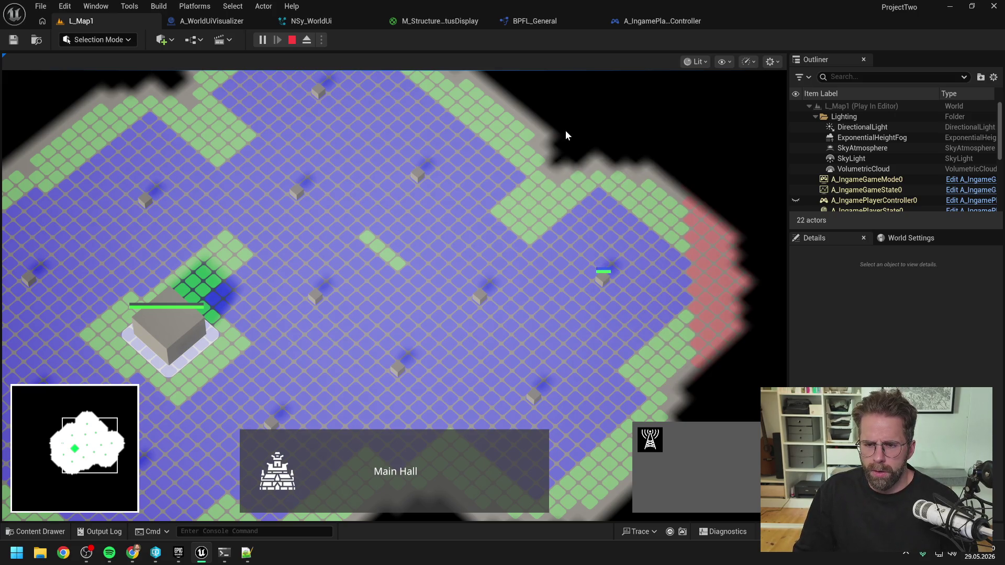
# Send units to the upper-right, bottom-right and lower map edges in the running game.
pyautogui.rightClick(660, 196)
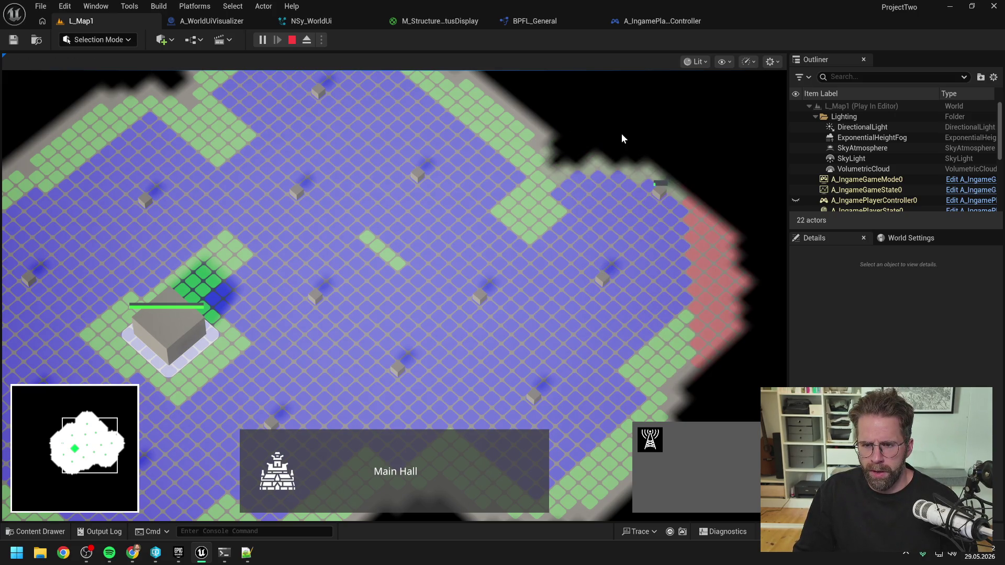
pyautogui.scroll(-2, 620, 133)
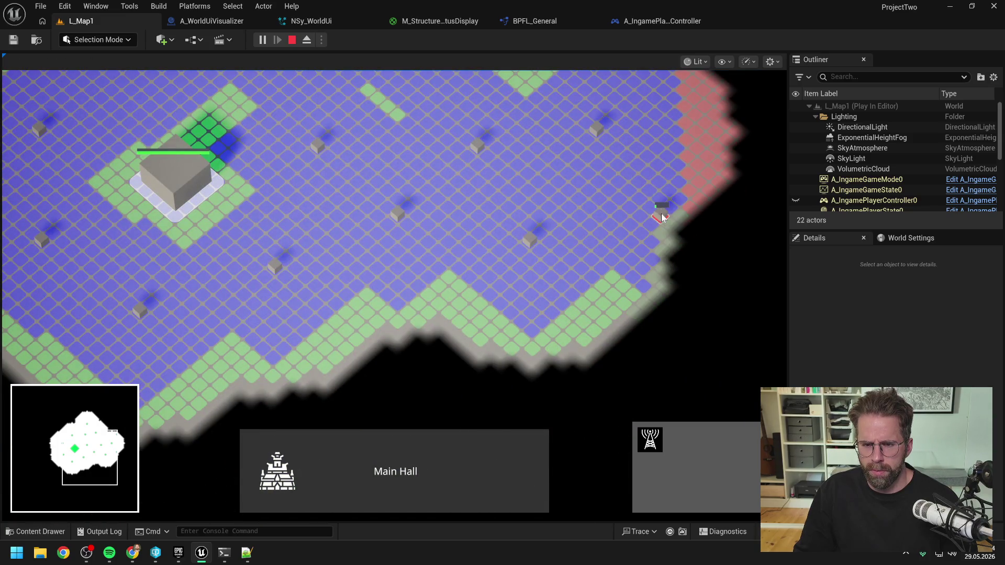
pyautogui.scroll(-1, 617, 174)
pyautogui.rightClick(562, 301)
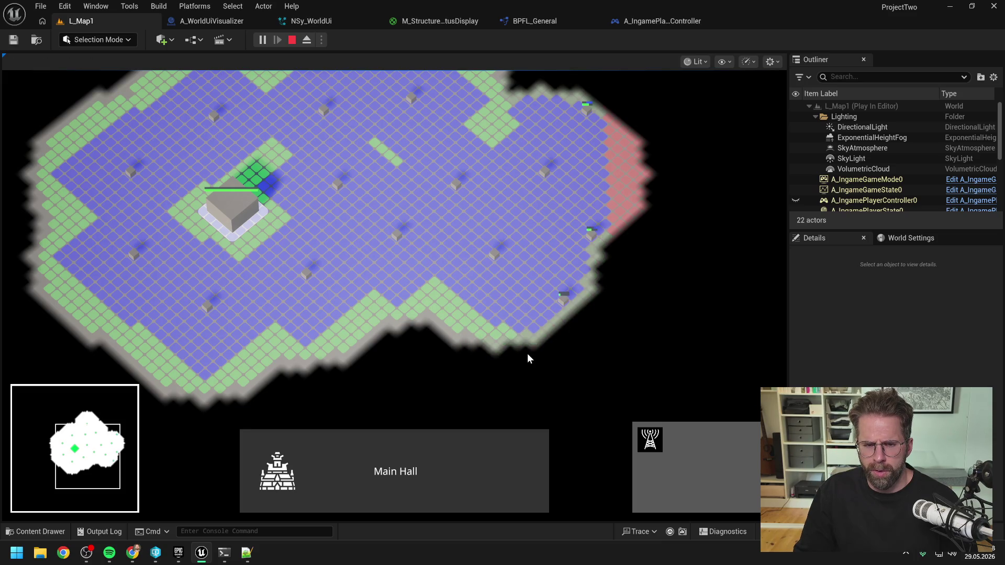
pyautogui.press('a')
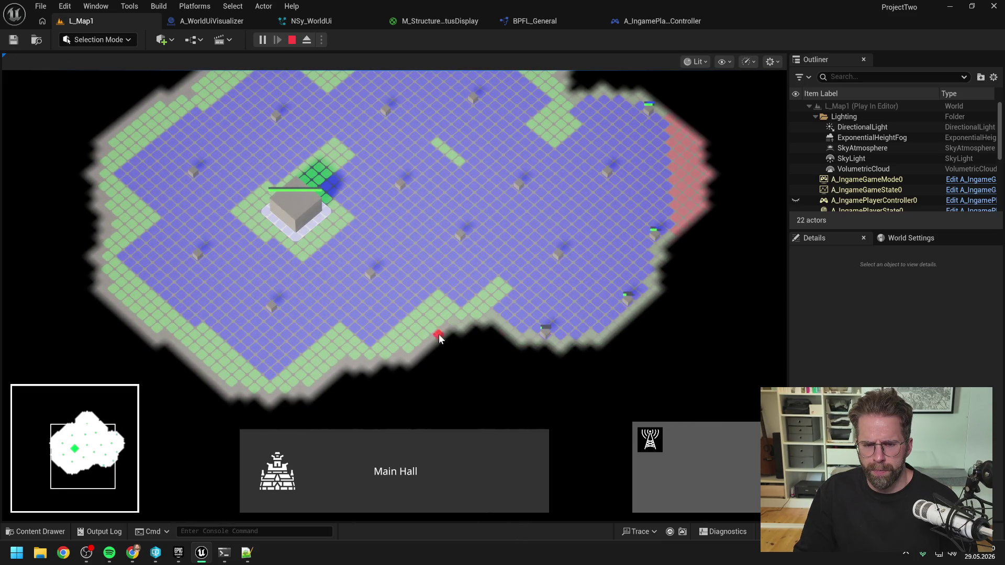
pyautogui.rightClick(426, 332)
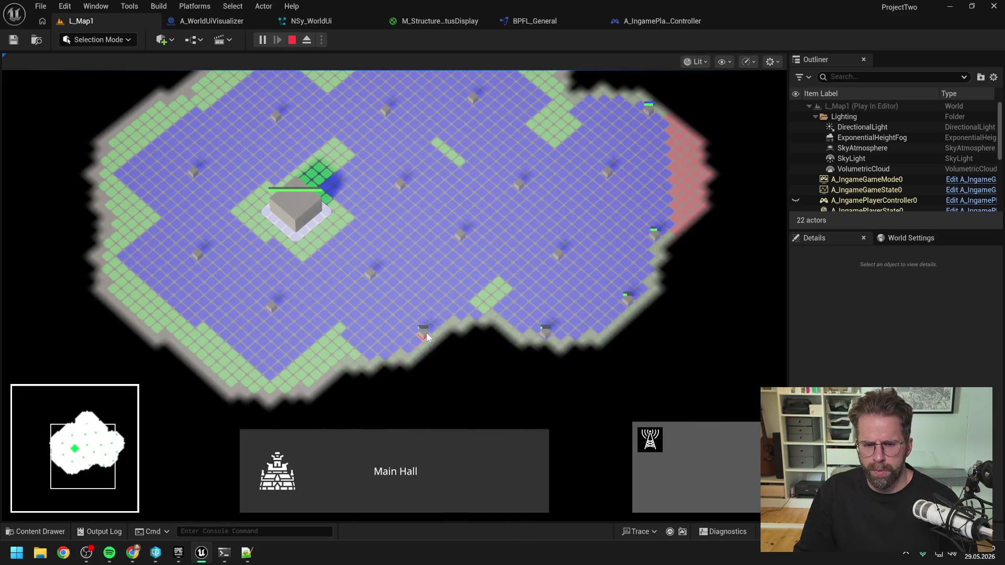
pyautogui.press('a')
pyautogui.press('s')
pyautogui.rightClick(374, 298)
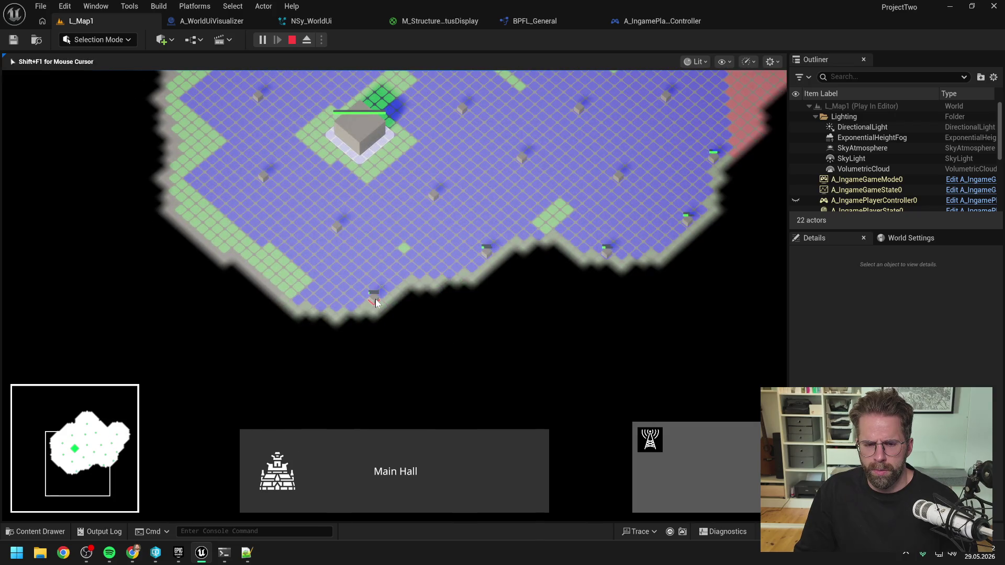
# Pan across the map and place a unit on the northern map edge.
pyautogui.press('a')
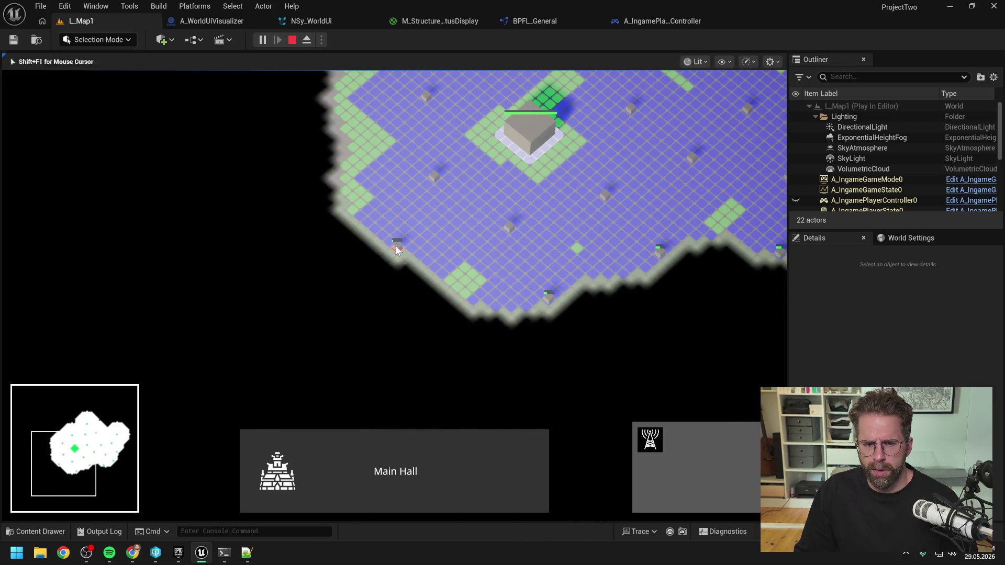
pyautogui.press('w')
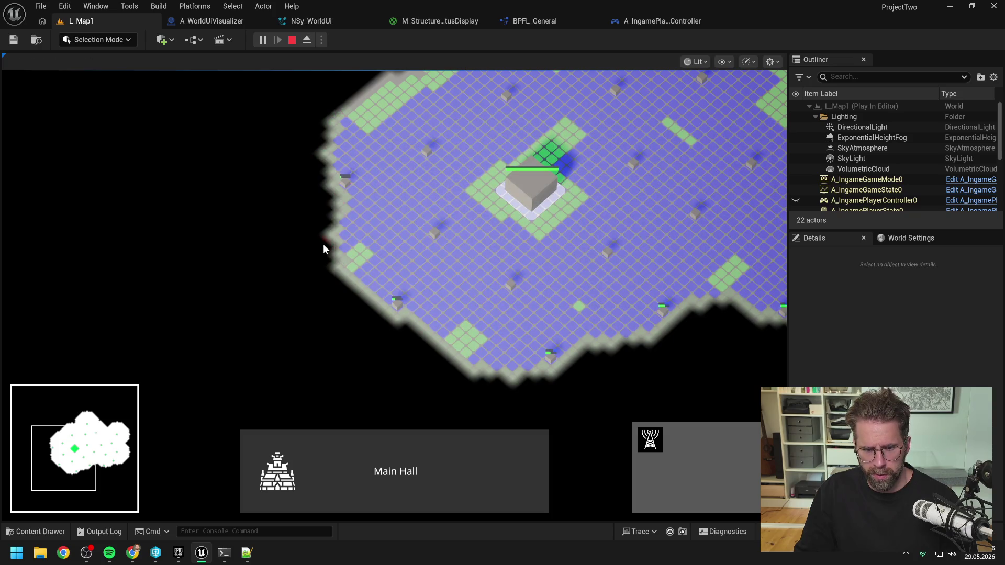
pyautogui.press('w')
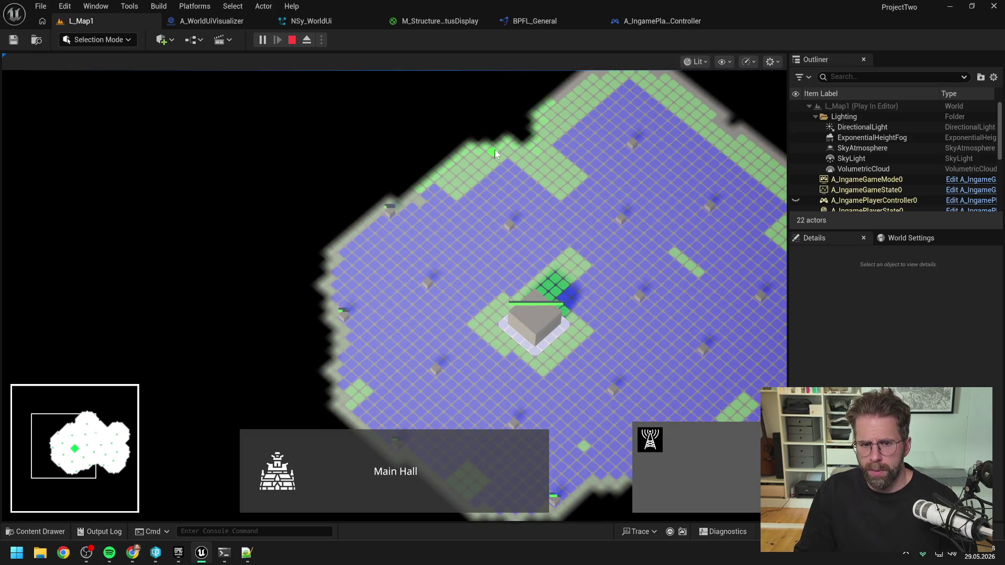
pyautogui.press('d')
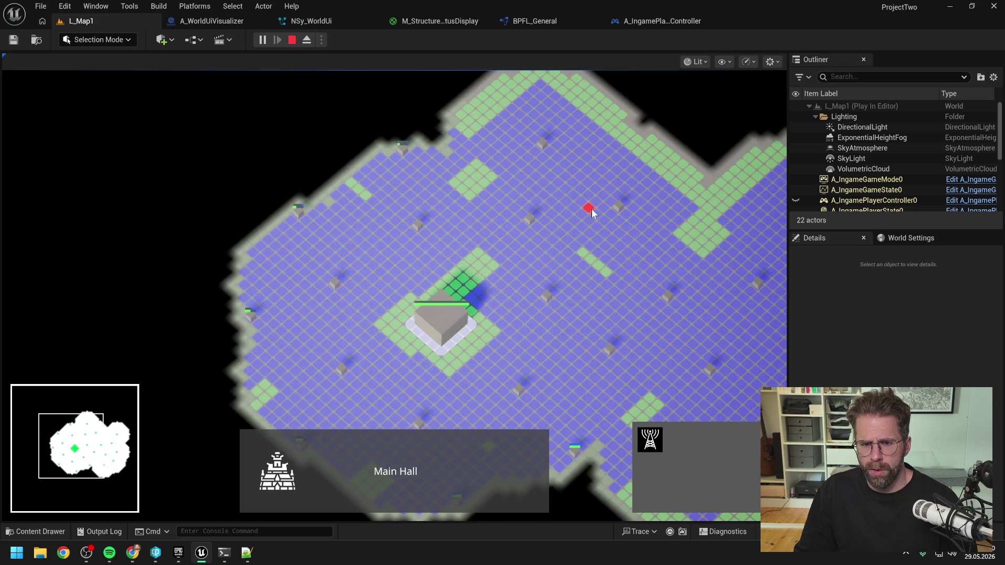
pyautogui.press('d')
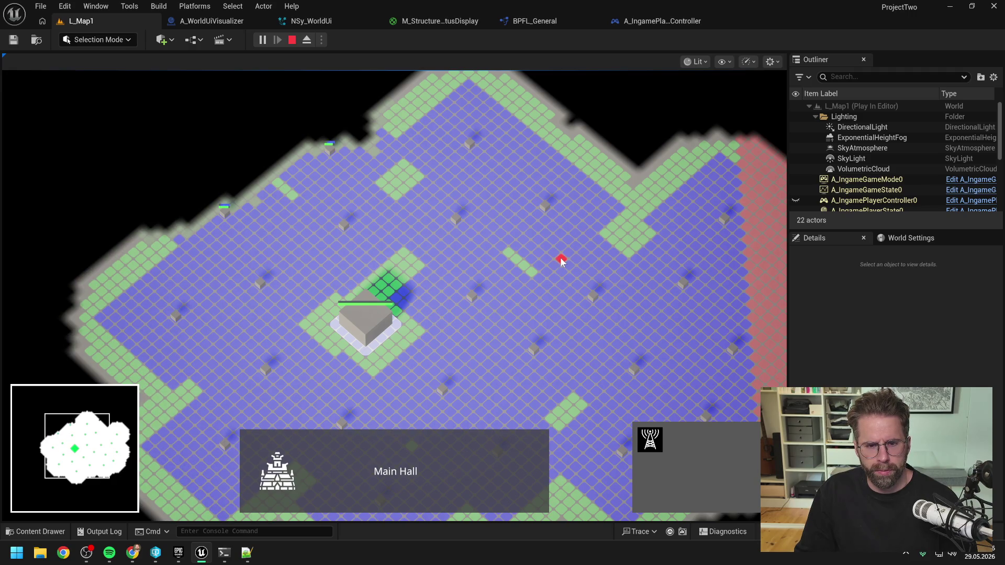
pyautogui.press('d')
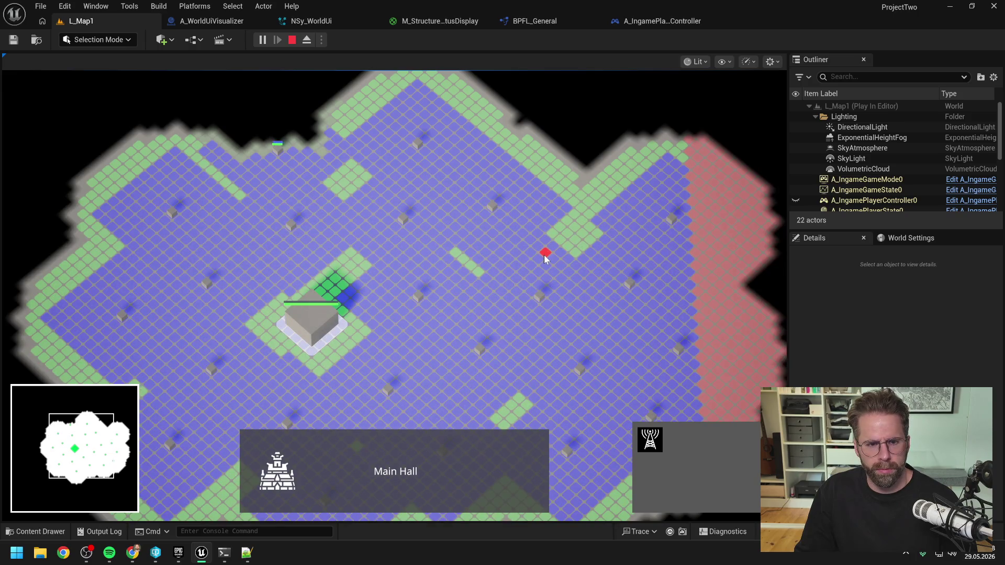
pyautogui.scroll(-1, 521, 247)
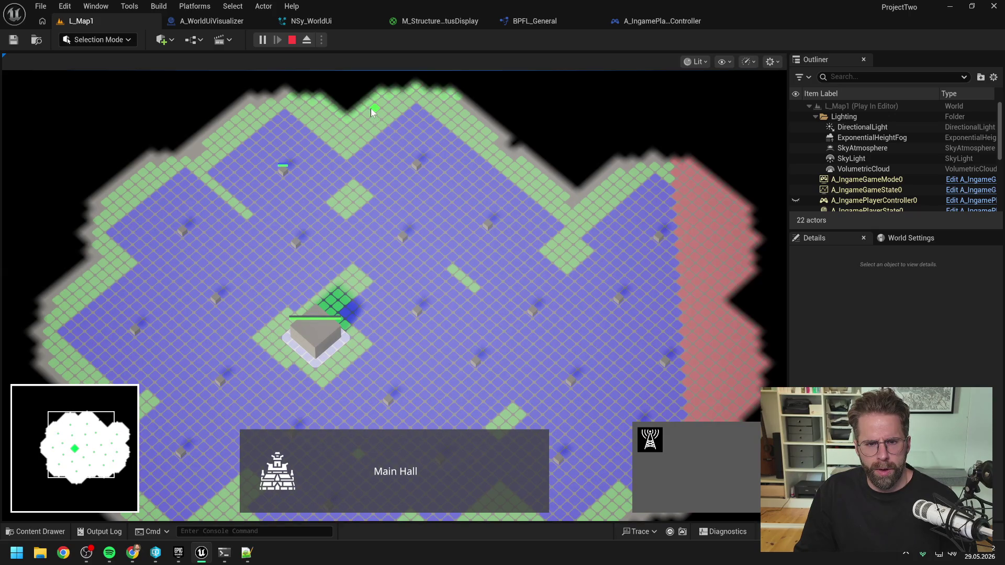
pyautogui.click(532, 163)
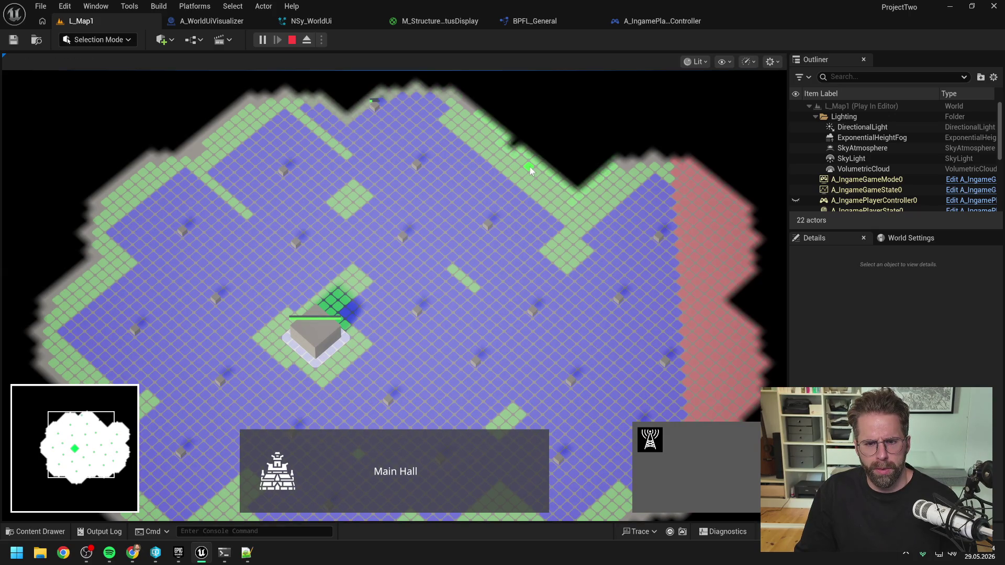
pyautogui.press('a')
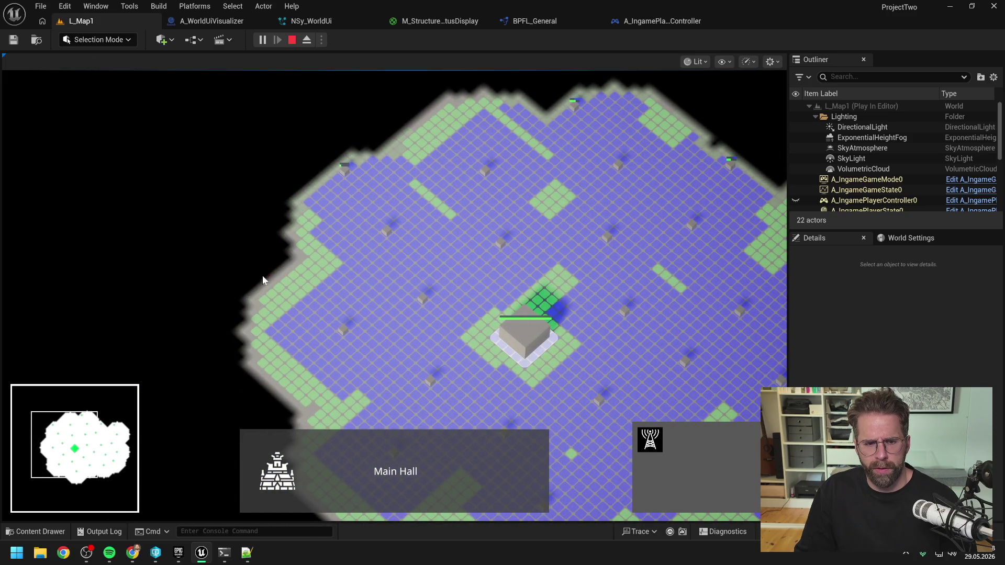
pyautogui.press('s')
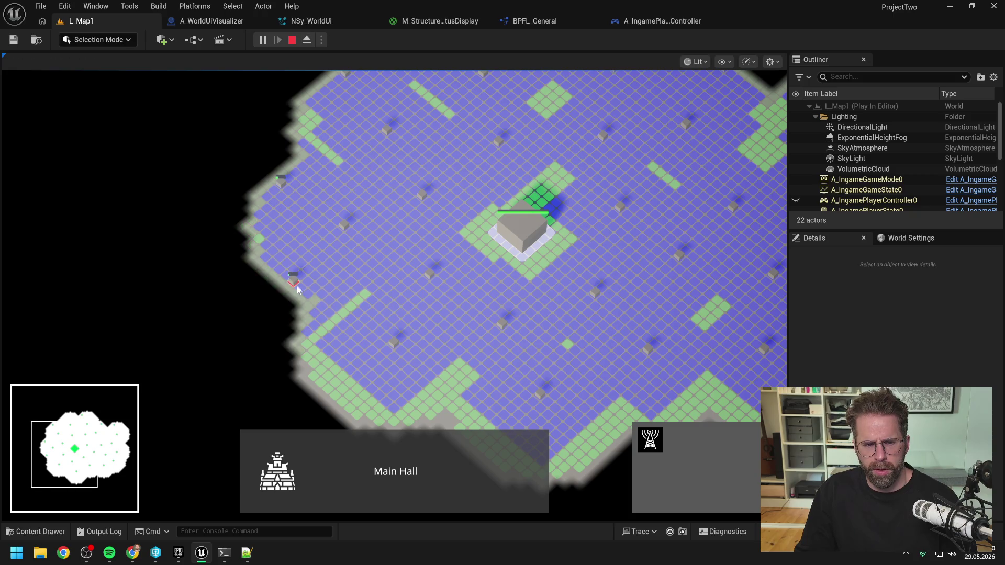
pyautogui.press('d')
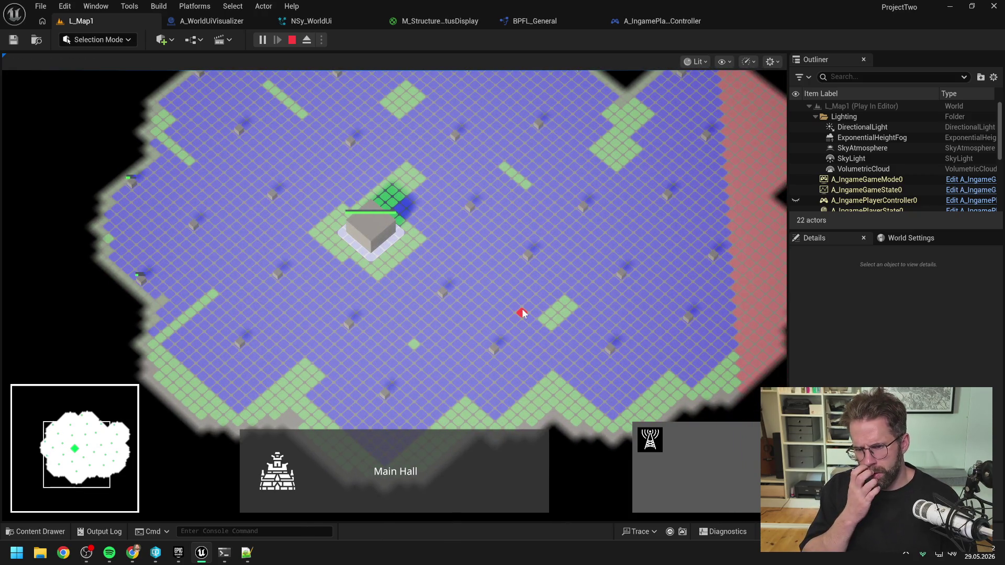
pyautogui.press('s')
pyautogui.press('d')
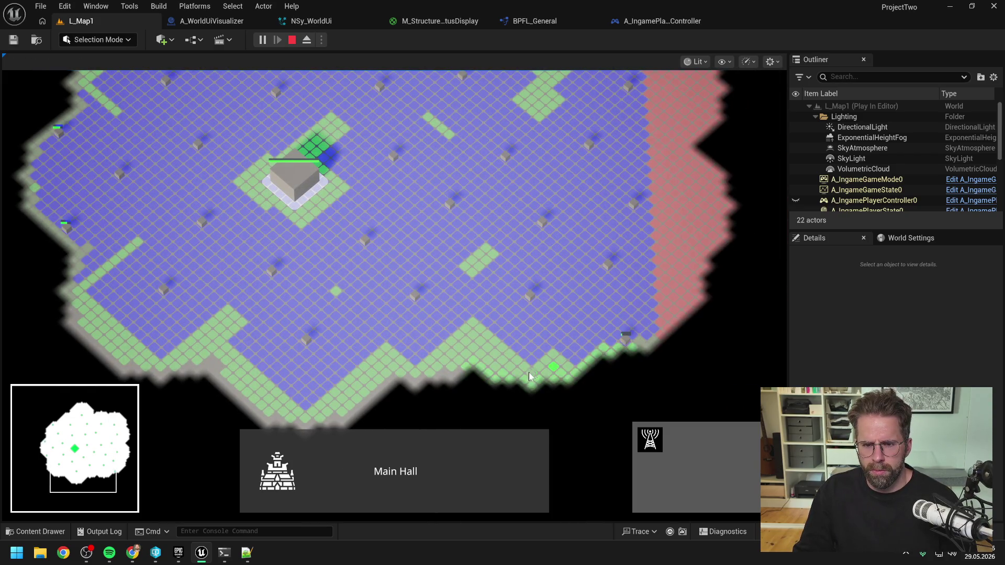
# Place the chosen structure on the map, then exit build mode and stop the play session.
pyautogui.scroll(3, 500, 329)
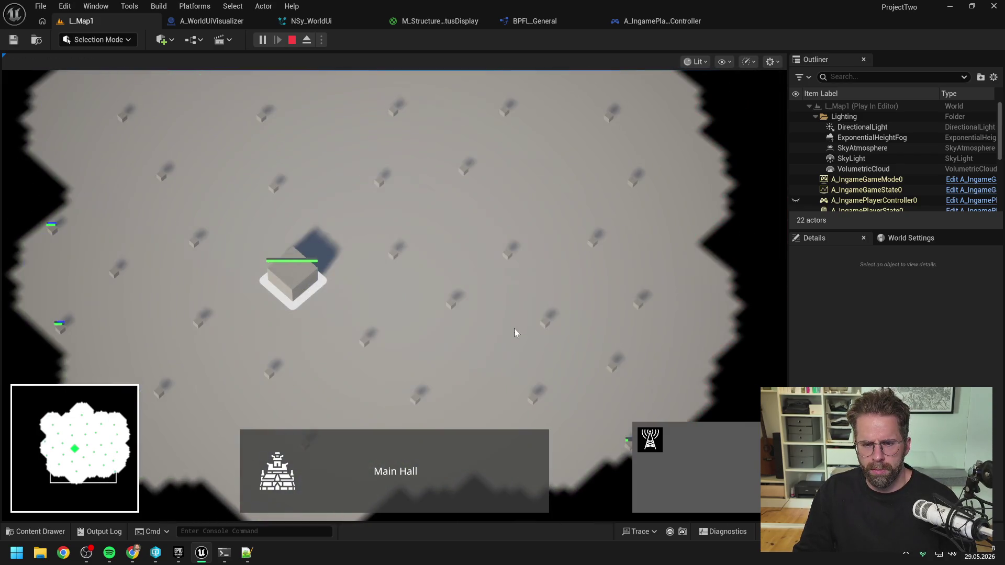
pyautogui.click(545, 324)
pyautogui.press('Escape')
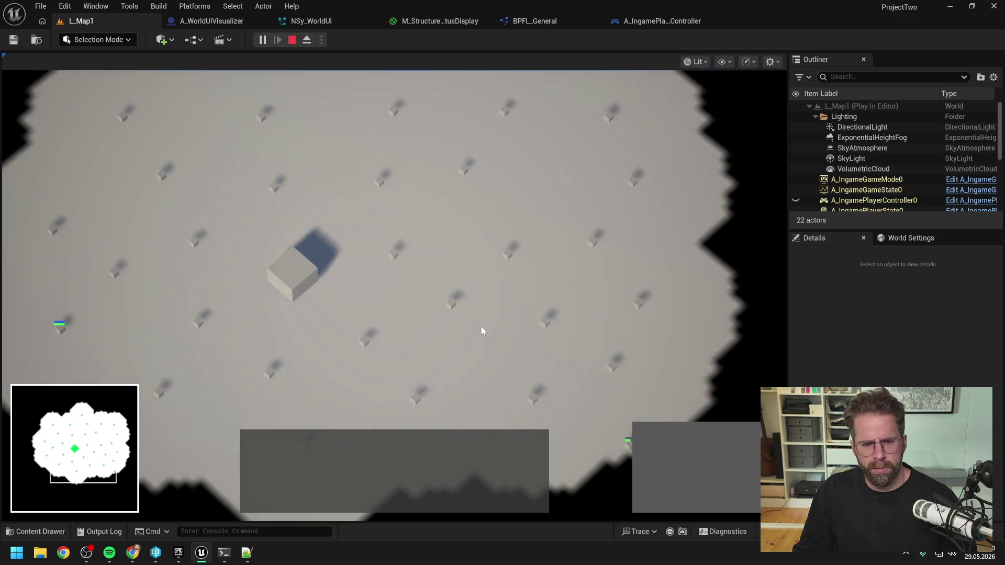
pyautogui.press('Escape')
# Switch from Unreal Engine over to the browser window.
pyautogui.hotkey('alt', 'Tab')
pyautogui.hotkey('alt', 'Tab')
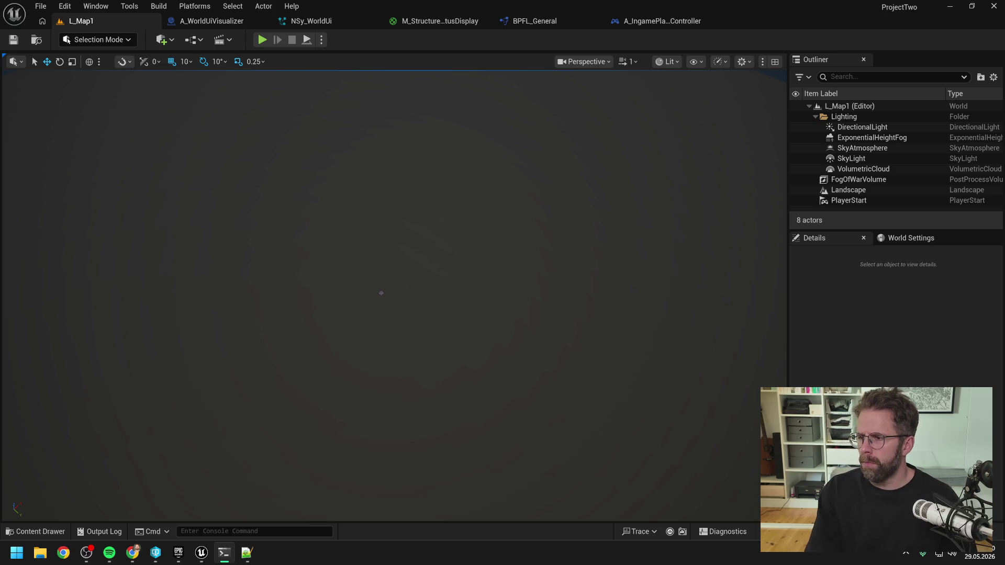
# Bring up the M_StructureStatusDisplay graph and pan around its health and repair bar nodes.
pyautogui.click(438, 19)
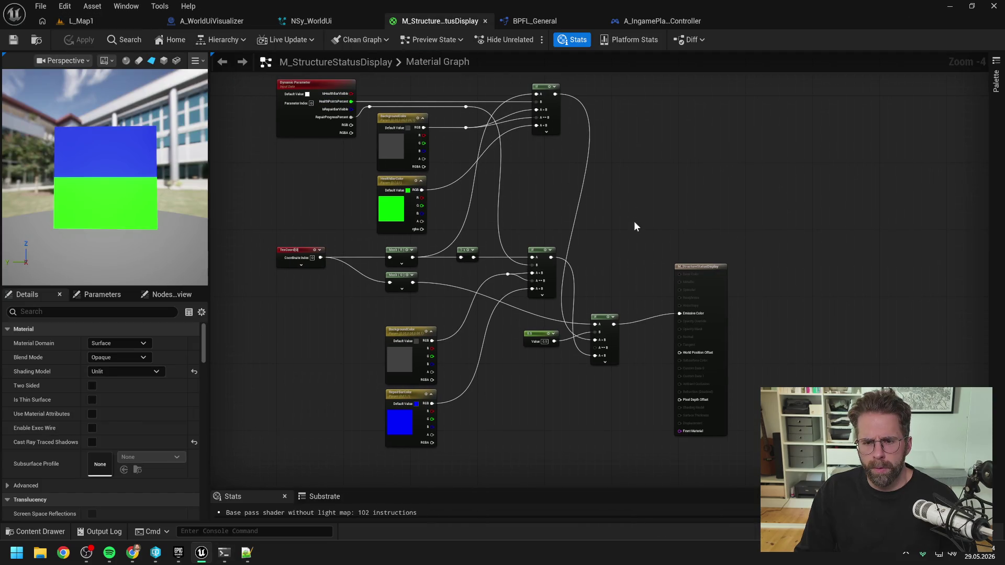
pyautogui.moveTo(633, 247); pyautogui.dragTo(634, 229)
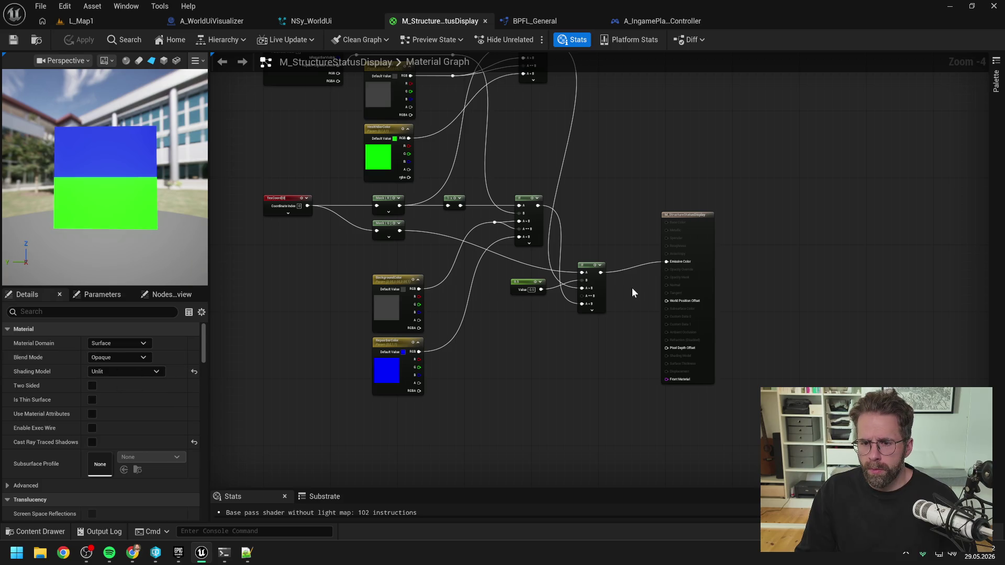
pyautogui.moveTo(634, 294); pyautogui.dragTo(626, 313)
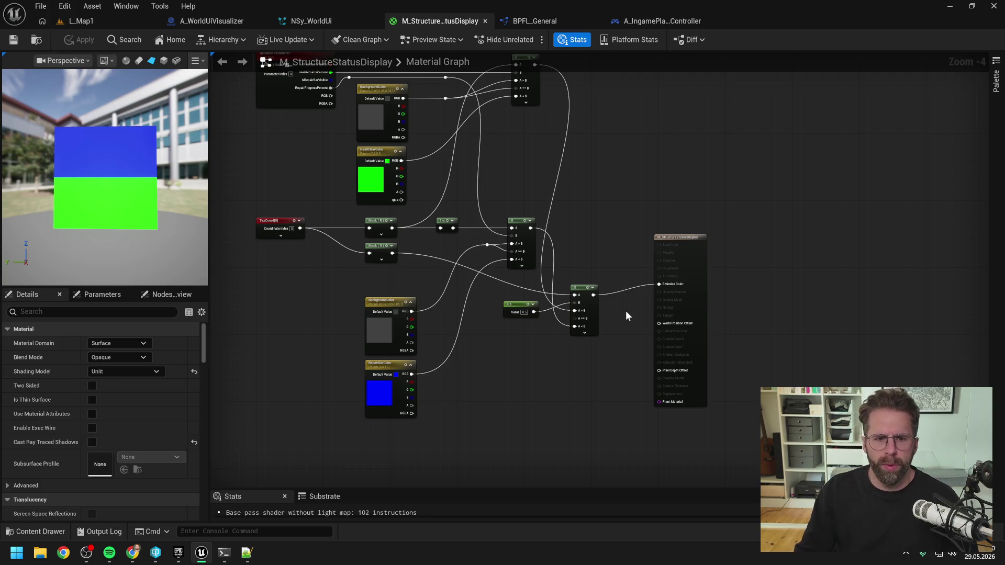
pyautogui.moveTo(518, 197); pyautogui.dragTo(558, 228)
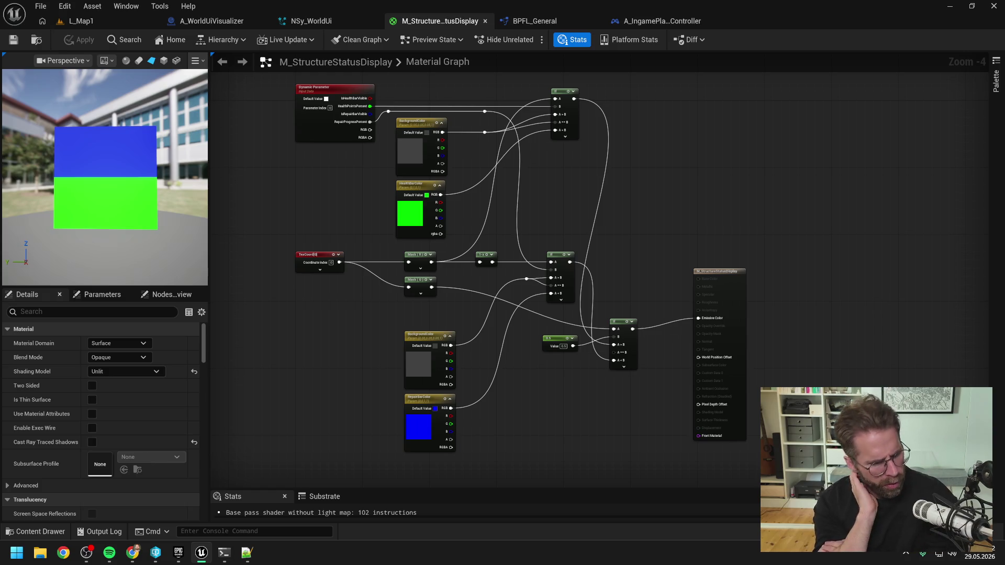
# Delete the Data 1 and Data 2 blocks from the Daily.txt notes.
pyautogui.hotkey('alt', 'Tab')
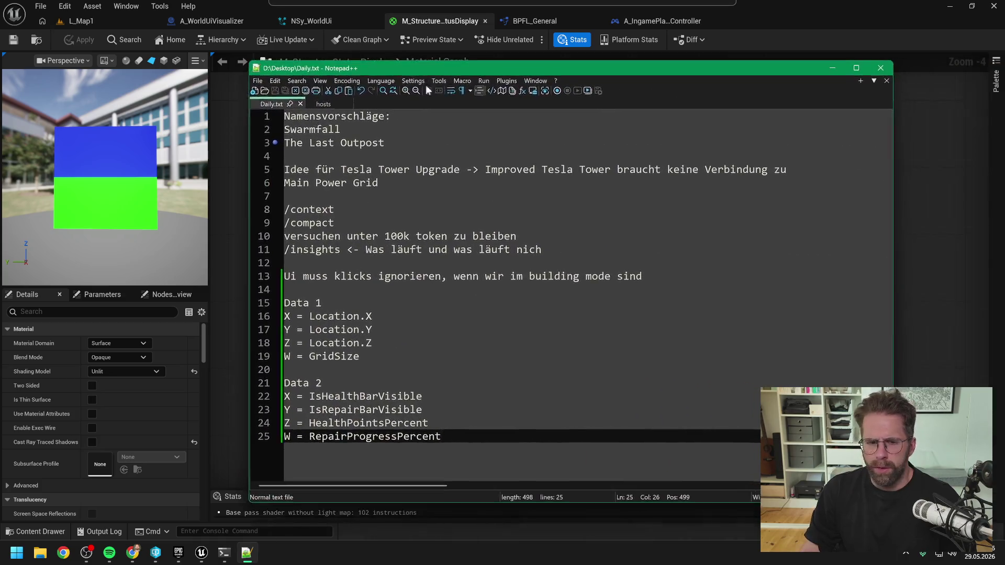
pyautogui.hotkey('shift', 'Up')
pyautogui.hotkey('shift', 'Up')
pyautogui.hotkey('shift', 'Up')
pyautogui.hotkey('shift', 'Up')
pyautogui.hotkey('shift', 'Home')
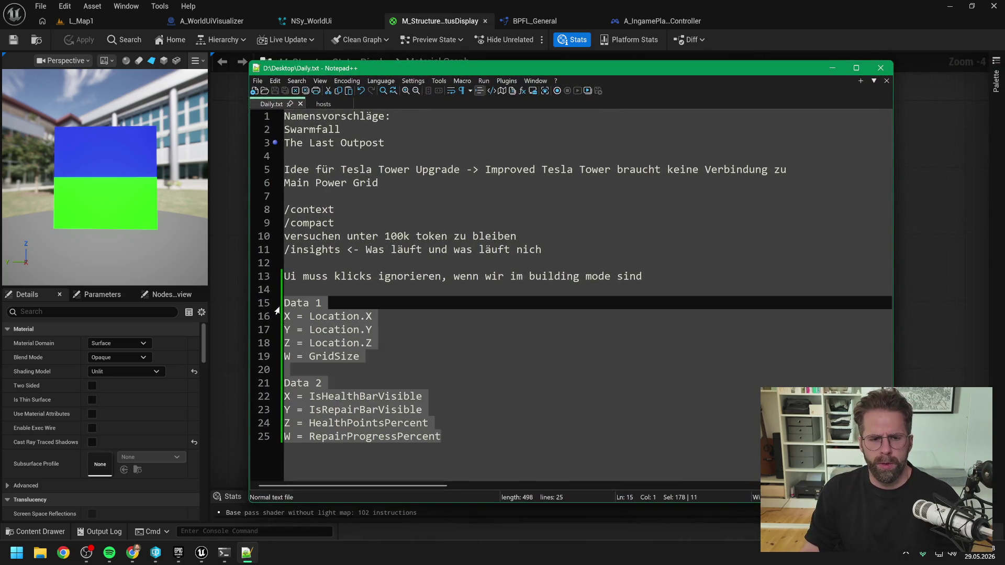
pyautogui.press('Delete')
# Add the note on shields/HP regenerating over time outside combat, save Daily.txt and minimise it.
pyautogui.press('Up')
pyautogui.press('Up')
pyautogui.press('Up')
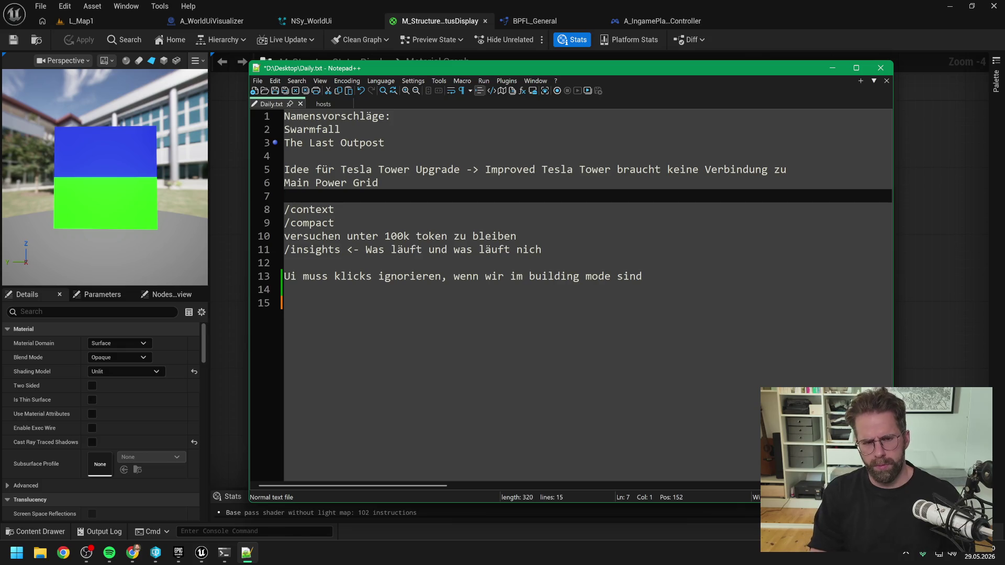
pyautogui.press('Return')
pyautogui.press('Return')
pyautogui.press('Up')
pyautogui.write('Idee')
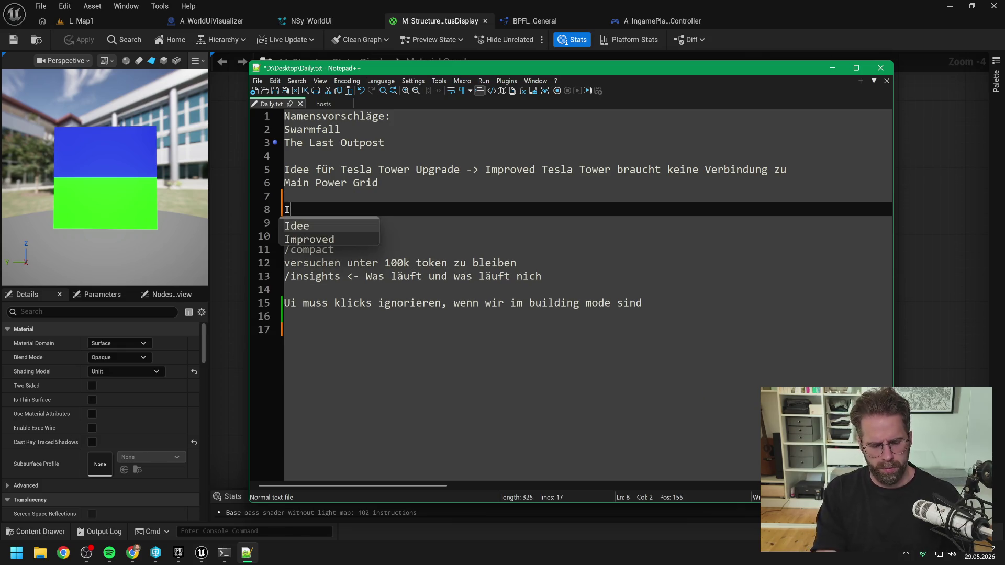
pyautogui.write(' für Schild ')
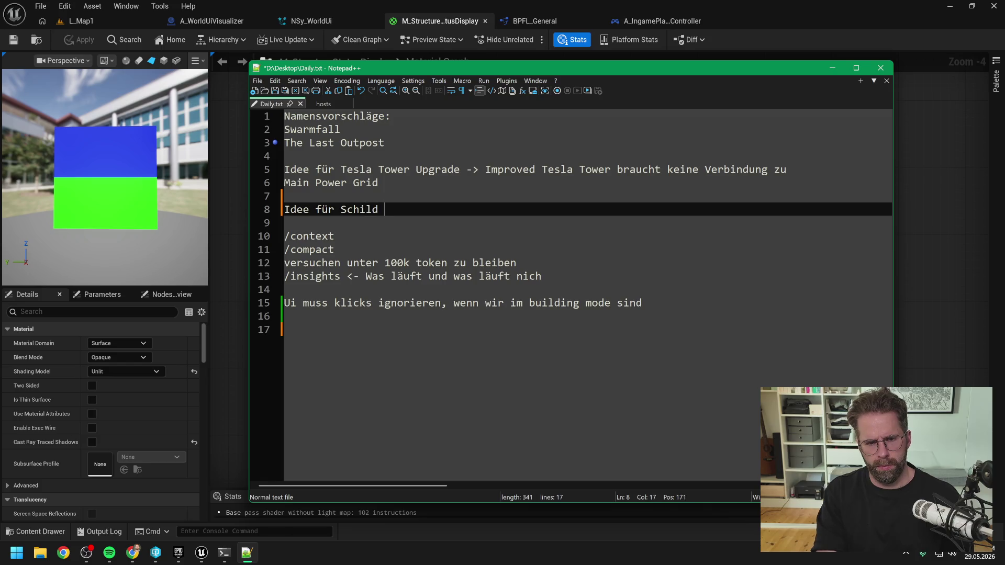
pyautogui.write('/ HP Upgr')
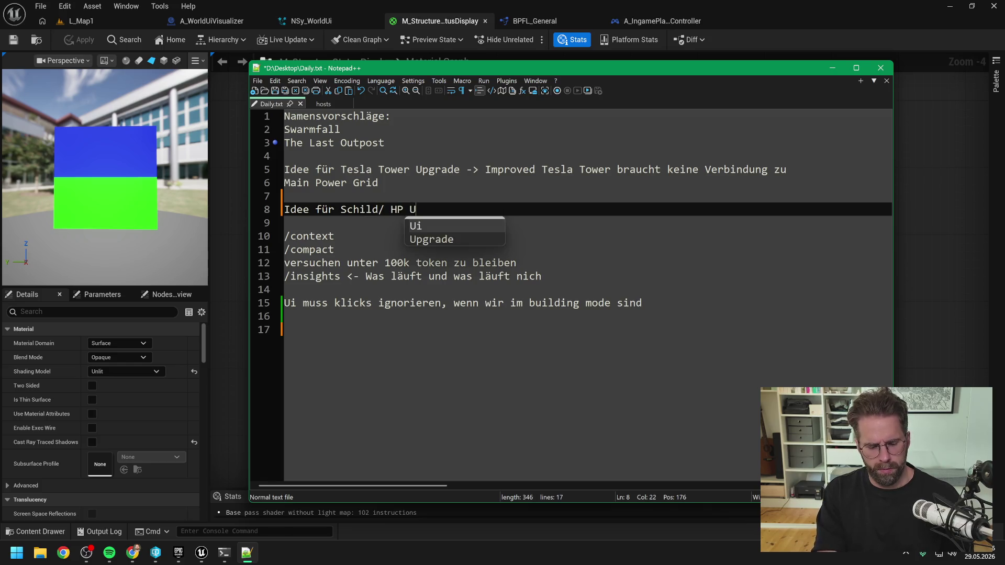
pyautogui.write('ade.Hp oder Schile')
pyautogui.press('BackSpace')
pyautogui.press('BackSpace')
pyautogui.write('lde regenerieren über Zeit/ au')
pyautogui.press('BackSpace')
pyautogui.write('ußerhalb vom Combat')
pyautogui.hotkey('ctrl', 's')
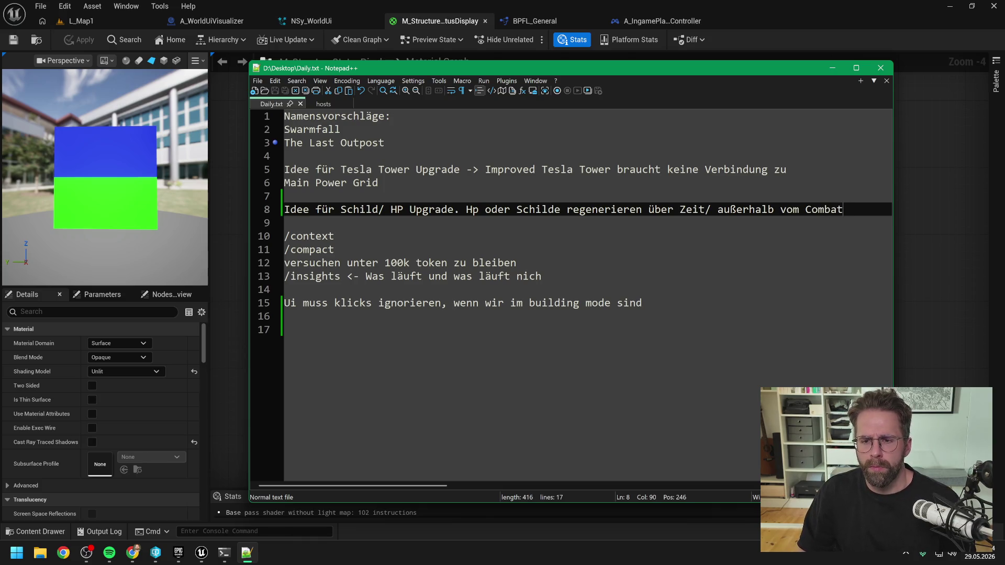
pyautogui.click(832, 69)
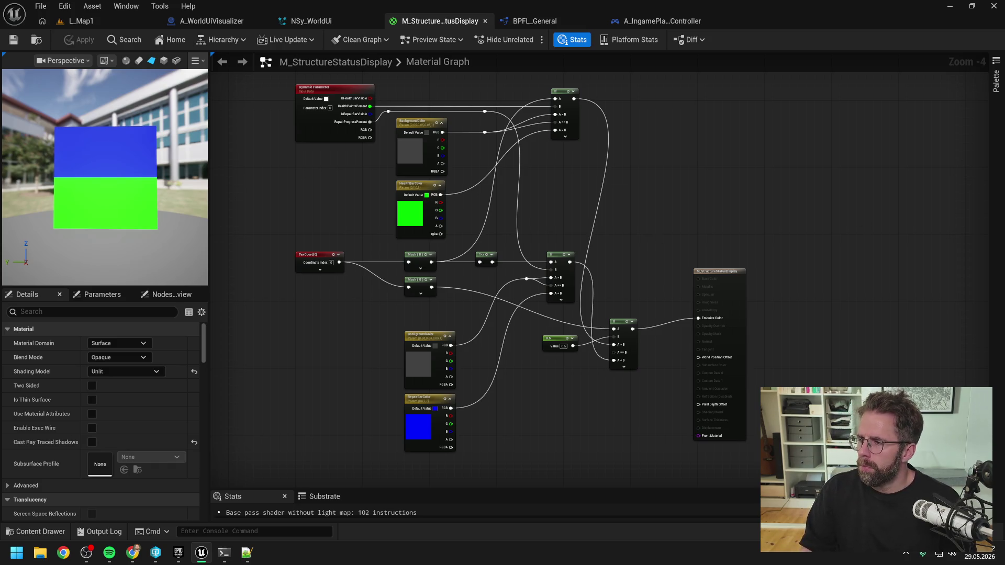
# Set the material's Blend Mode to Masked, then apply and save it.
pyautogui.hotkey('alt', 'Tab')
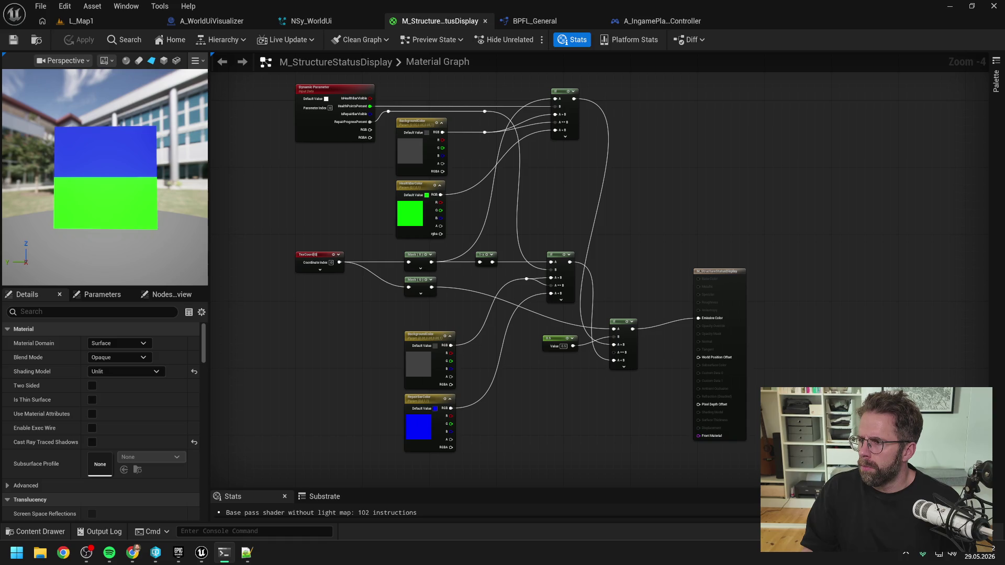
pyautogui.hotkey('alt', 'Tab')
pyautogui.click(137, 355)
pyautogui.click(138, 378)
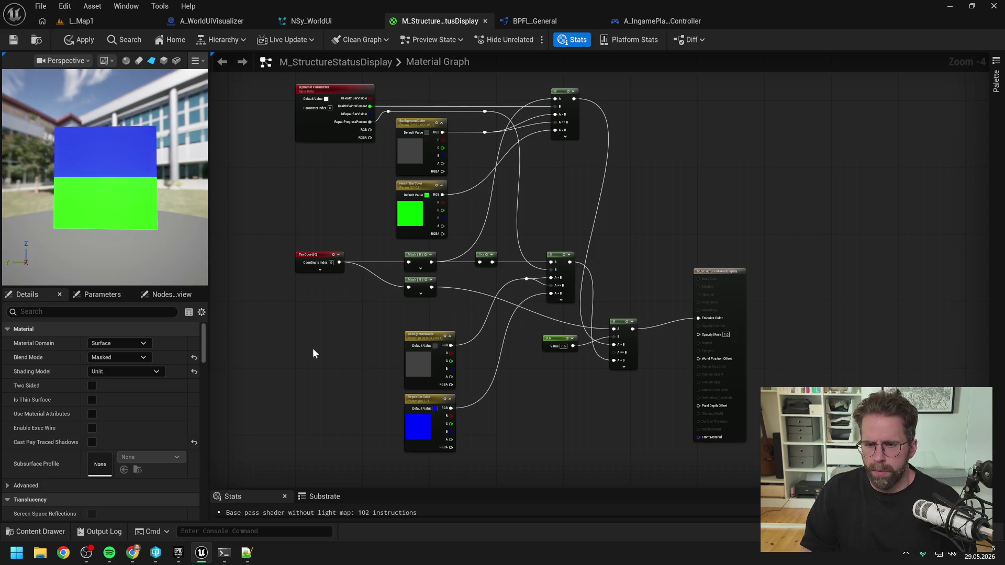
pyautogui.scroll(1, 628, 325)
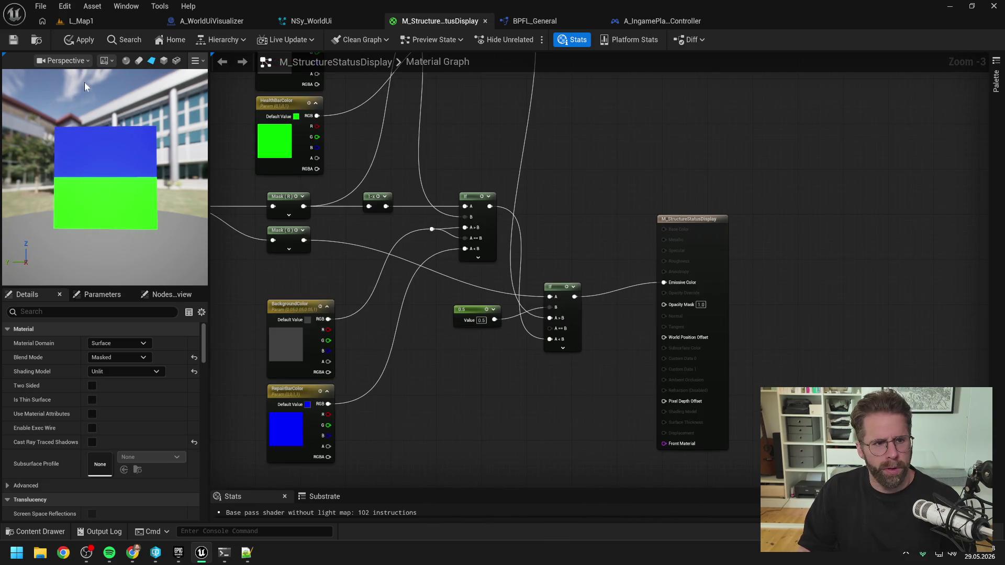
pyautogui.click(81, 40)
pyautogui.click(13, 40)
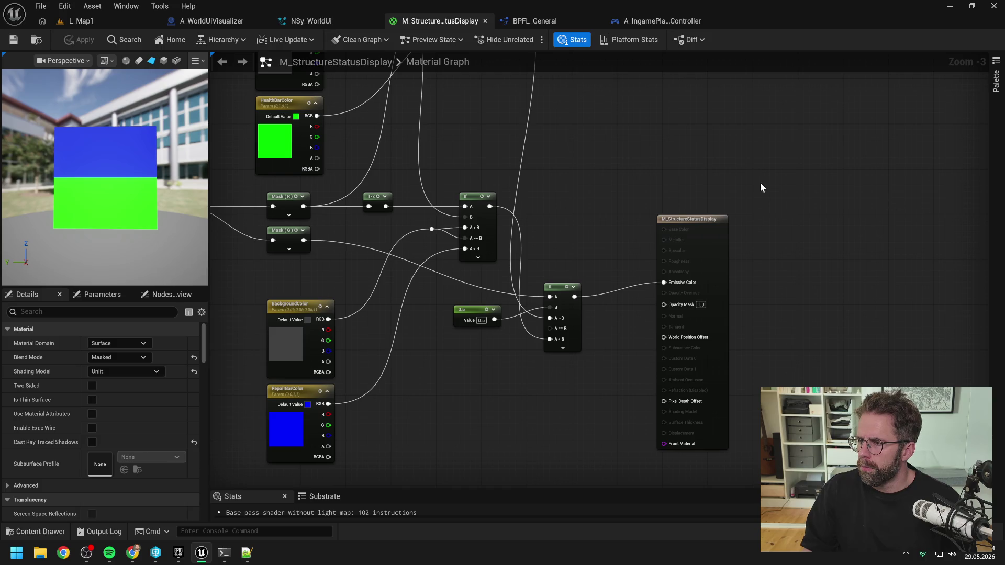
# Duplicate the If node feeding Emissive Color and place the copy beneath it.
pyautogui.moveTo(760, 182); pyautogui.dragTo(783, 169)
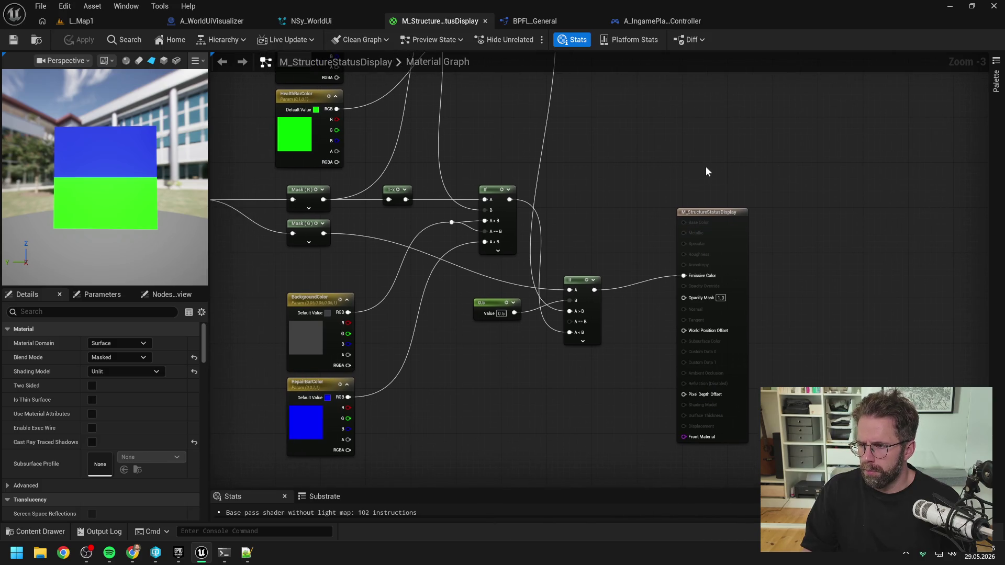
pyautogui.moveTo(717, 168)
pyautogui.mouseDown()
pyautogui.moveTo(702, 162)
pyautogui.moveTo(735, 176)
pyautogui.moveTo(749, 170)
pyautogui.mouseUp()
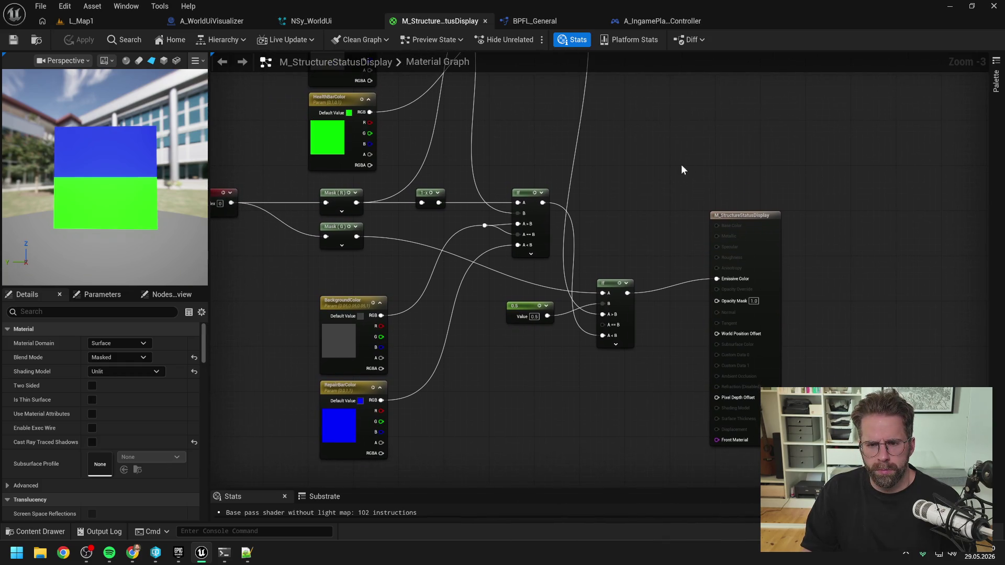
pyautogui.scroll(-1, 610, 177)
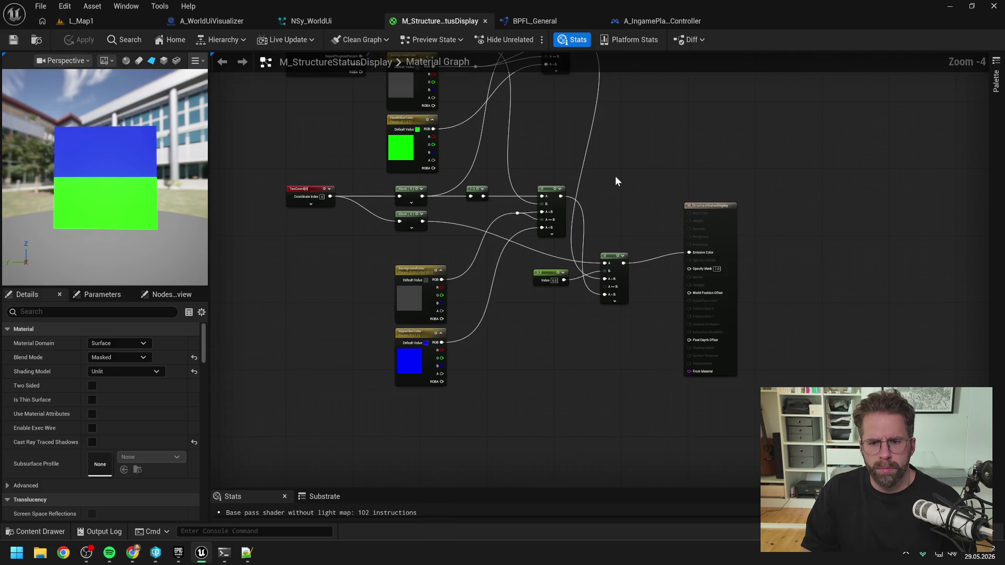
pyautogui.moveTo(615, 176); pyautogui.dragTo(607, 203)
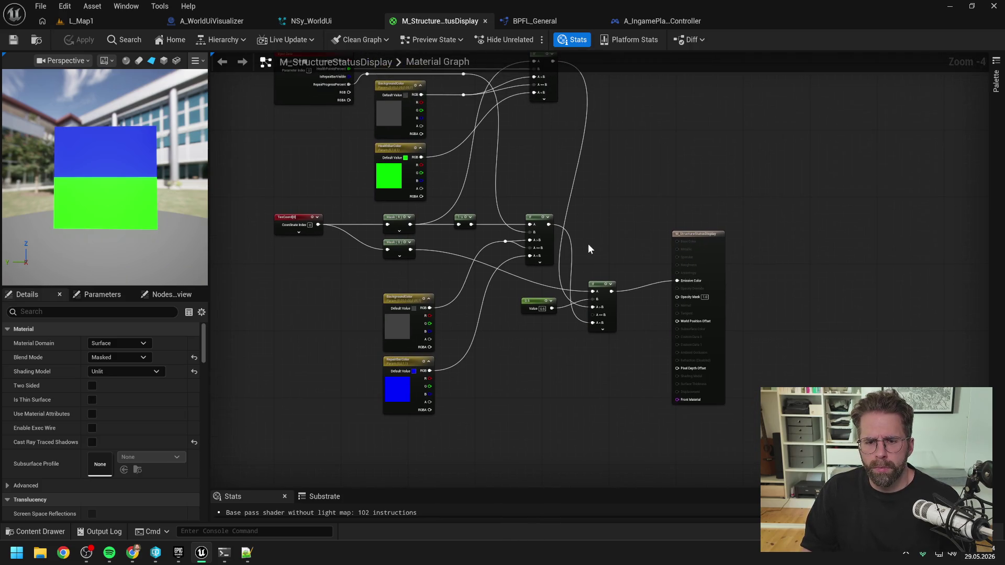
pyautogui.scroll(1, 588, 249)
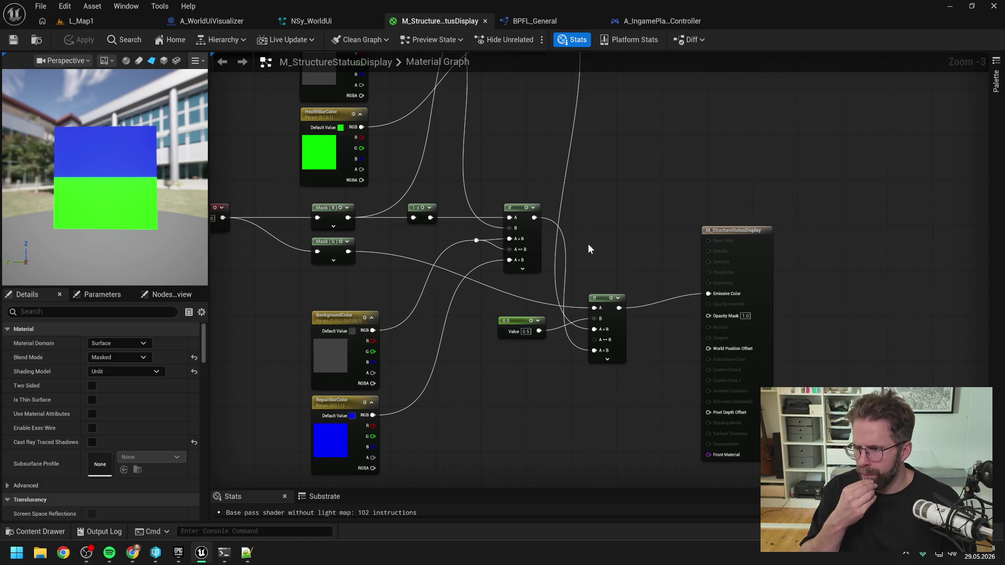
pyautogui.moveTo(591, 246); pyautogui.dragTo(553, 226)
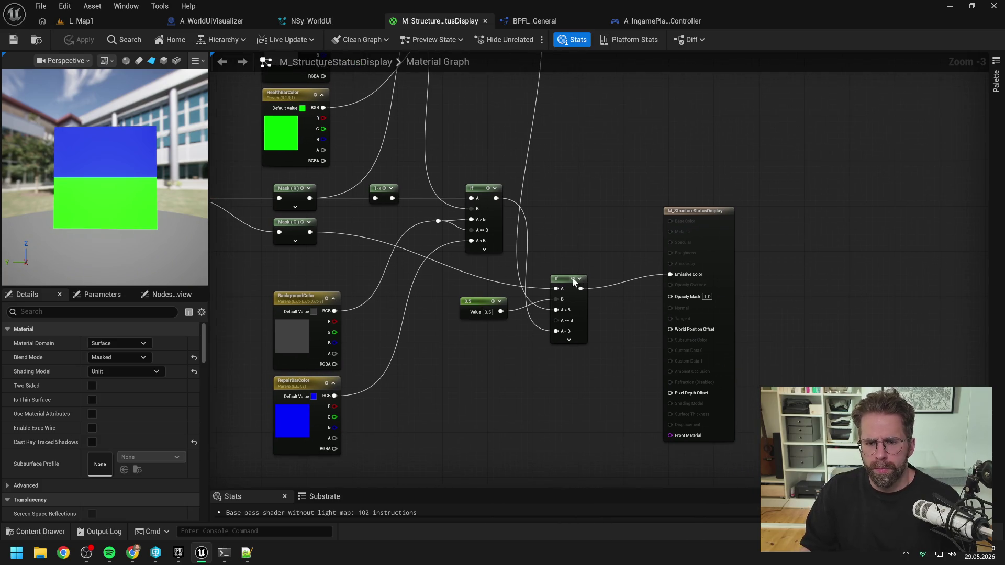
pyautogui.click(572, 278)
pyautogui.hotkey('ctrl', 'c')
pyautogui.hotkey('ctrl', 'v')
pyautogui.moveTo(571, 376); pyautogui.dragTo(570, 363)
pyautogui.scroll(-1, 568, 352)
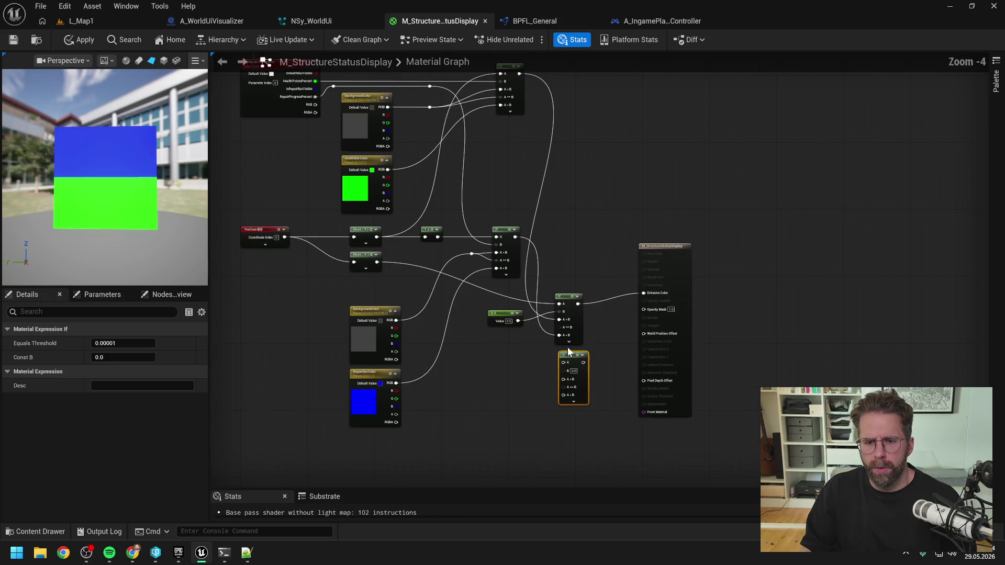
# Connect the Mask (G) wire via a reroute to the new If's A input and 0.5 to B.
pyautogui.doubleClick(518, 297)
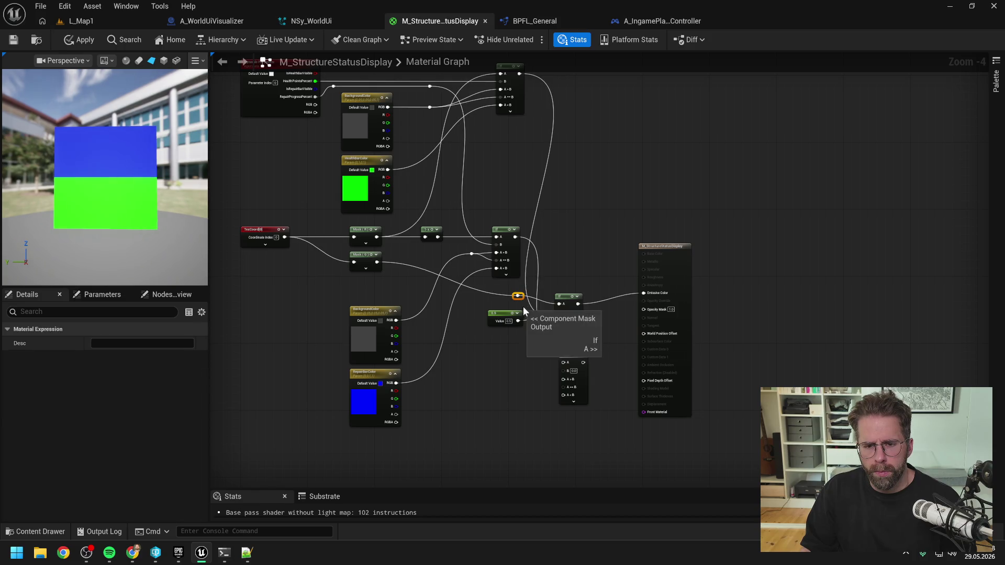
pyautogui.moveTo(521, 296); pyautogui.dragTo(561, 362)
pyautogui.click(569, 355)
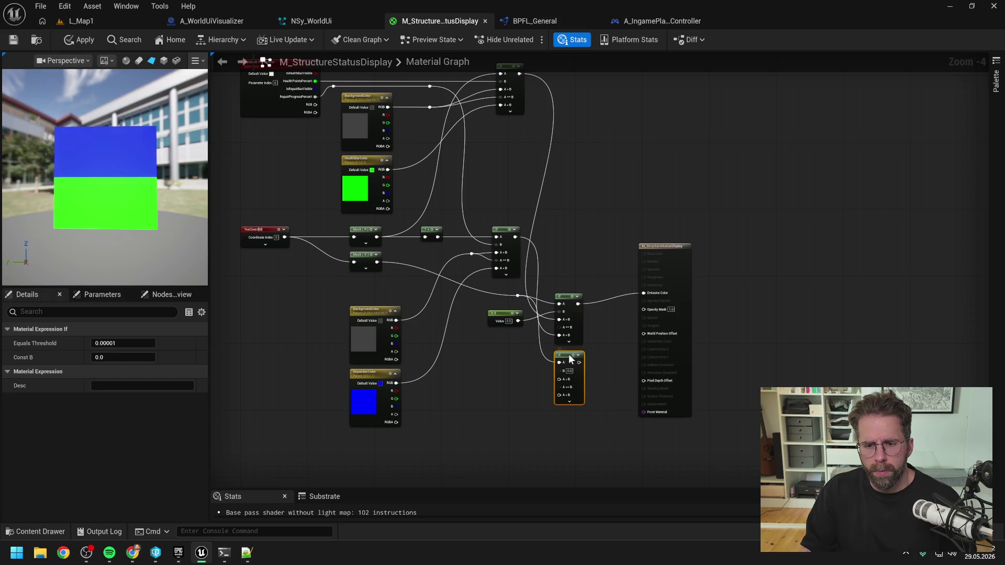
pyautogui.moveTo(570, 299); pyautogui.dragTo(569, 277)
pyautogui.moveTo(569, 356)
pyautogui.mouseDown()
pyautogui.moveTo(569, 334)
pyautogui.moveTo(560, 349)
pyautogui.mouseUp()
pyautogui.click(522, 346)
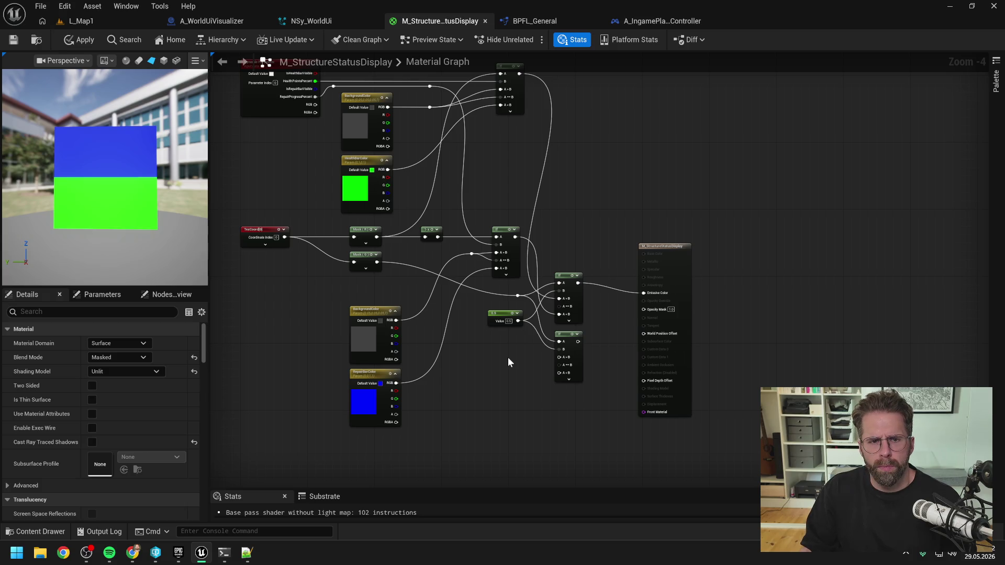
# Move the Dynamic Parameter node below the bar colour nodes, next to the new If node.
pyautogui.moveTo(495, 353); pyautogui.dragTo(516, 369)
pyautogui.click(285, 112)
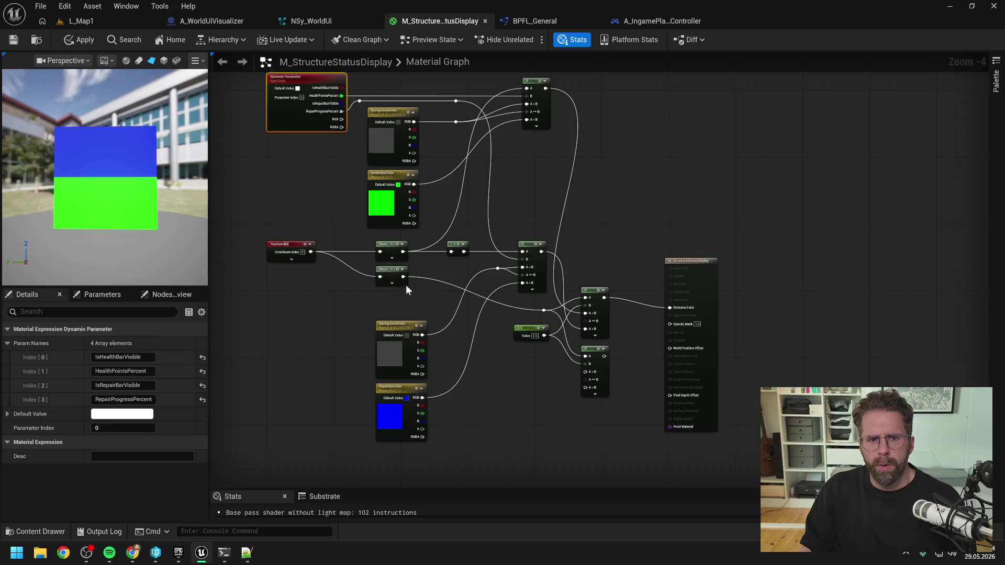
pyautogui.hotkey('ctrl', 'x')
pyautogui.hotkey('ctrl', 'v')
pyautogui.moveTo(491, 366); pyautogui.dragTo(387, 395)
pyautogui.click(513, 369)
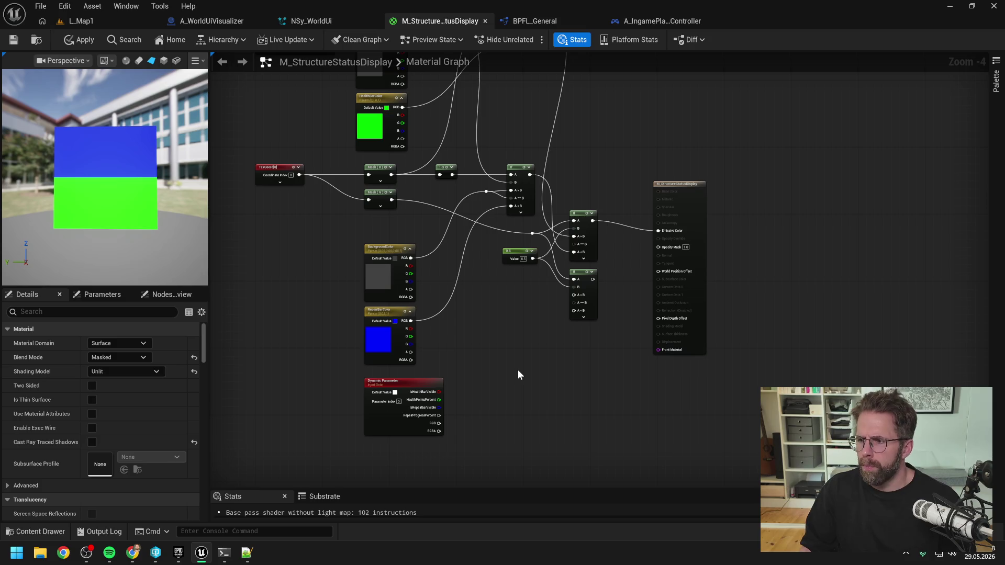
pyautogui.scroll(1, 555, 372)
pyautogui.moveTo(555, 372); pyautogui.dragTo(598, 344)
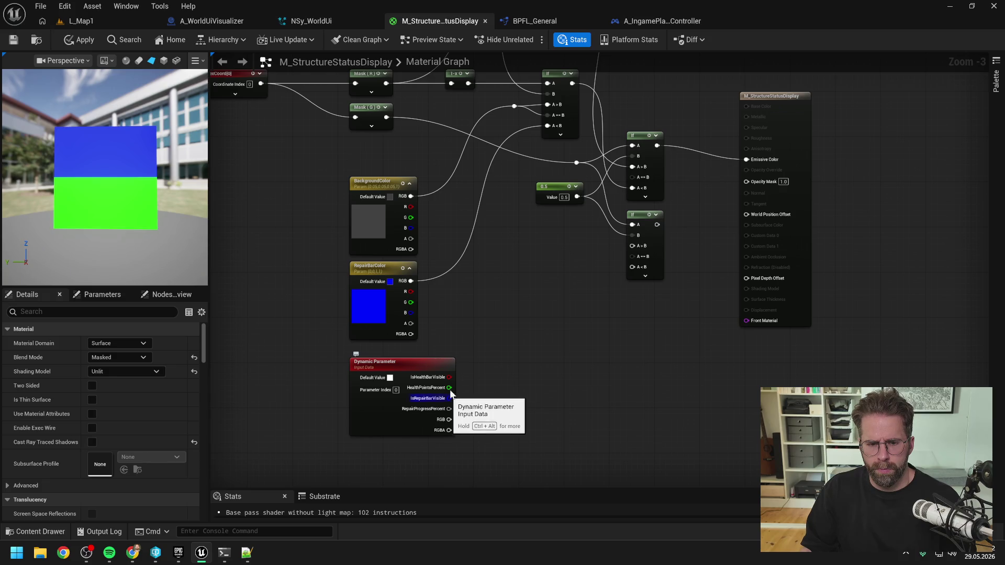
# Wire IsRepairBarVisible to A<B, IsHealthBarVisible to A>B, the If result to Opacity Mask, and apply.
pyautogui.moveTo(448, 398)
pyautogui.mouseDown()
pyautogui.moveTo(461, 401)
pyautogui.moveTo(633, 267)
pyautogui.mouseUp()
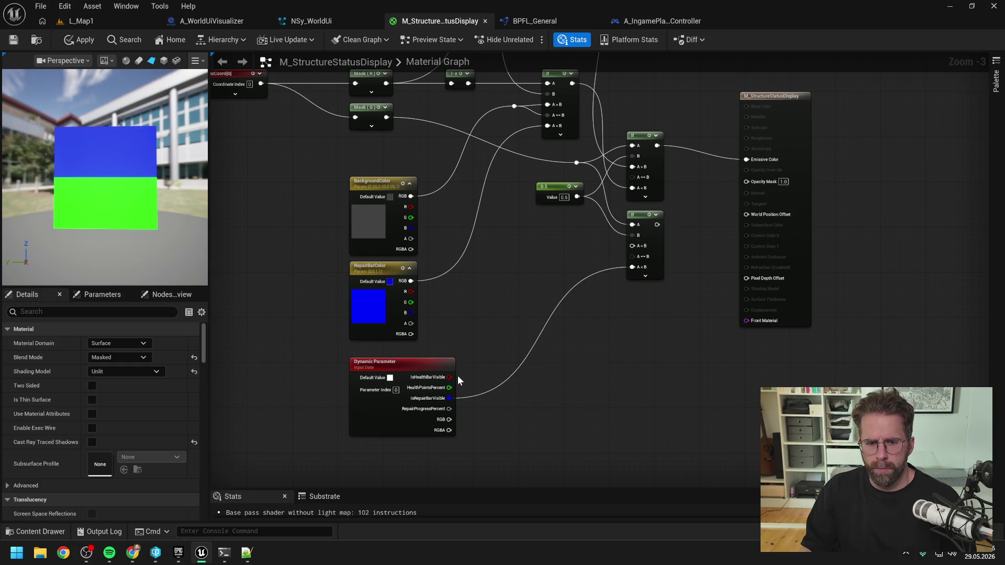
pyautogui.moveTo(449, 378)
pyautogui.mouseDown()
pyautogui.moveTo(591, 262)
pyautogui.moveTo(632, 245)
pyautogui.mouseUp()
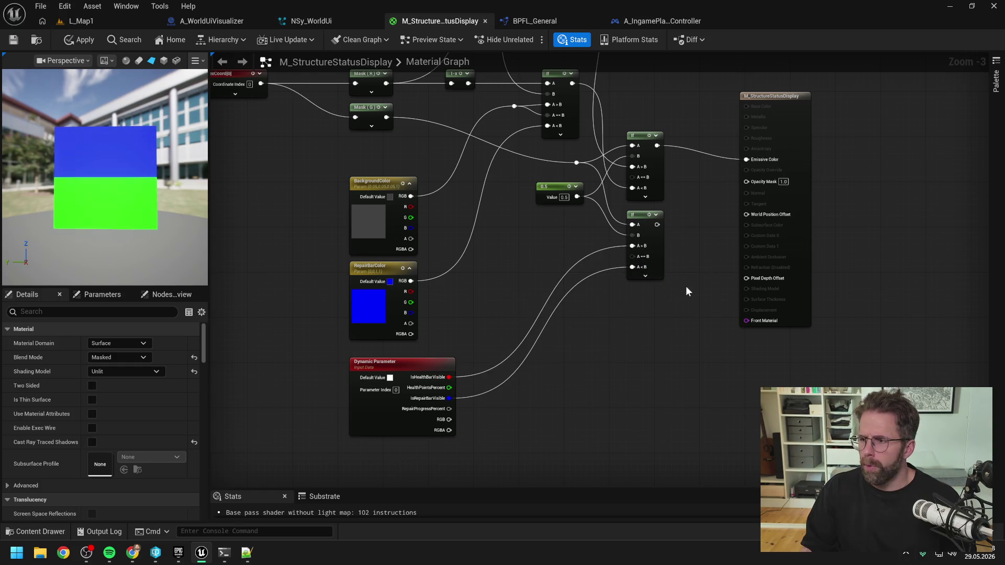
pyautogui.moveTo(694, 298); pyautogui.dragTo(632, 334)
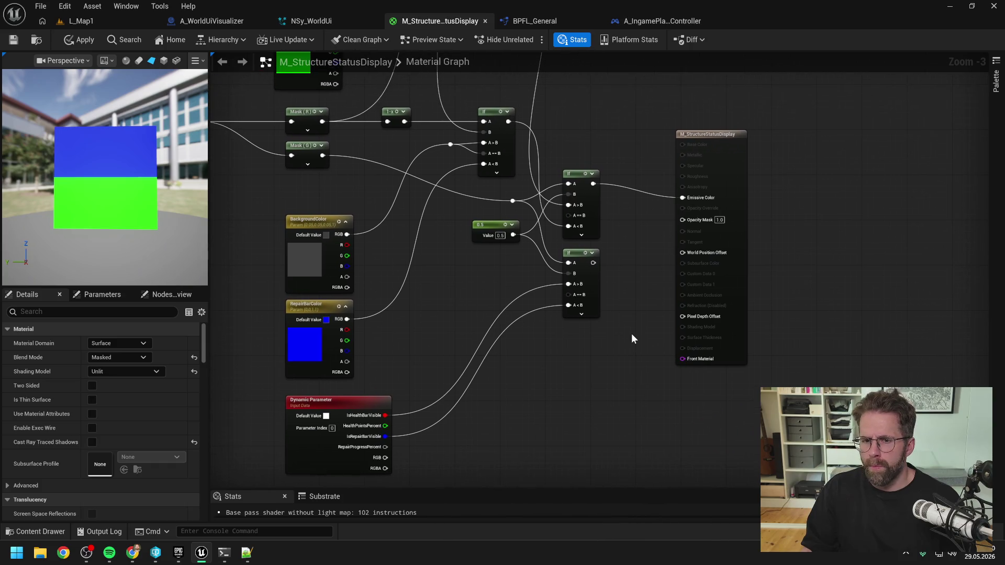
pyautogui.moveTo(594, 263); pyautogui.dragTo(684, 220)
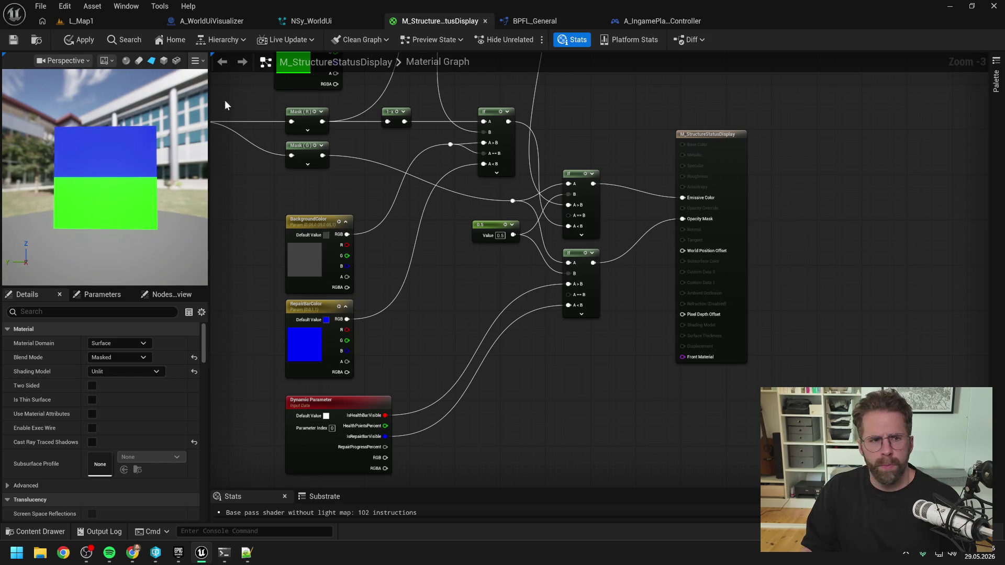
pyautogui.click(81, 40)
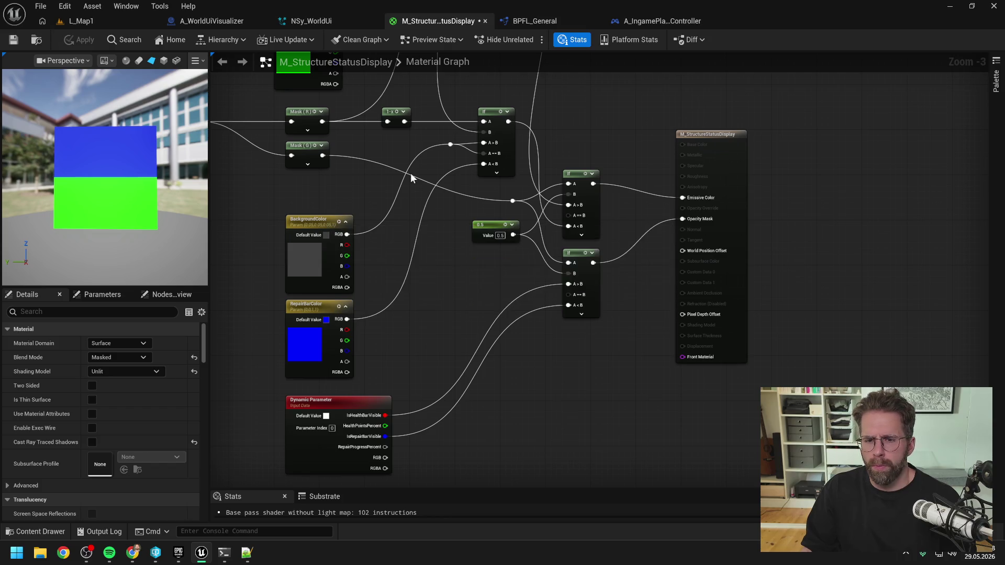
# Stop the play session and set Make Vector 2D Y to 80 in UpdateStructureStatusDisplay.
pyautogui.click(97, 17)
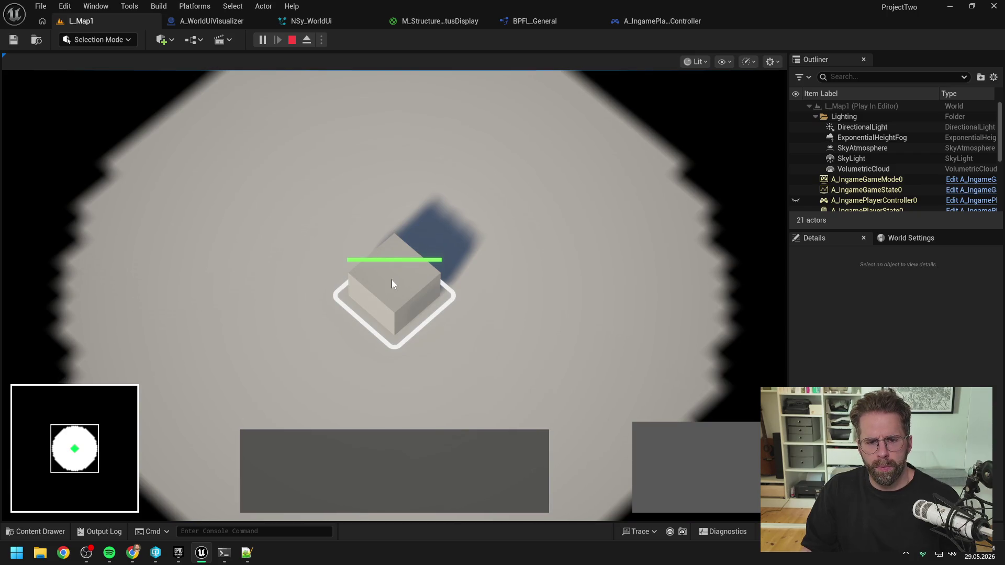
pyautogui.press('Escape')
pyautogui.click(334, 20)
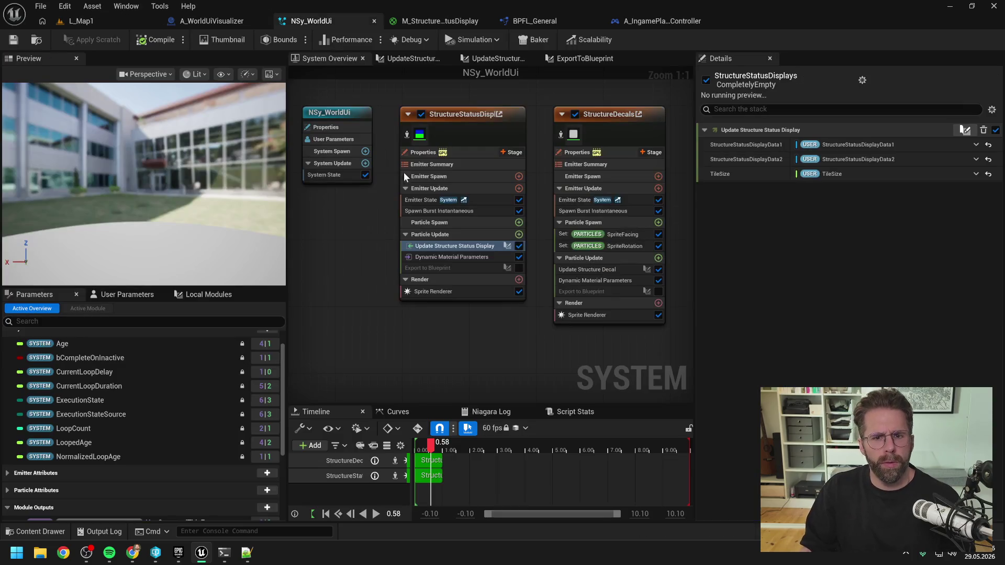
pyautogui.doubleClick(450, 246)
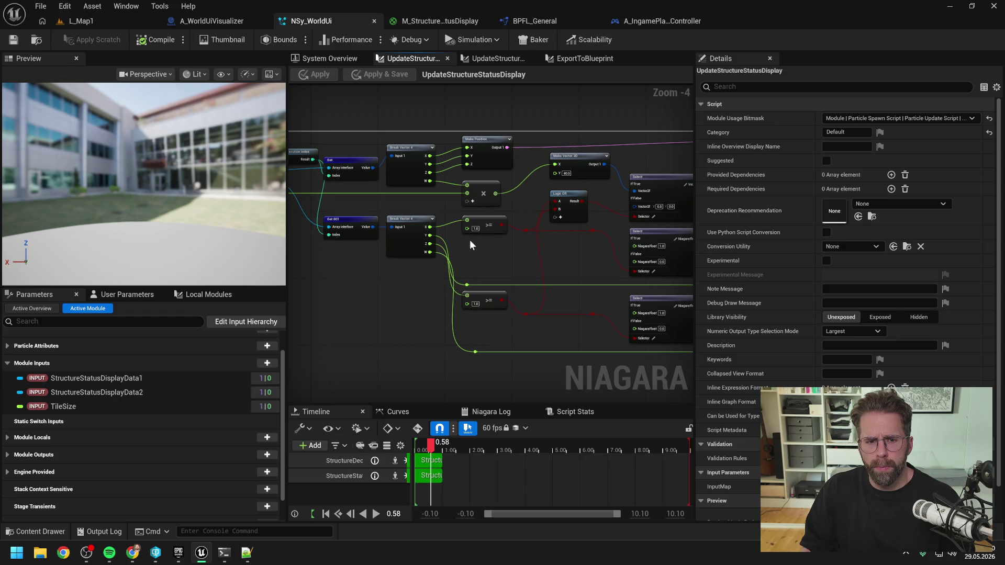
pyautogui.scroll(4, 572, 168)
pyautogui.write('80')
pyautogui.press('Return')
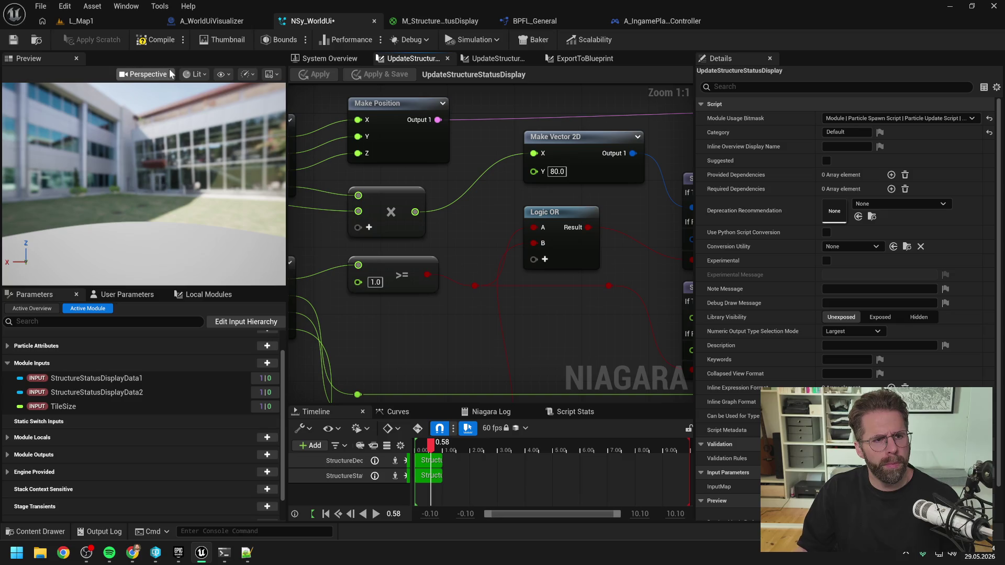
# Play L_Map1 and build several Power Grid Generators to check their status bars.
pyautogui.click(76, 21)
pyautogui.click(262, 40)
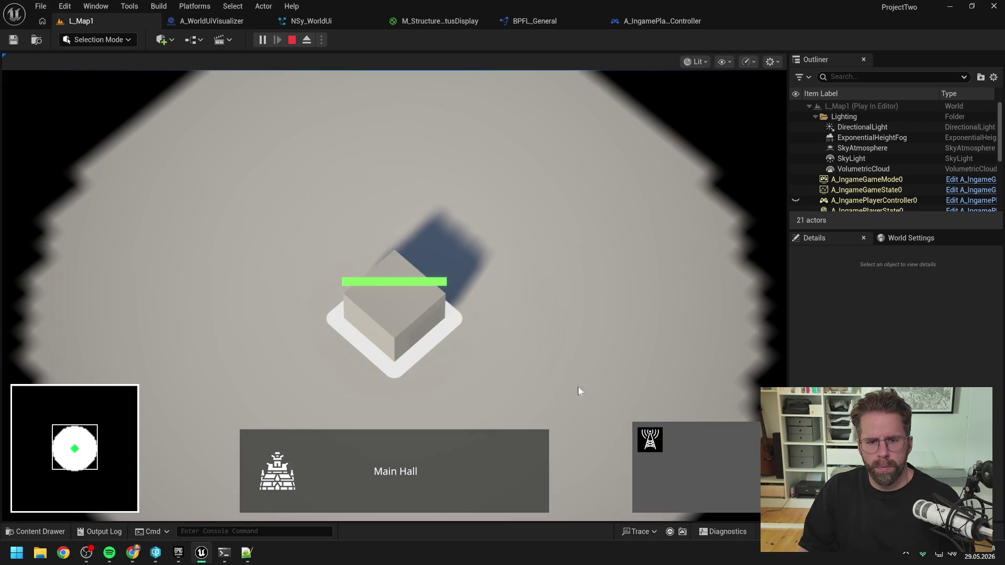
pyautogui.click(649, 440)
pyautogui.click(568, 251)
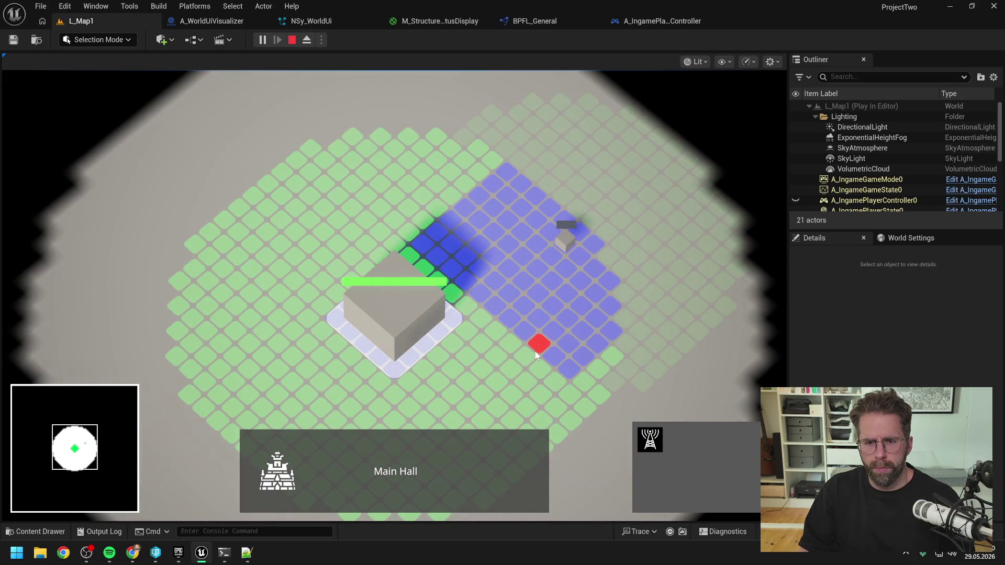
pyautogui.rightClick(490, 354)
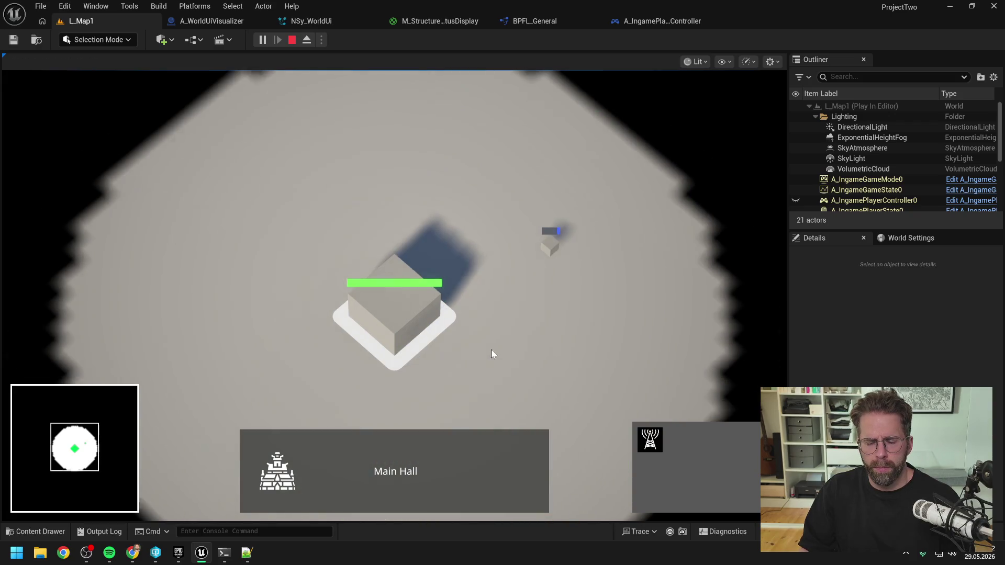
pyautogui.click(649, 439)
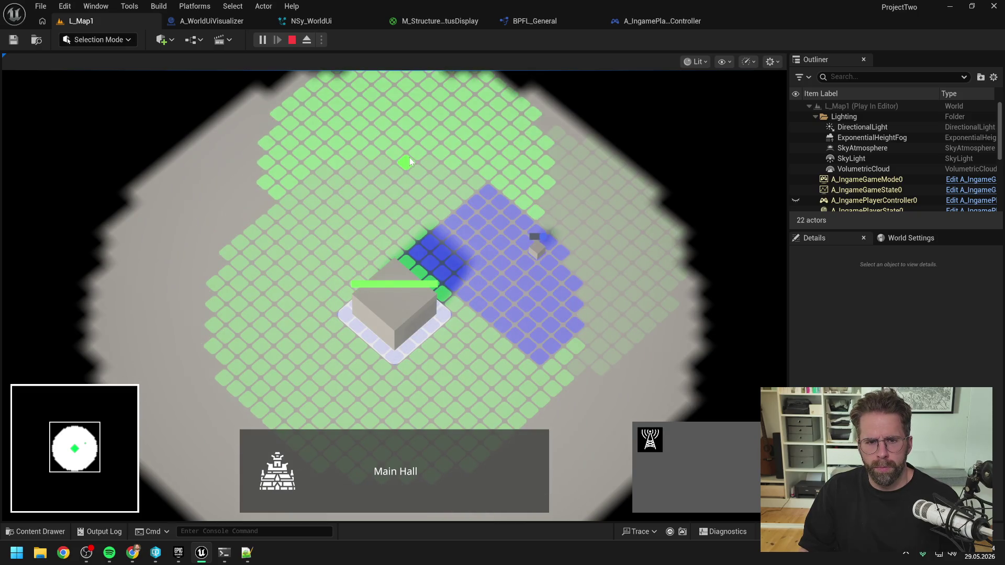
pyautogui.click(378, 157)
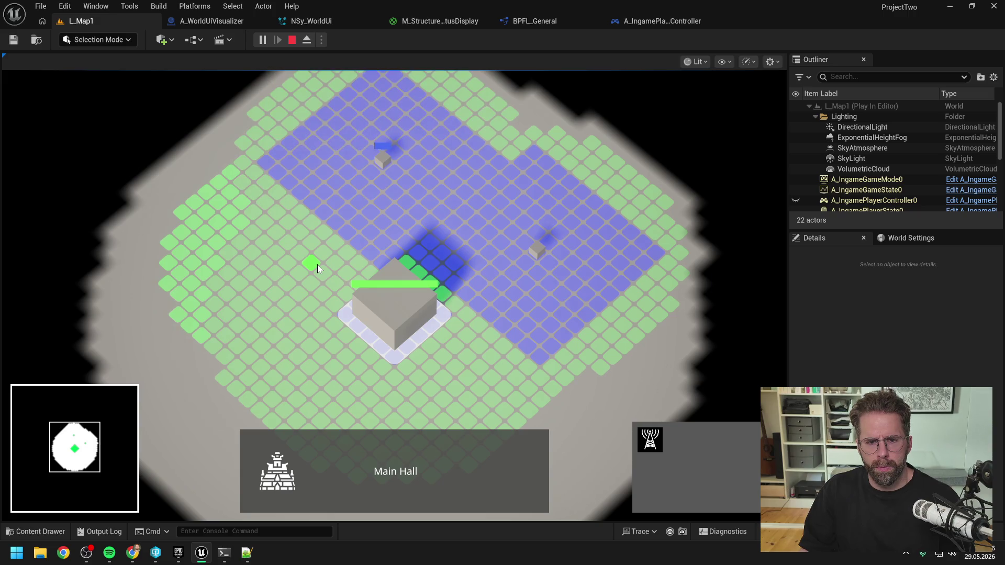
pyautogui.rightClick(317, 265)
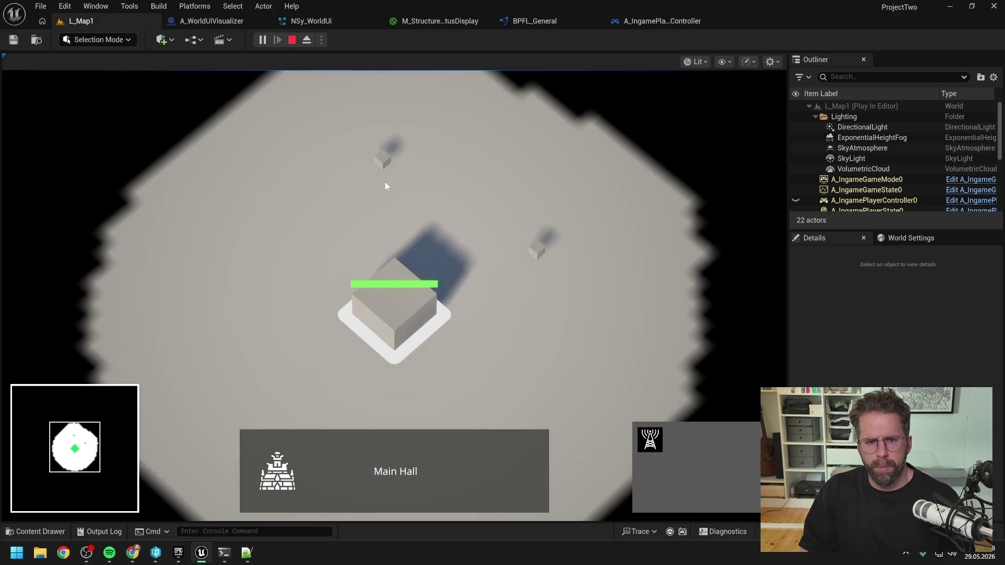
pyautogui.click(649, 445)
pyautogui.click(574, 143)
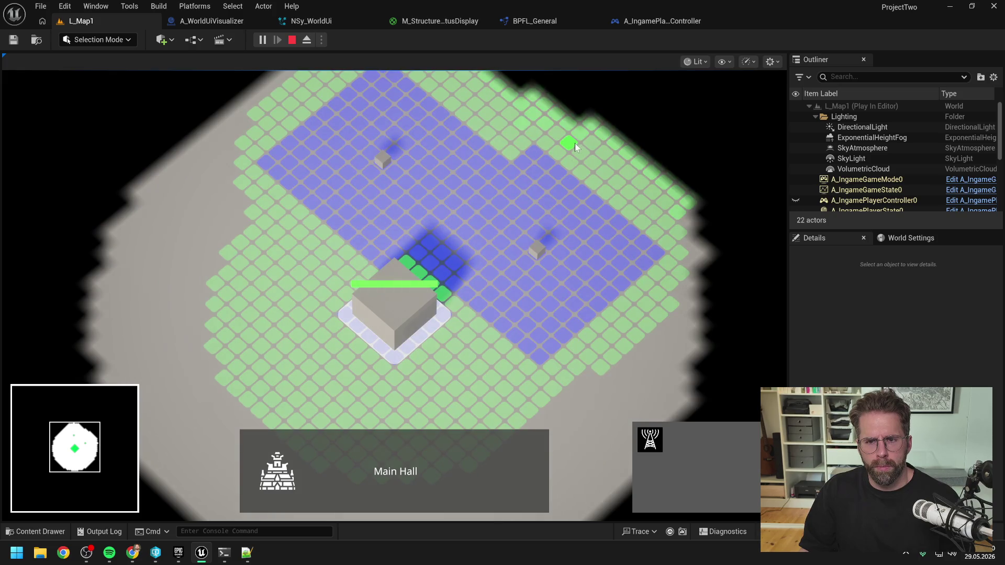
pyautogui.click(674, 251)
pyautogui.rightClick(635, 326)
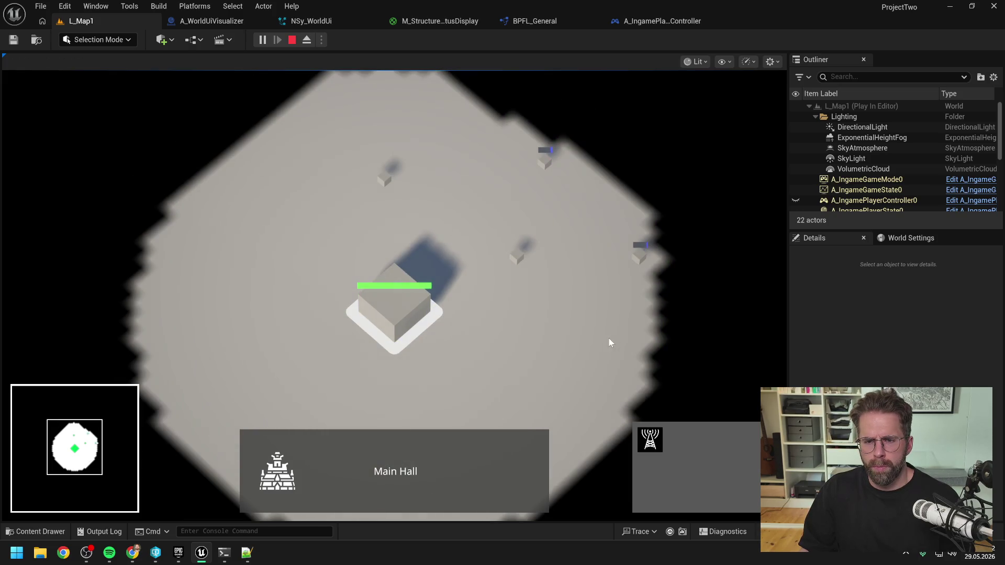
pyautogui.press('d')
pyautogui.press('d')
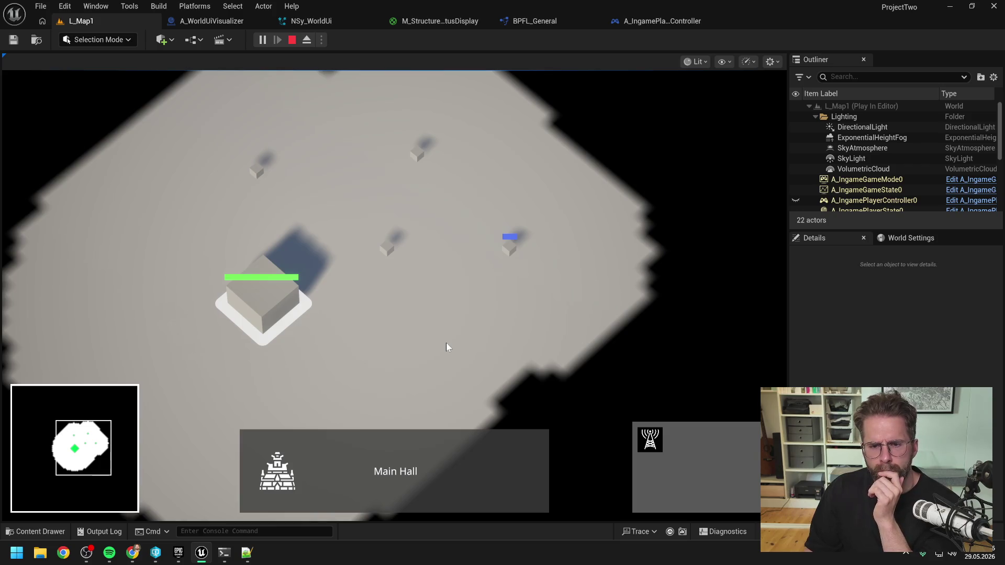
pyautogui.scroll(5, 450, 339)
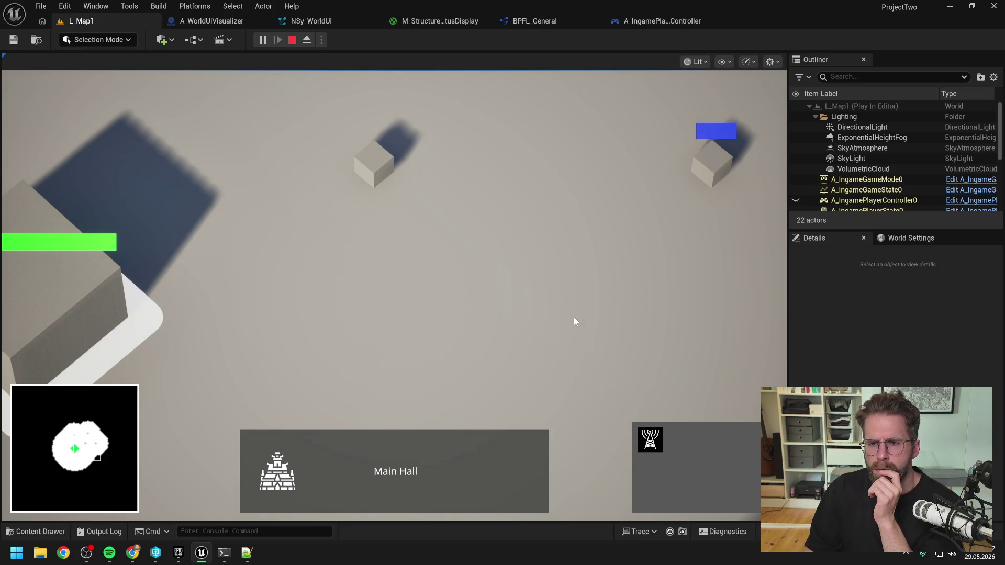
pyautogui.scroll(-5, 574, 319)
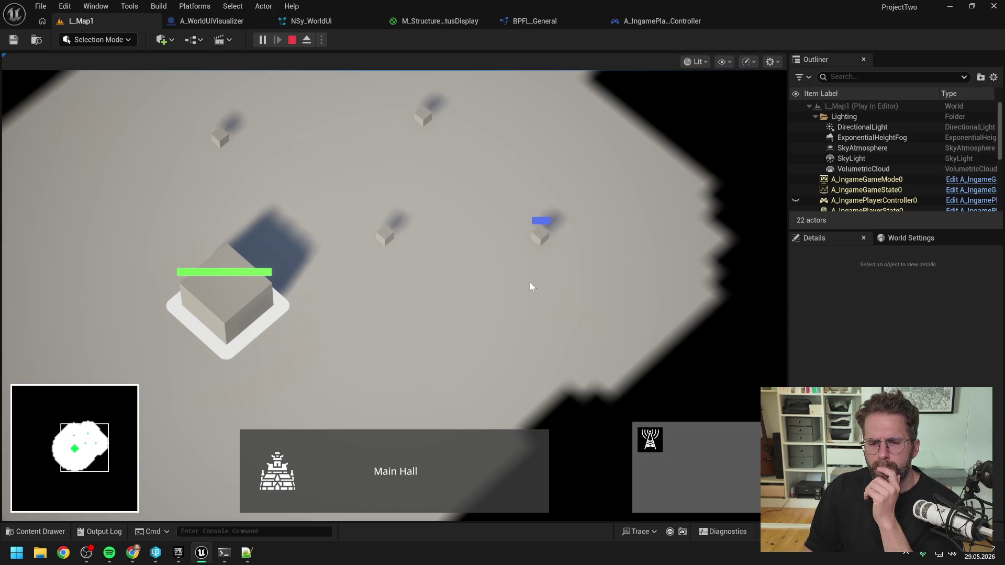
pyautogui.scroll(-2, 529, 283)
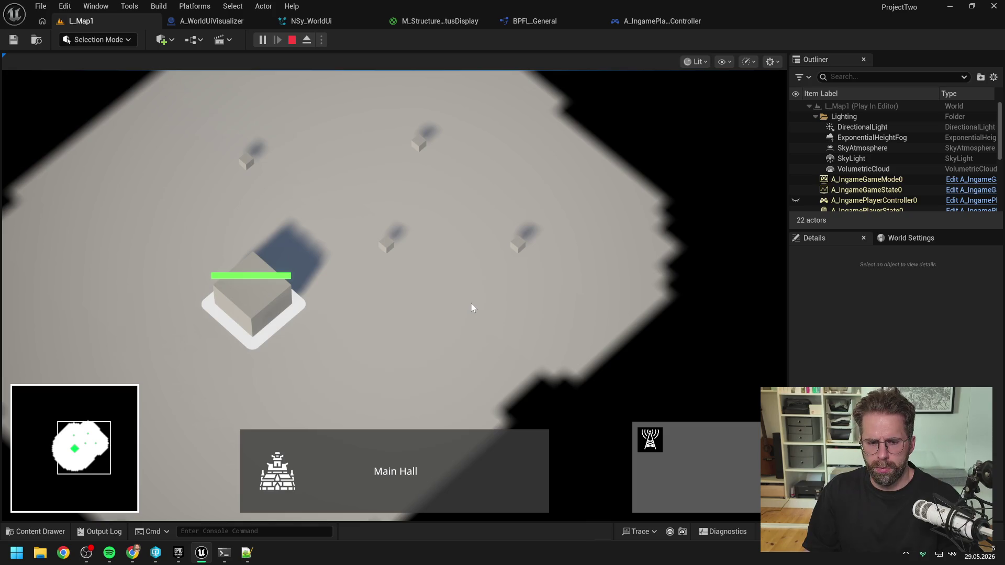
pyautogui.press('Escape')
# Write a follow-up saying the last RepairBar stays visible until re-triggered, asking for a hide event.
pyautogui.hotkey('alt', 'Tab')
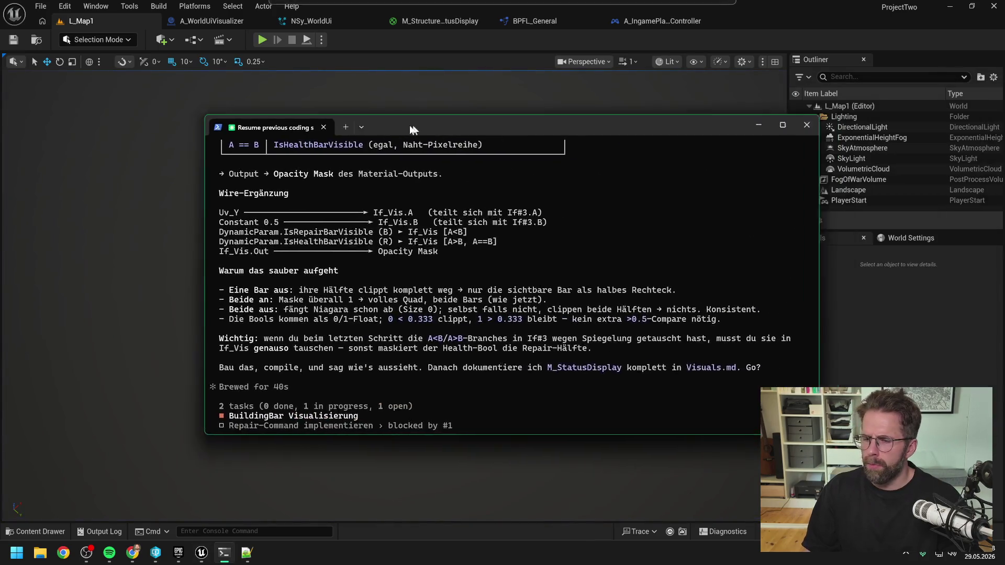
pyautogui.moveTo(411, 128); pyautogui.dragTo(378, 128)
pyautogui.write('funktionie')
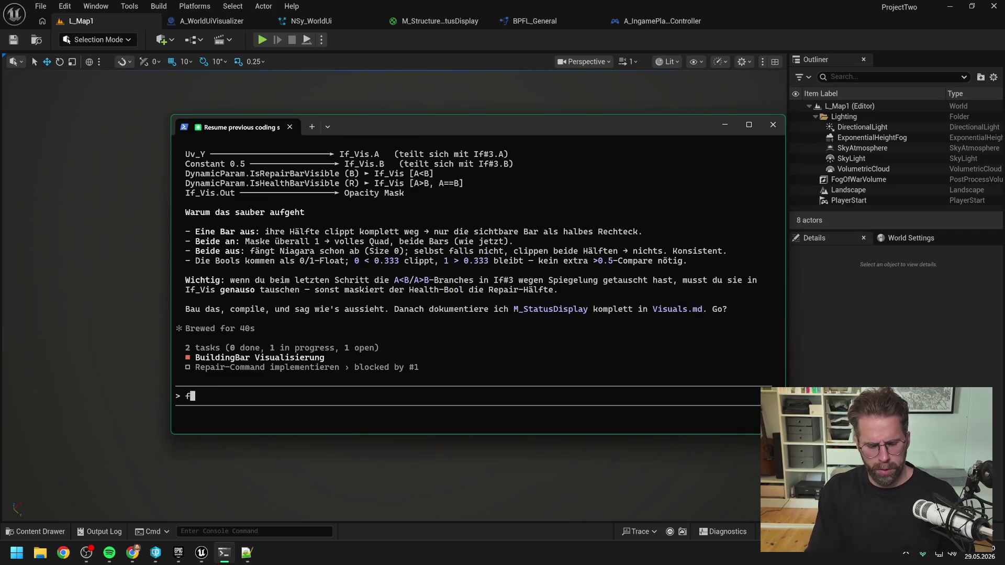
pyautogui.write('rt. Nun noch ei')
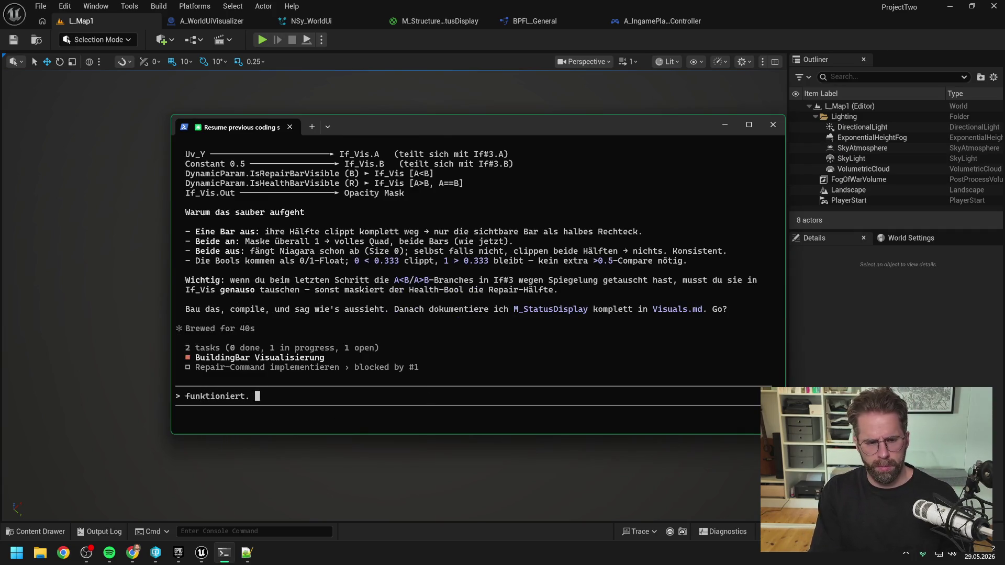
pyautogui.write('ne Feinheit: ')
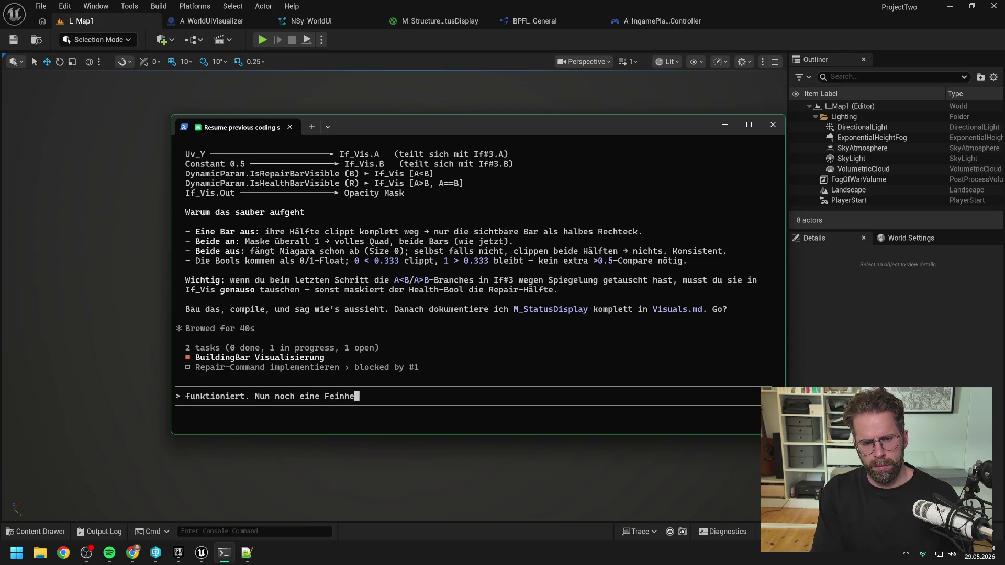
pyautogui.write('Aktuell ')
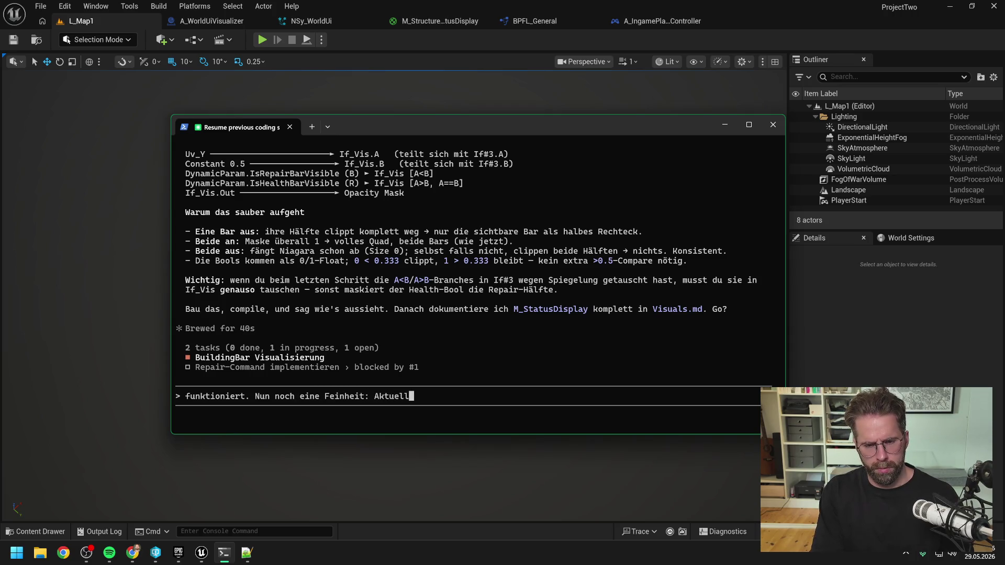
pyautogui.write('bleibt ')
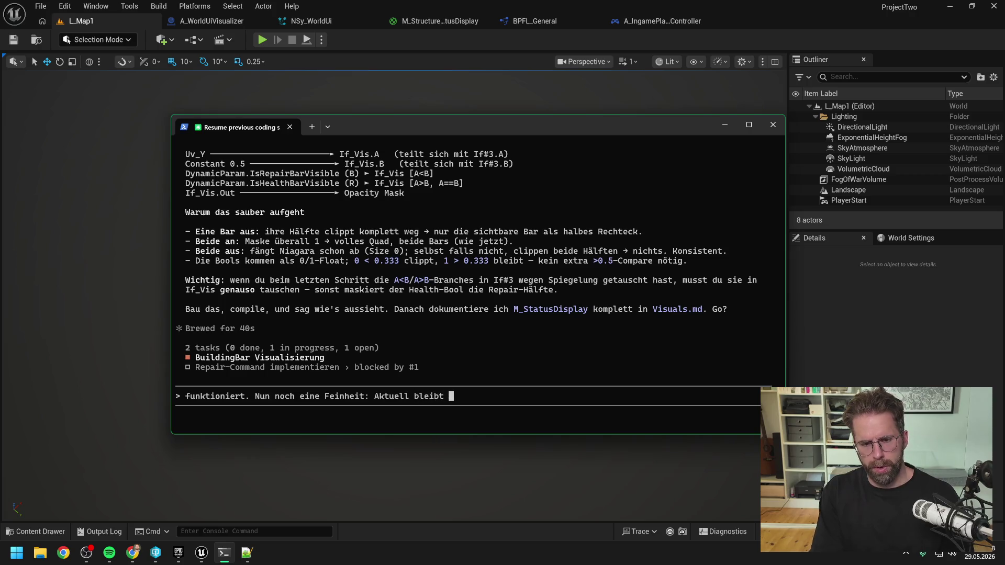
pyautogui.write('die zuletzt gesta')
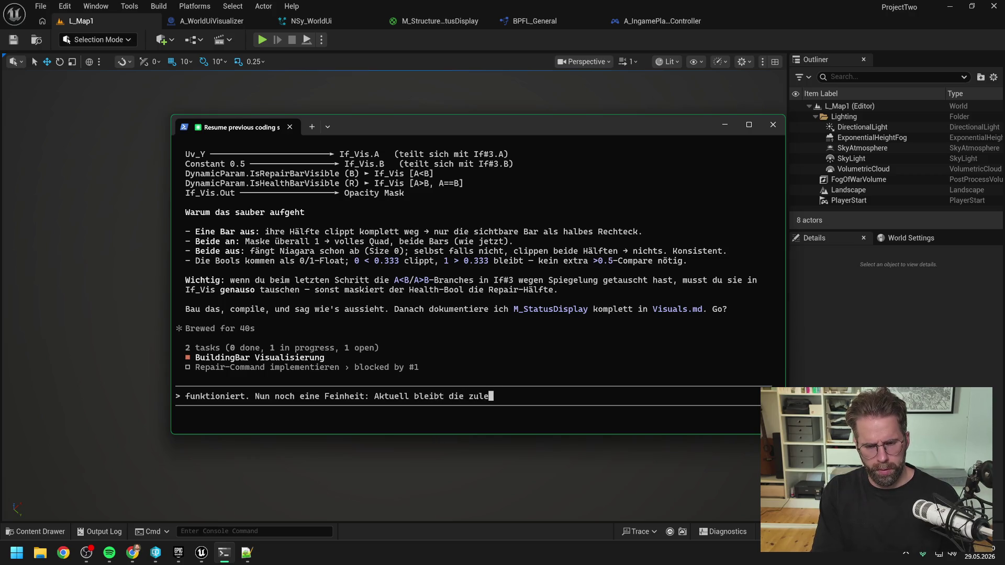
pyautogui.write('rtete ')
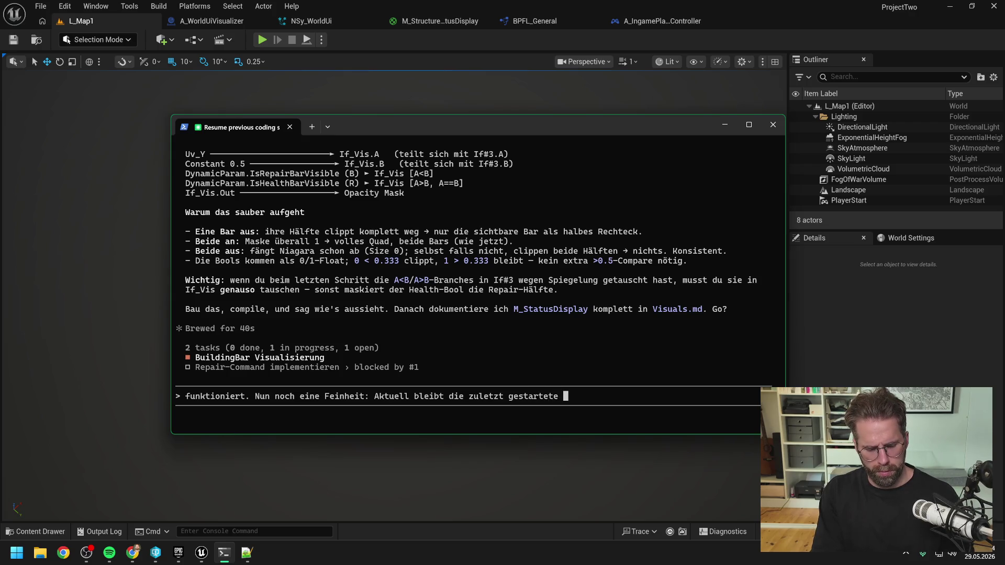
pyautogui.write('RepairBar ')
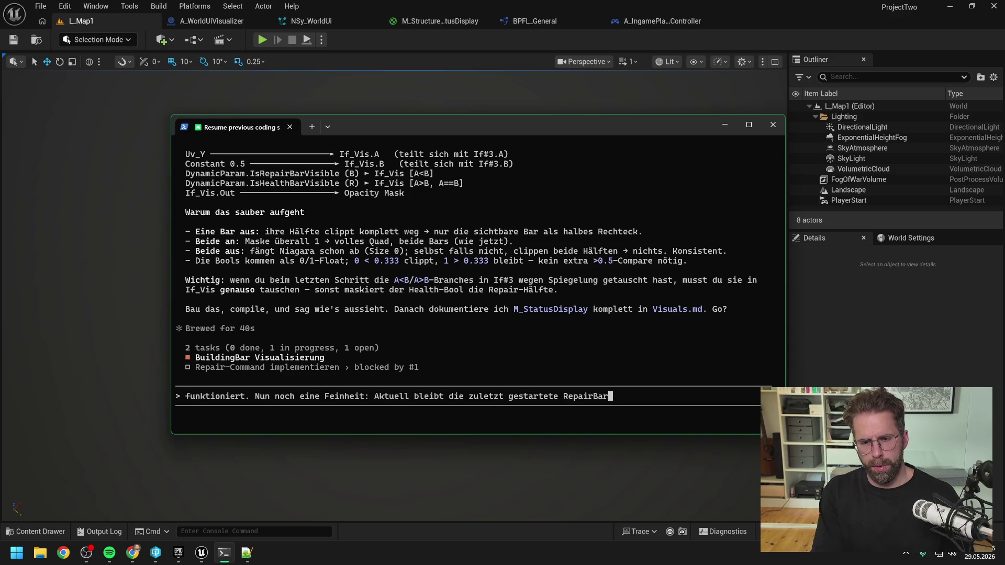
pyautogui.write('visible bis')
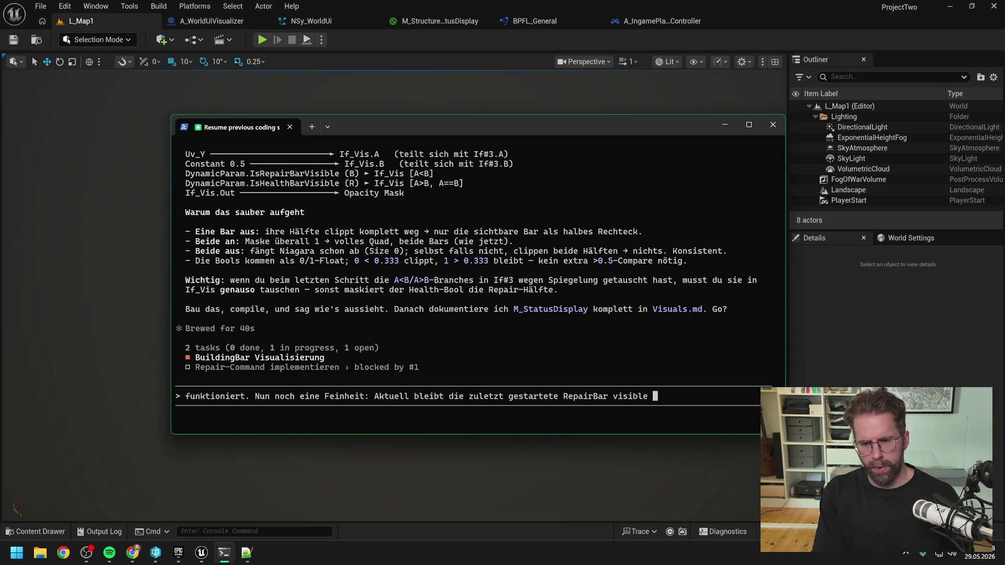
pyautogui.write(' wir ein weiter')
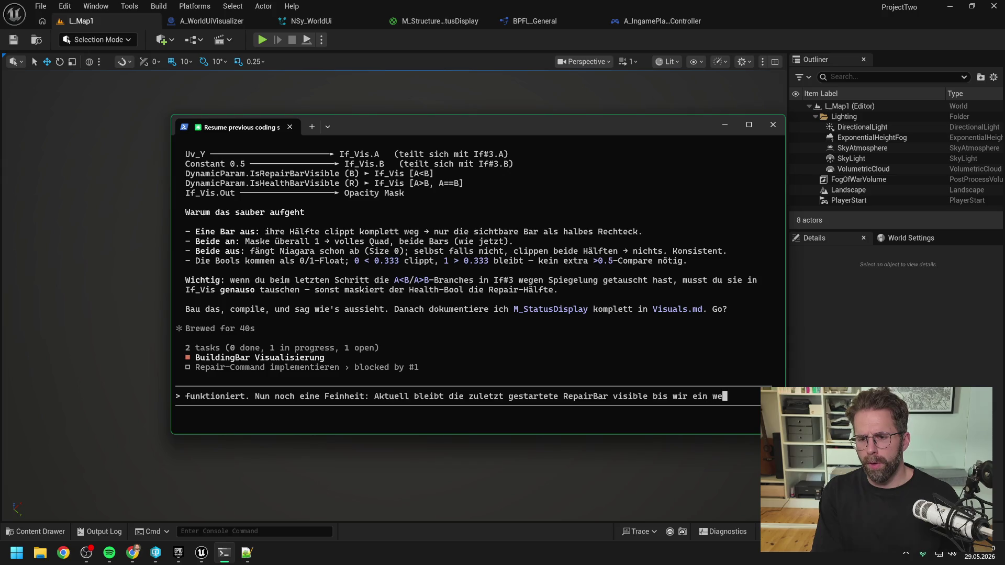
pyautogui.write('es mal Refres')
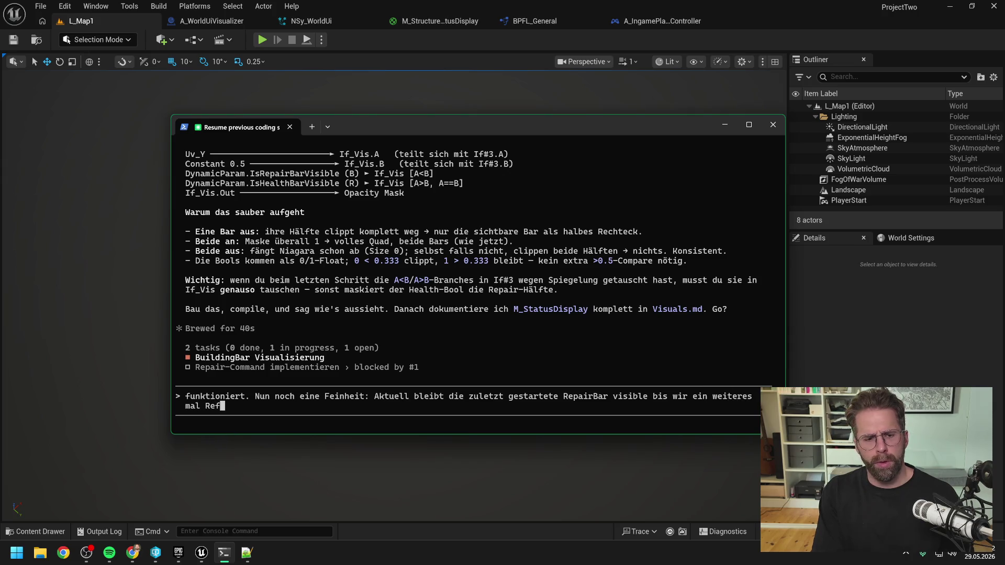
pyautogui.write('hS')
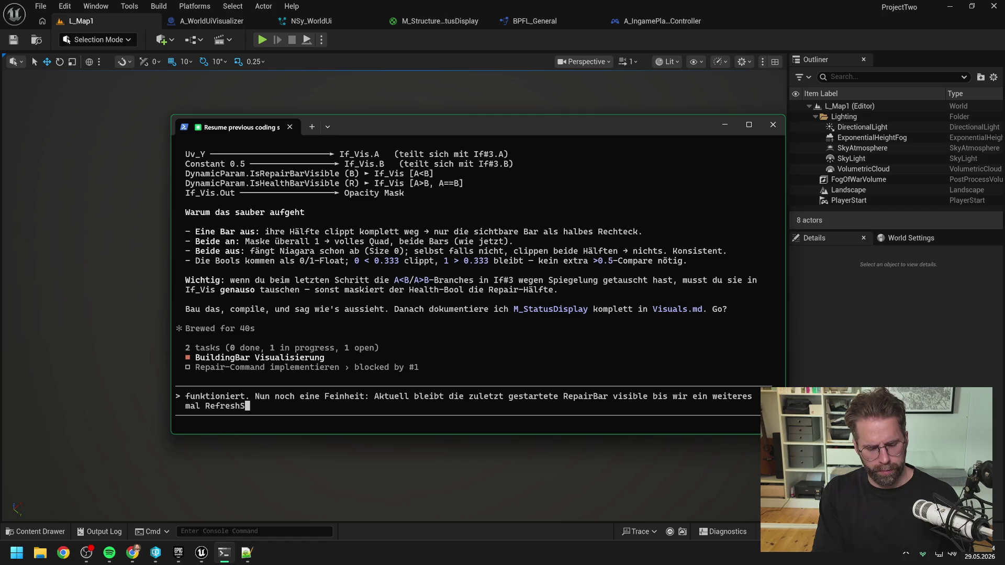
pyautogui.write('tatu')
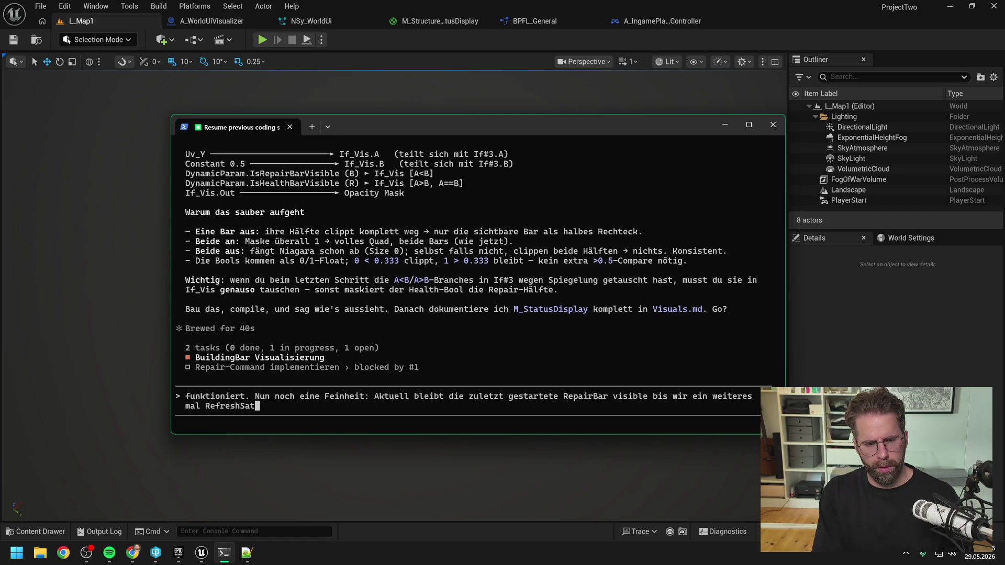
pyautogui.press('BackSpace')
pyautogui.press('BackSpace')
pyautogui.press('BackSpace')
pyautogui.write('Structu')
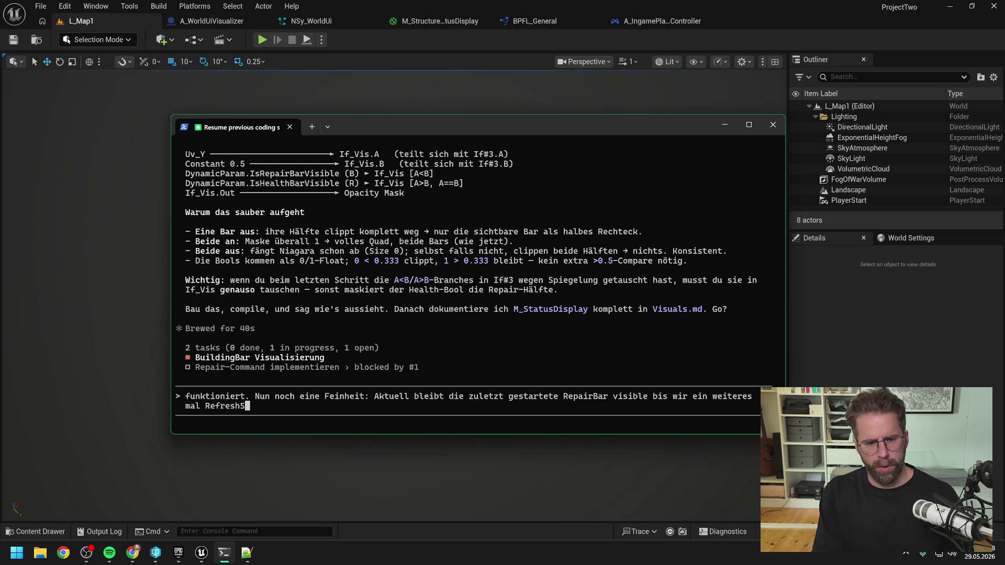
pyautogui.write('reStatu')
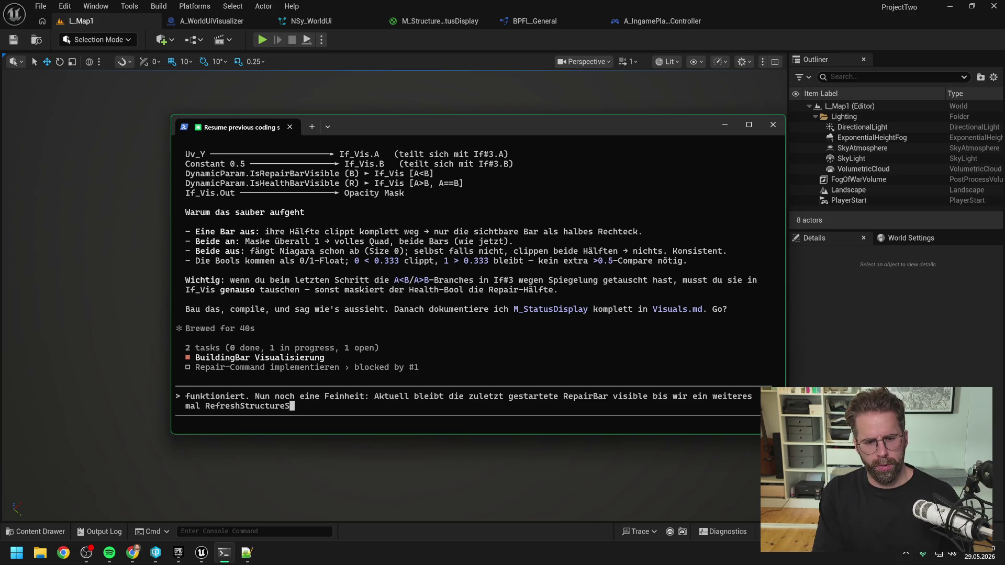
pyautogui.write('sI')
pyautogui.write('isplays tri')
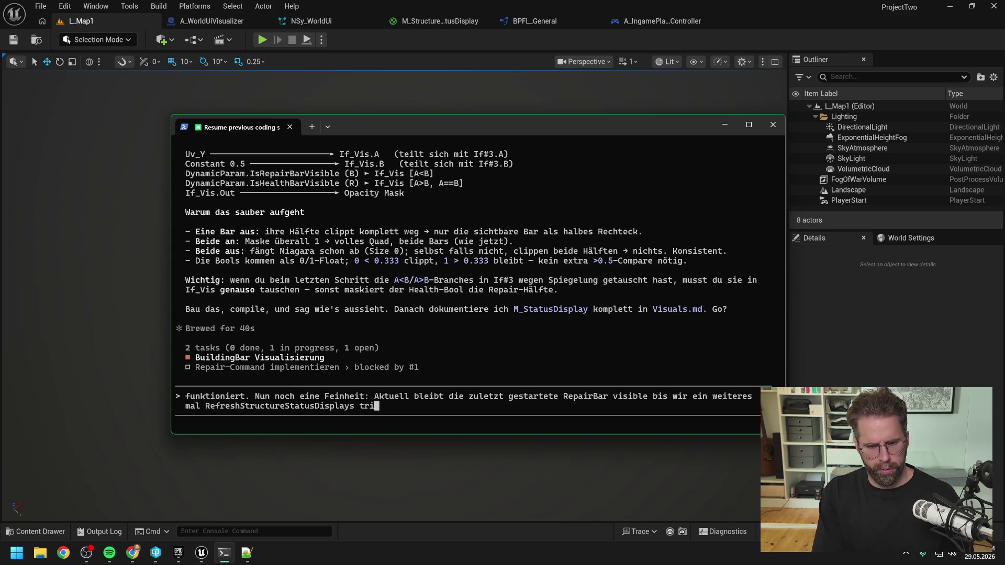
pyautogui.write('ggern im BP')
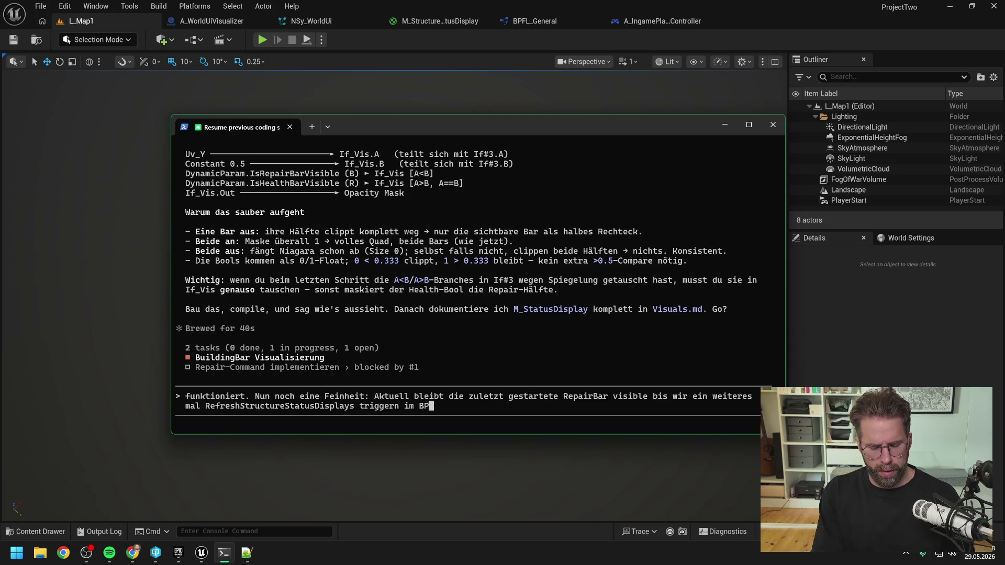
pyautogui.write('. ')
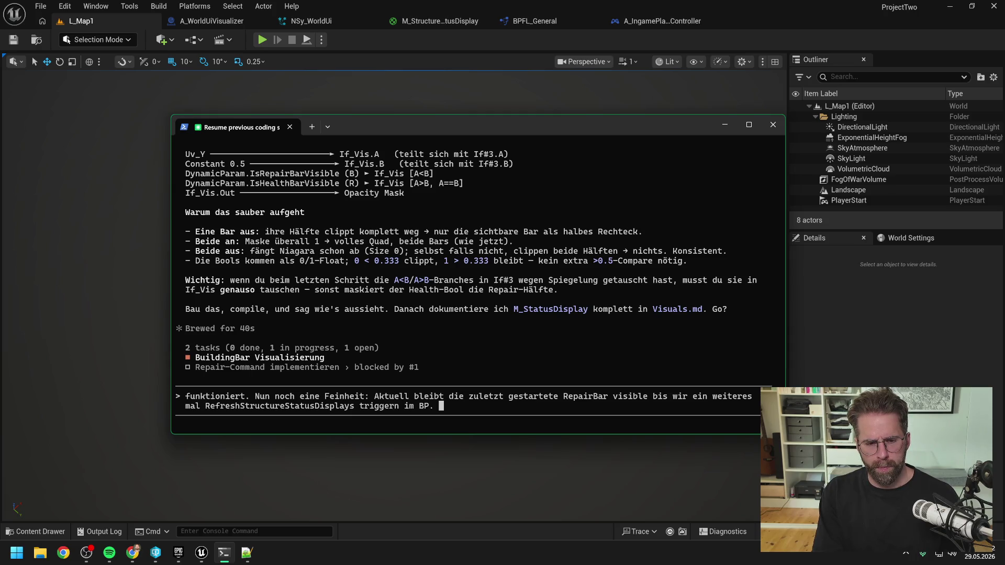
pyautogui.write('Wir haben also kein')
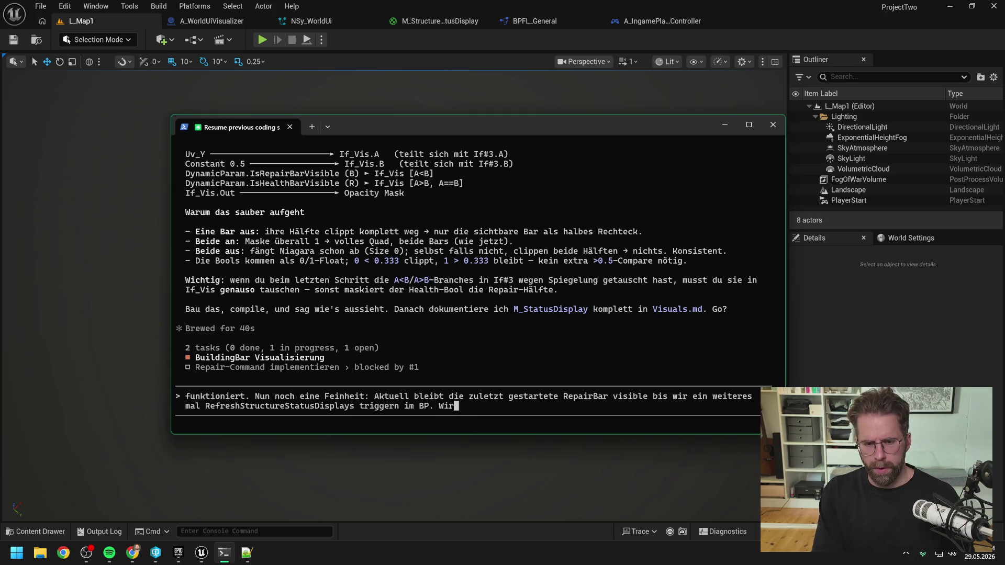
pyautogui.write(' Event')
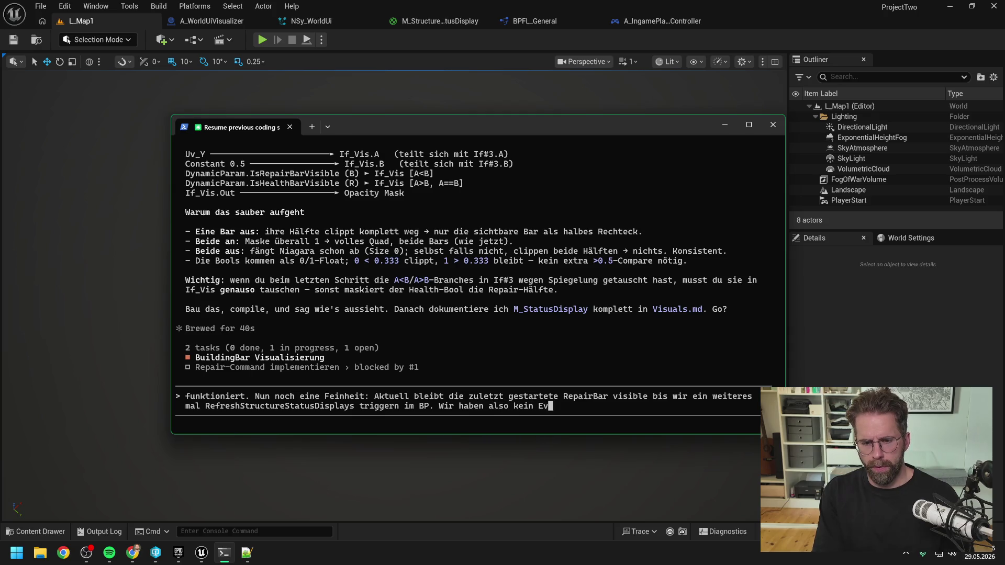
pyautogui.hotkey('ctrl', 'BackSpace')
pyautogui.hotkey('ctrl', 'BackSpace')
pyautogui.hotkey('ctrl', 'BackSpace')
pyautogui.write('Bis wir wieder etwas hovern/ bauen ect')
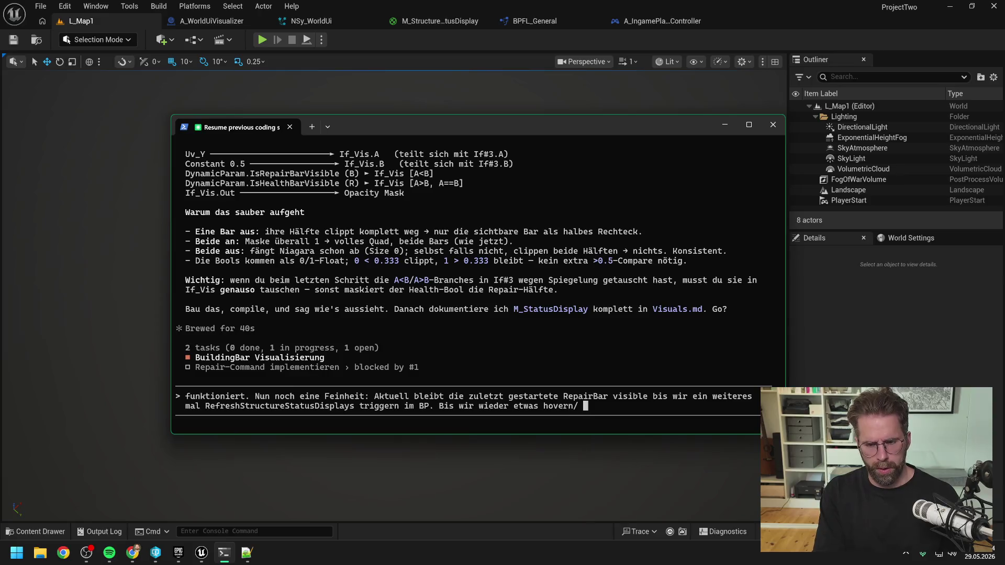
pyautogui.write(' und selbs')
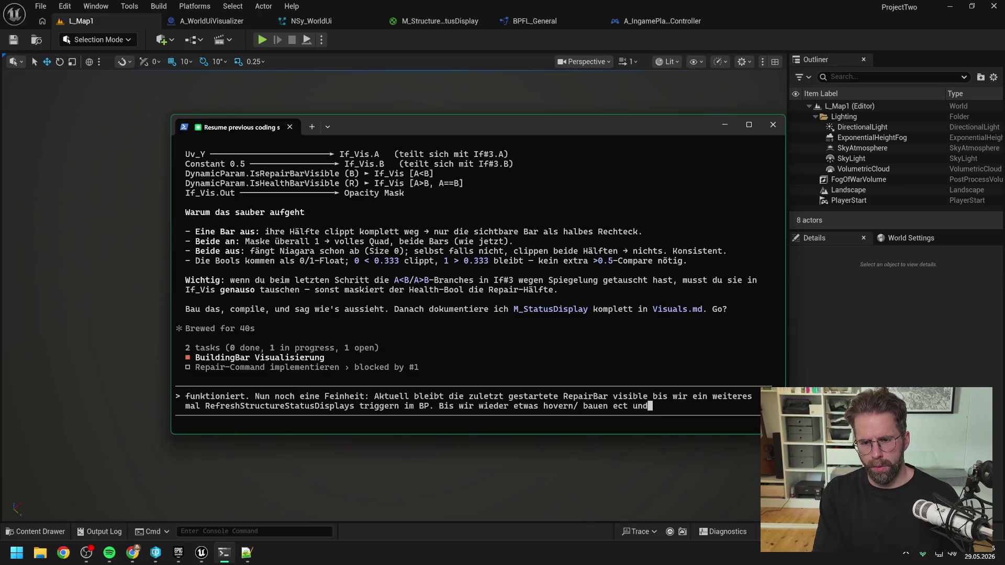
pyautogui.write('t retrigg')
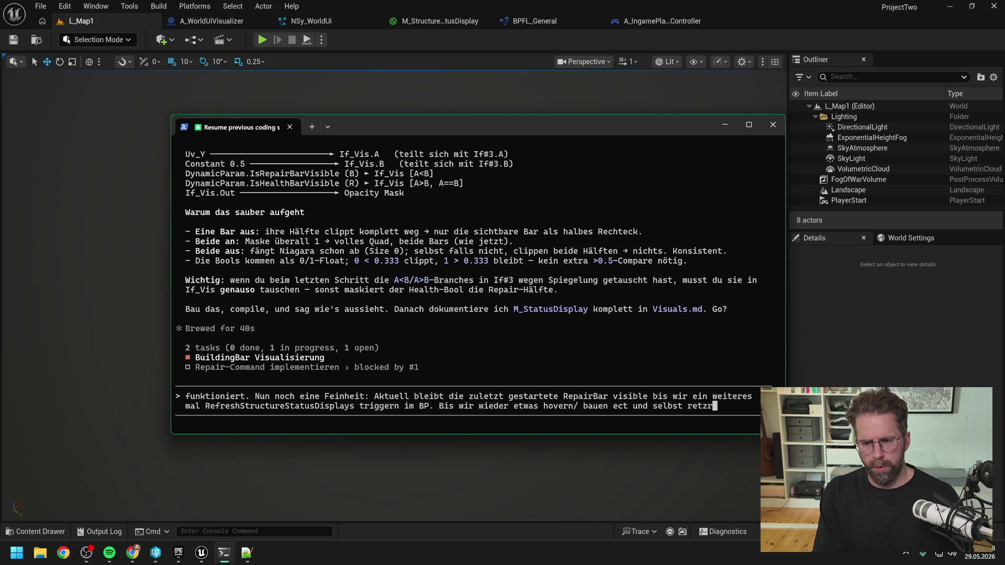
pyautogui.write('ern. Wir haben ')
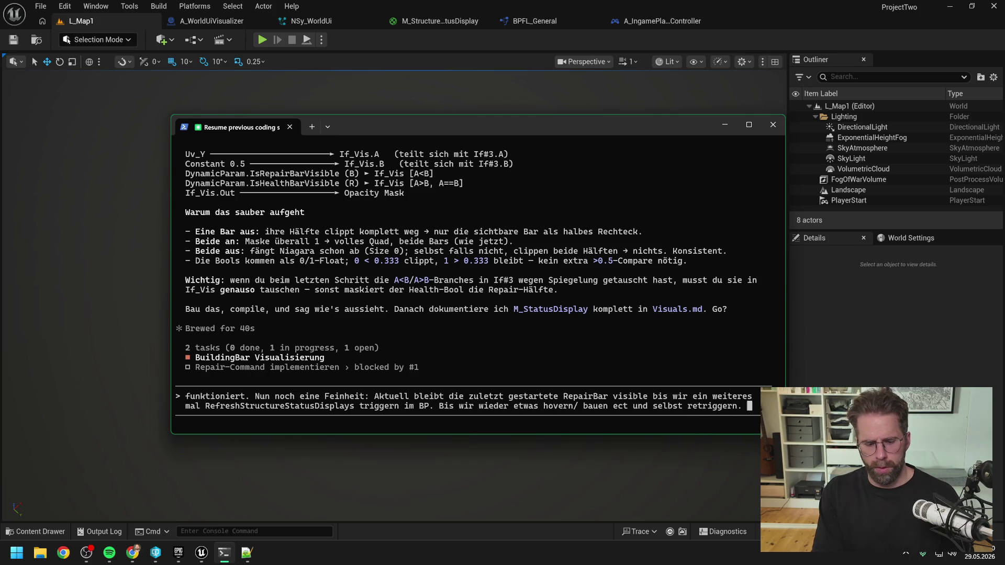
pyautogui.write('also kein ')
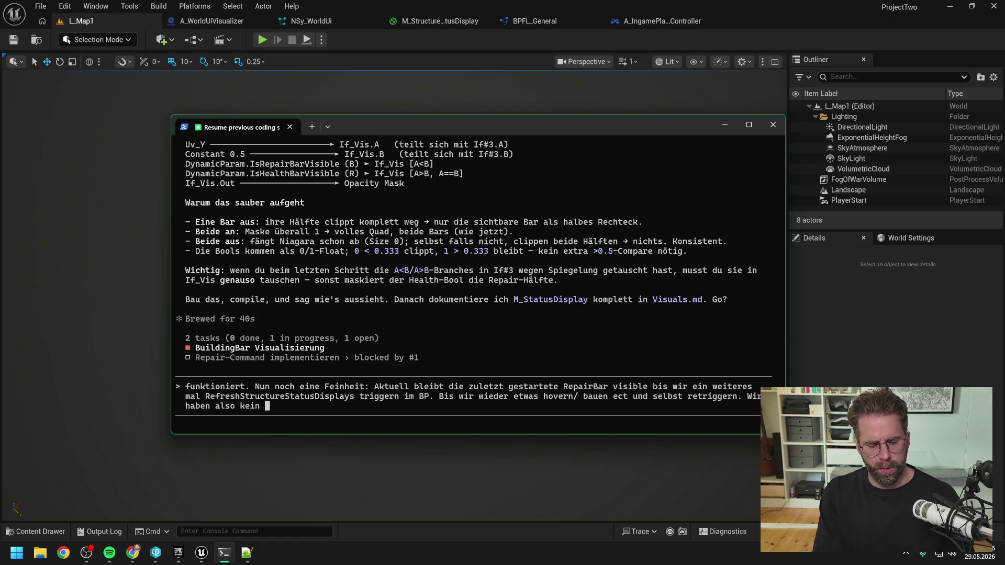
pyautogui.write('RepairBar')
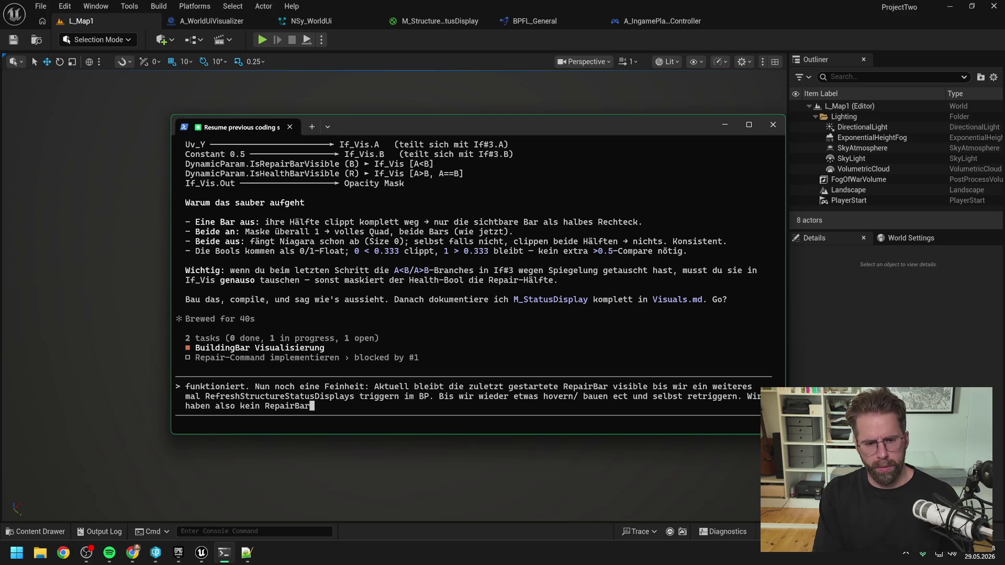
pyautogui.write('=100%')
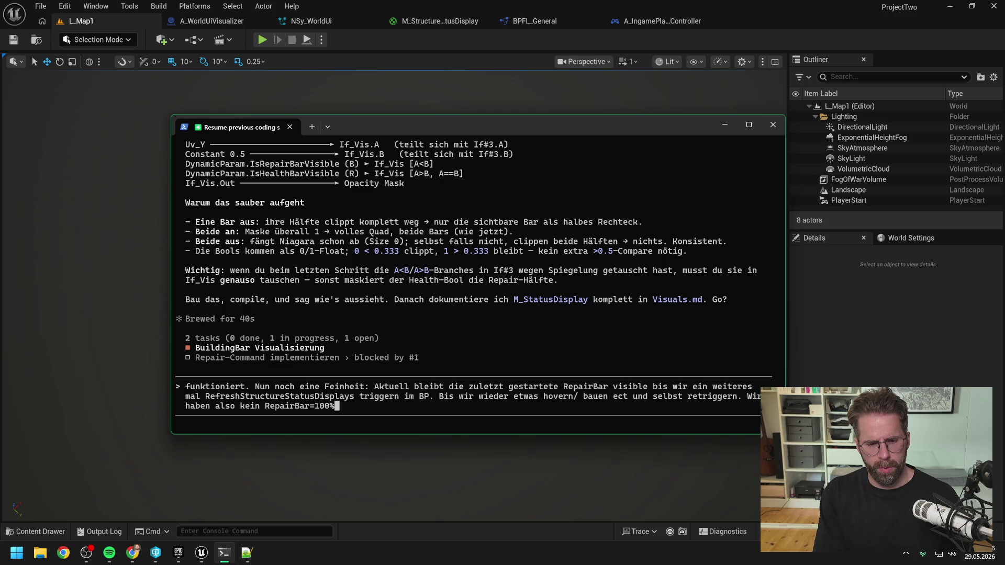
pyautogui.write(' und wieder asu')
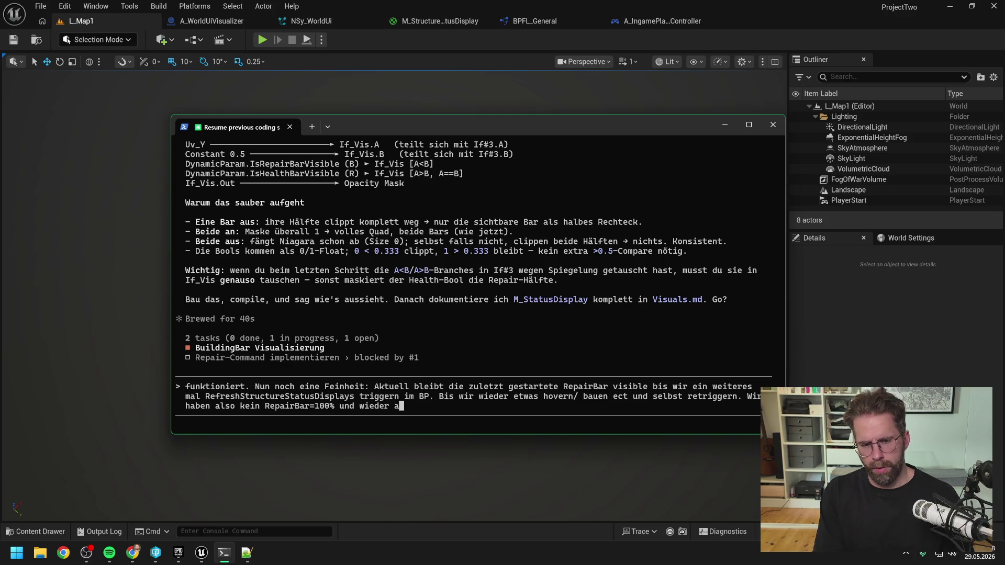
pyautogui.press('BackSpace')
pyautogui.press('BackSpace')
pyautogui.write('usblenden Eve')
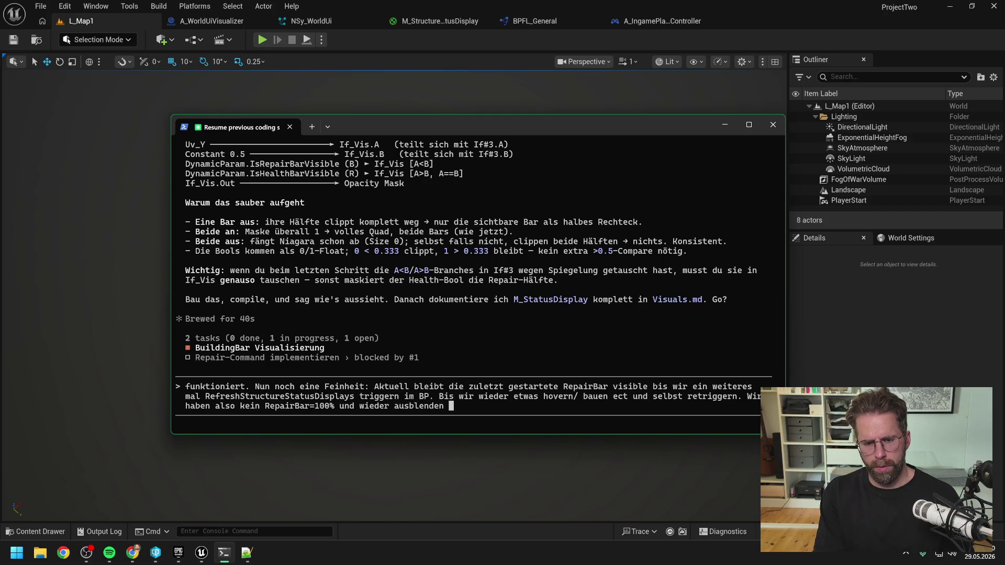
pyautogui.write('nt')
# Submit the repair-bar follow-up to Claude Code and refocus its terminal while it inspects the code.
pyautogui.press('Return')
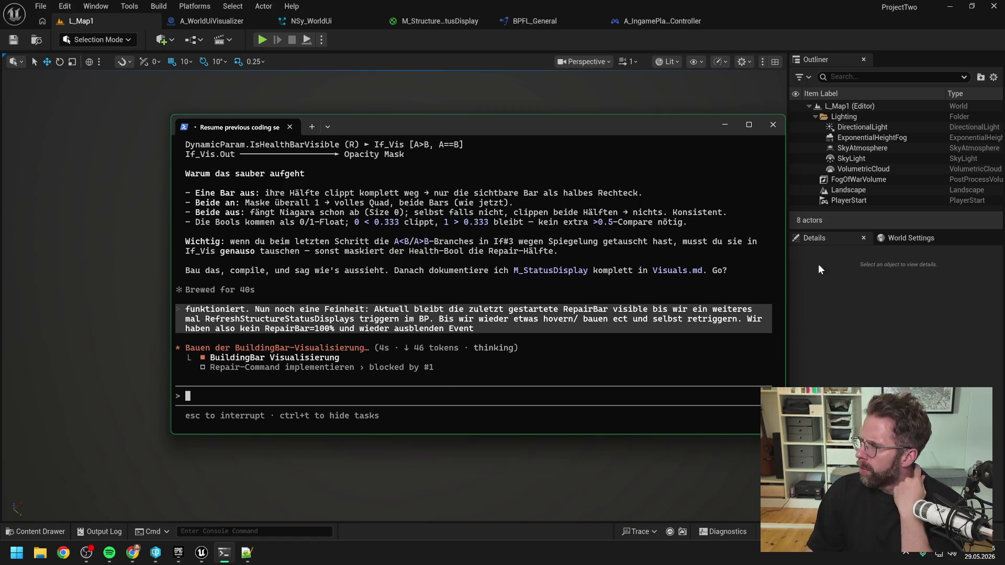
pyautogui.hotkey('alt', 'Tab')
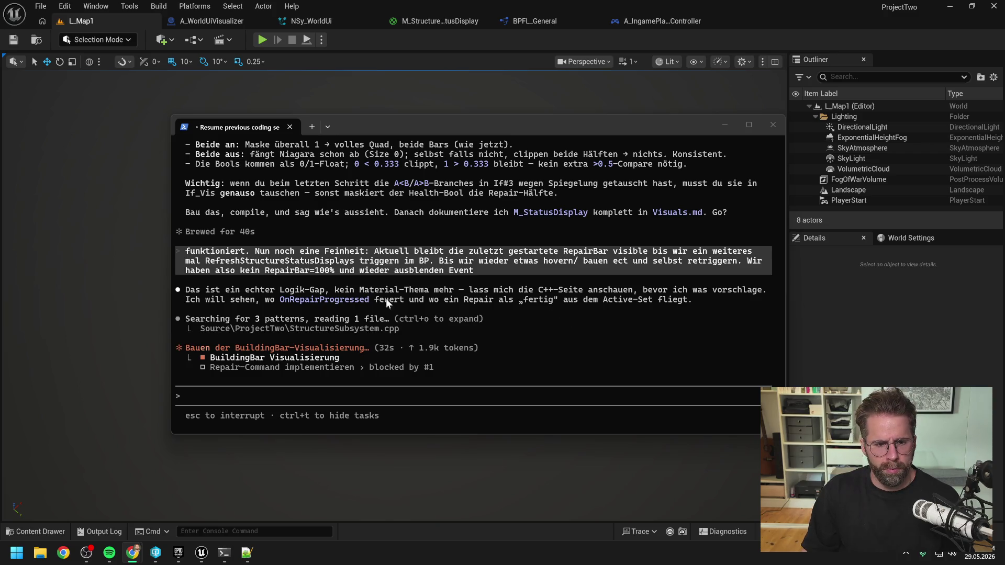
pyautogui.click(418, 289)
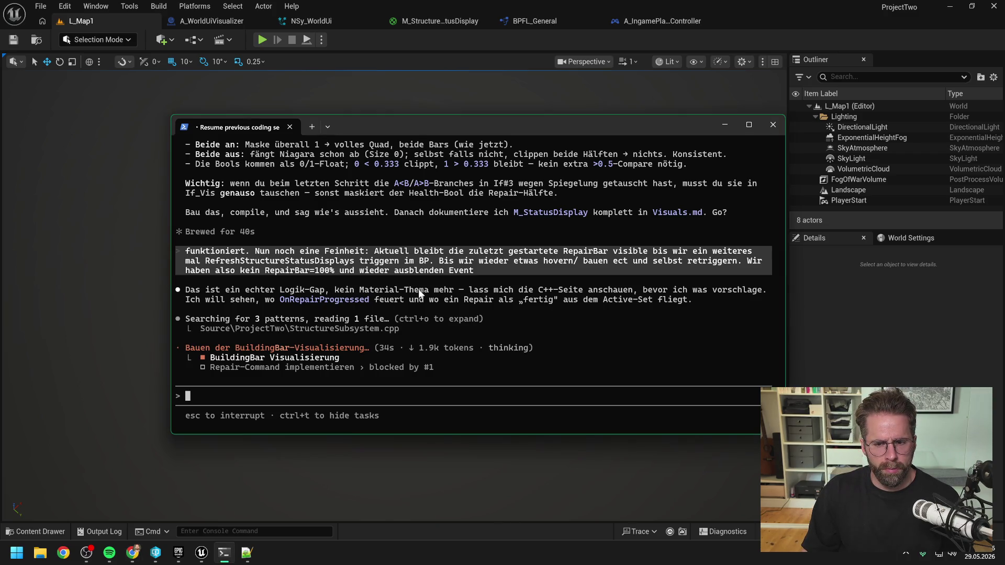
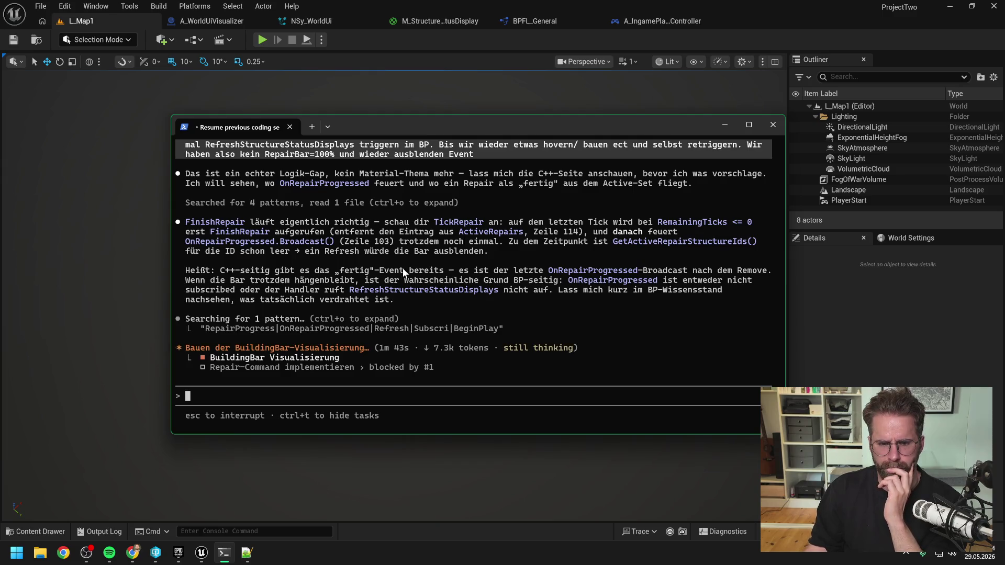
# Bring the Unreal editor in front of the terminal and show the A_WorldUiVisualizer Blueprint.
pyautogui.click(850, 356)
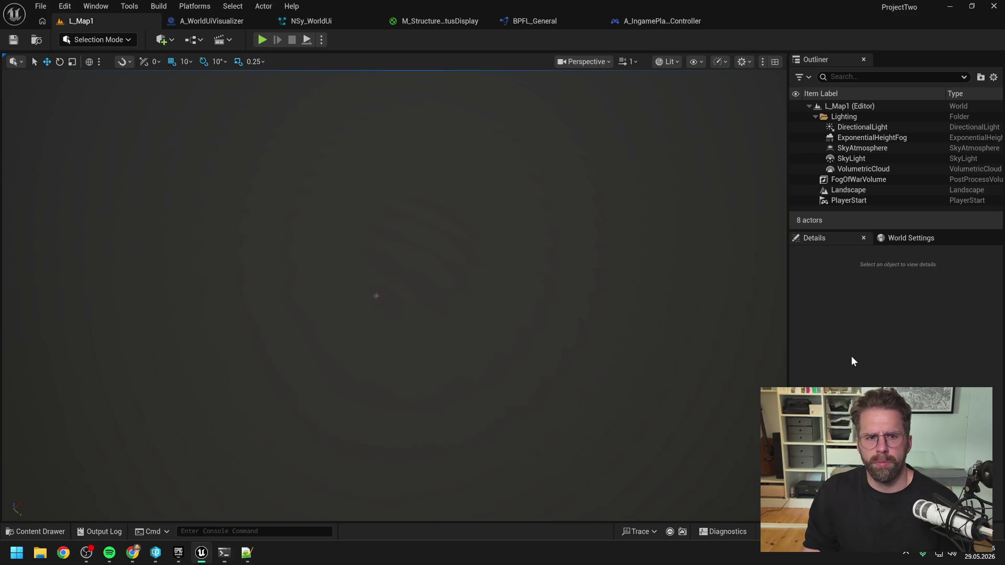
pyautogui.click(221, 23)
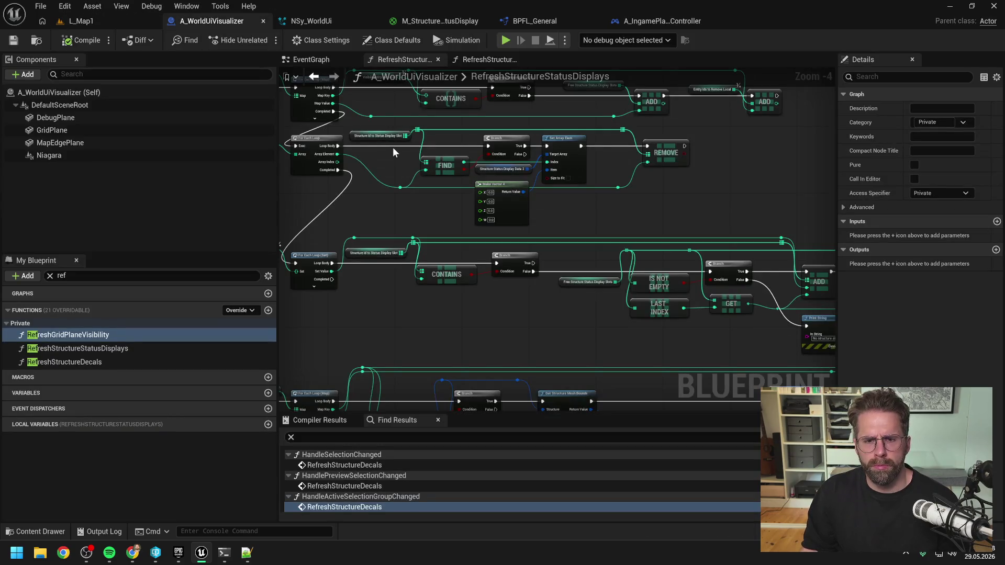
# Switch the A_WorldUiVisualizer Blueprint to its EventGraph.
pyautogui.scroll(-4, 396, 152)
pyautogui.scroll(2, 397, 154)
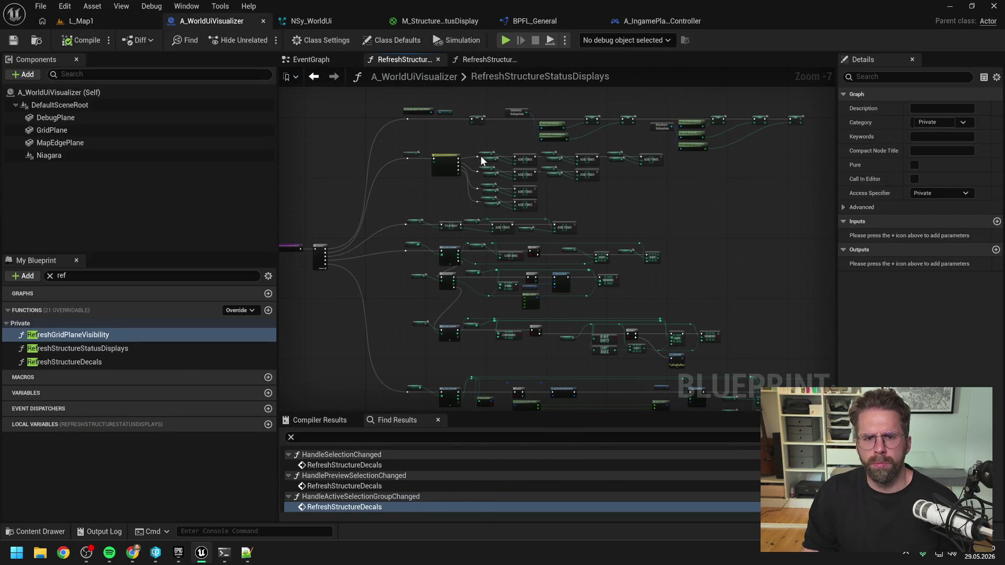
pyautogui.click(311, 59)
pyautogui.scroll(2, 556, 298)
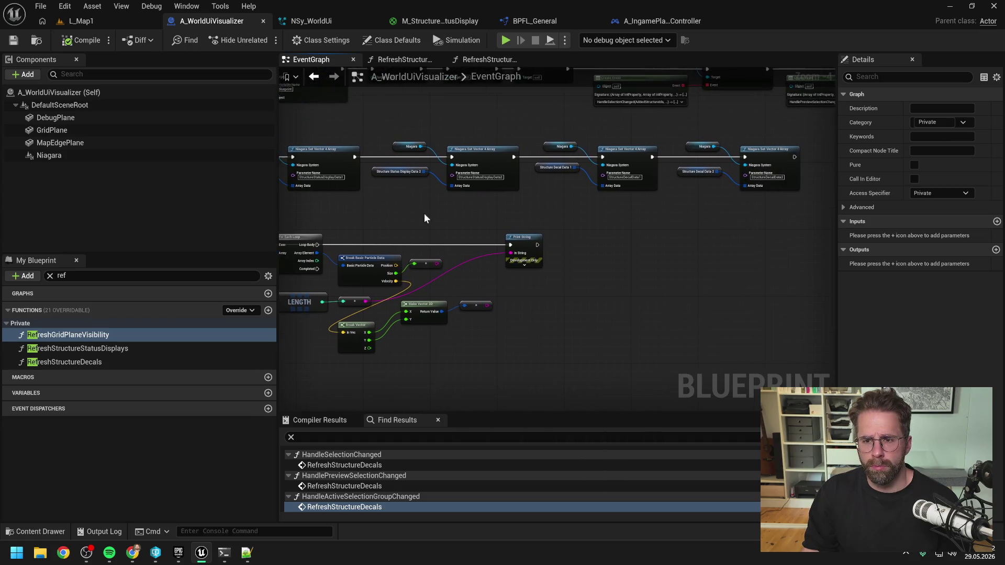
# Pan along the chain through the Selection, Structure Added/Removed, Health Bar and Building Mode bindings.
pyautogui.moveTo(644, 237); pyautogui.dragTo(548, 239)
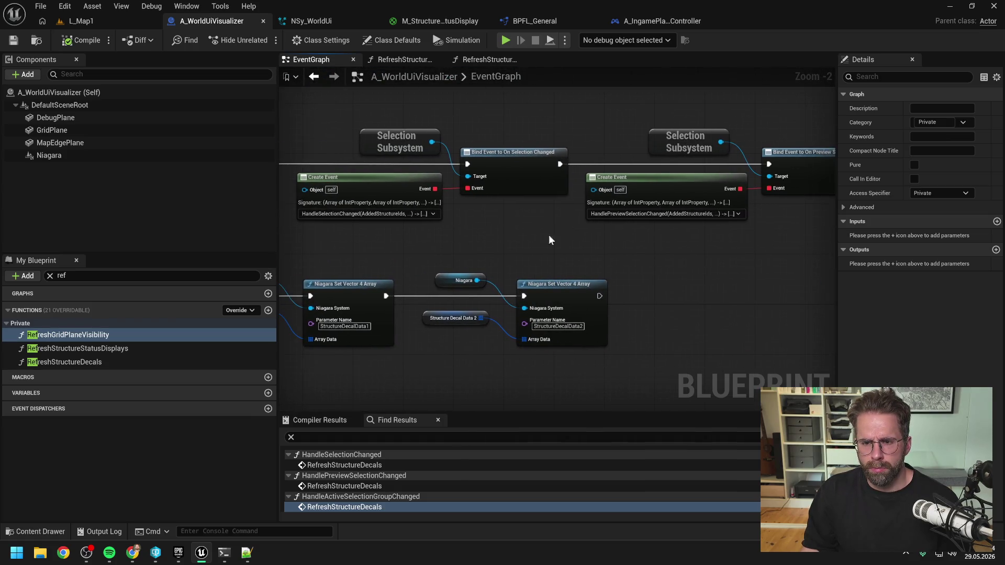
pyautogui.moveTo(668, 242)
pyautogui.mouseDown()
pyautogui.moveTo(539, 236)
pyautogui.moveTo(495, 247)
pyautogui.mouseUp()
pyautogui.moveTo(640, 266); pyautogui.dragTo(366, 264)
pyautogui.moveTo(626, 265)
pyautogui.mouseDown()
pyautogui.moveTo(419, 255)
pyautogui.moveTo(536, 264)
pyautogui.mouseUp()
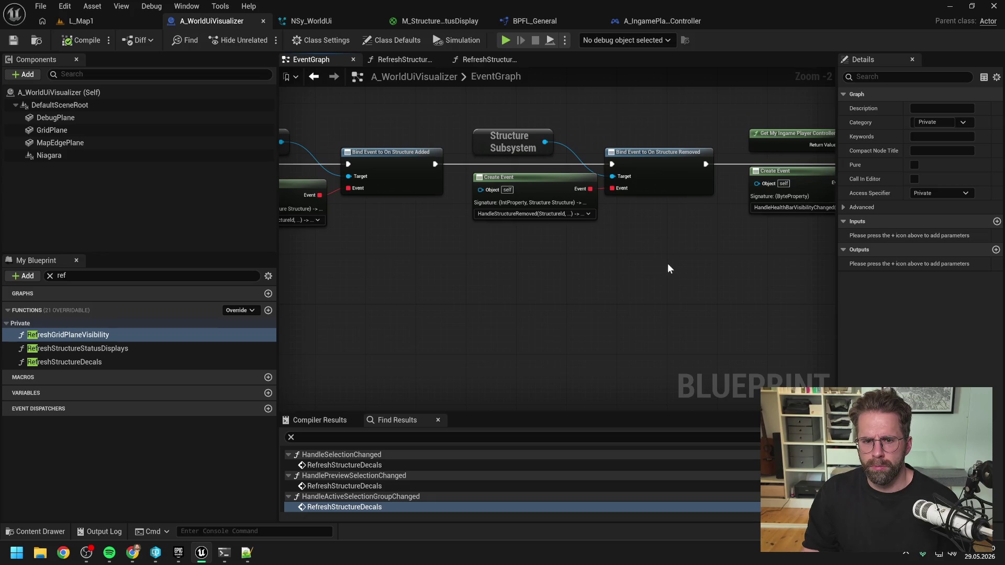
pyautogui.moveTo(667, 262); pyautogui.dragTo(407, 256)
pyautogui.scroll(-1, 626, 257)
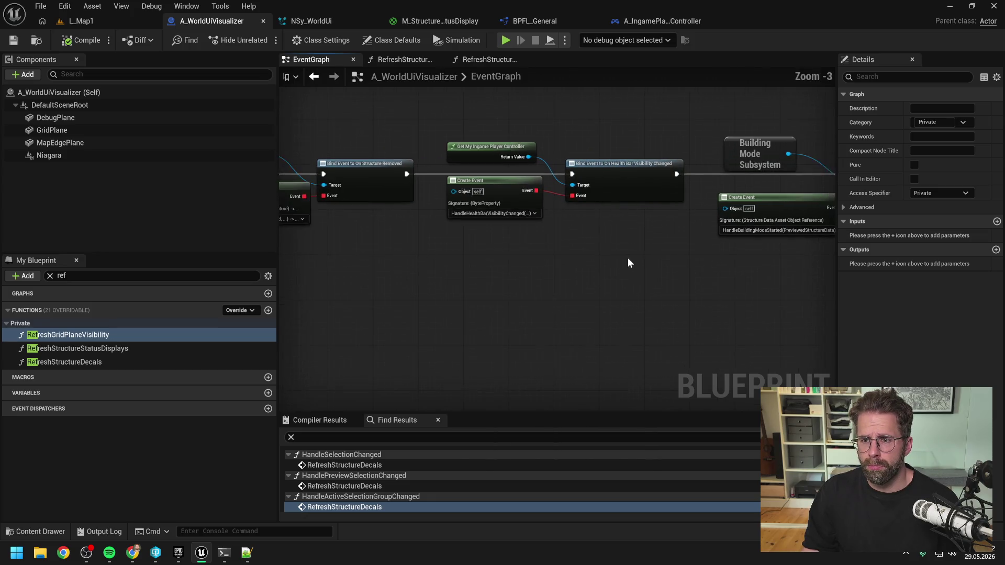
pyautogui.moveTo(627, 257); pyautogui.dragTo(448, 259)
# Pan back past Structure Health Changed and Selection Changed to the initialization nodes.
pyautogui.moveTo(623, 271)
pyautogui.mouseDown()
pyautogui.moveTo(413, 264)
pyautogui.moveTo(767, 267)
pyautogui.moveTo(613, 270)
pyautogui.mouseUp()
pyautogui.moveTo(453, 269); pyautogui.dragTo(650, 273)
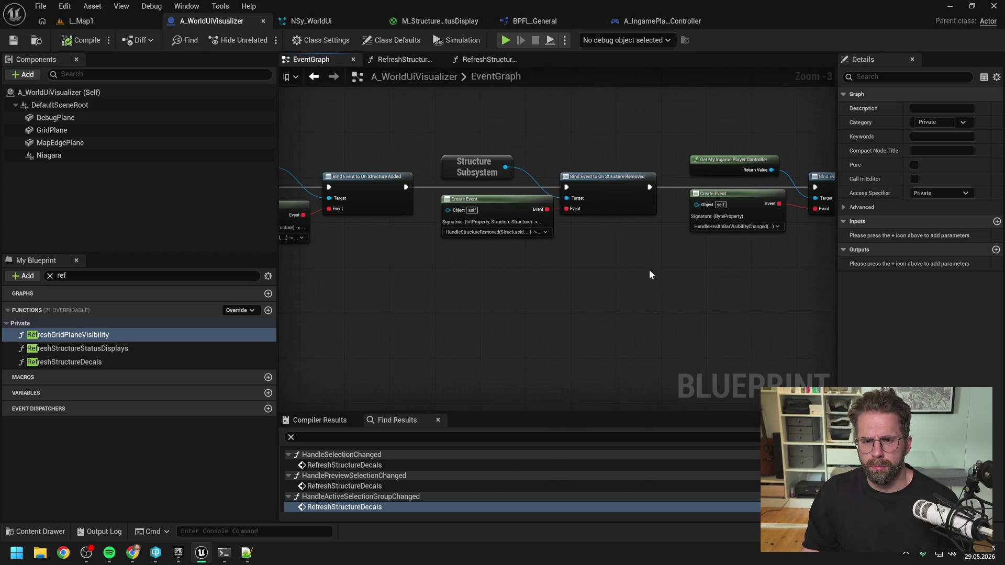
pyautogui.moveTo(405, 277); pyautogui.dragTo(607, 281)
pyautogui.moveTo(468, 285); pyautogui.dragTo(704, 282)
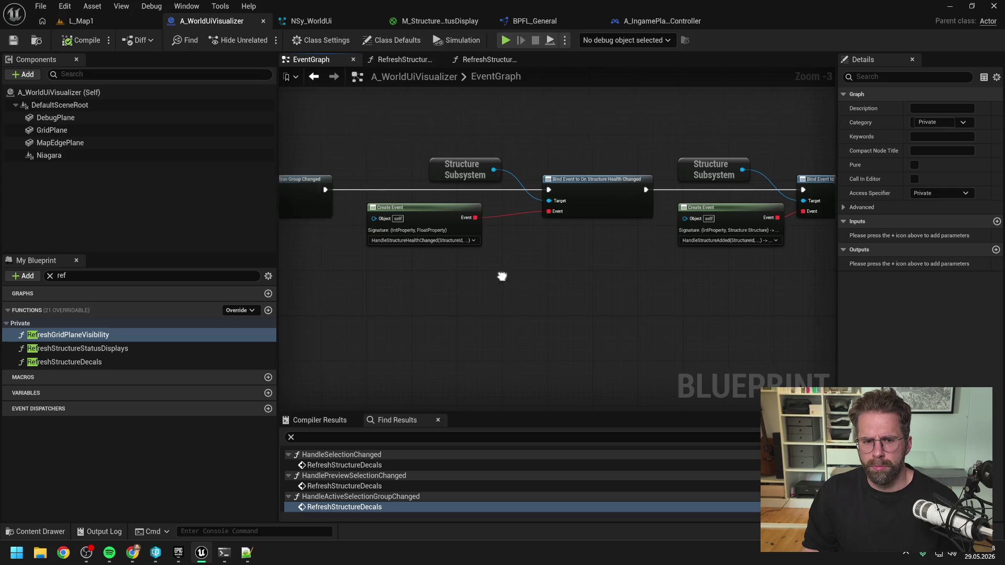
pyautogui.moveTo(502, 276); pyautogui.dragTo(635, 278)
pyautogui.moveTo(423, 269); pyautogui.dragTo(665, 265)
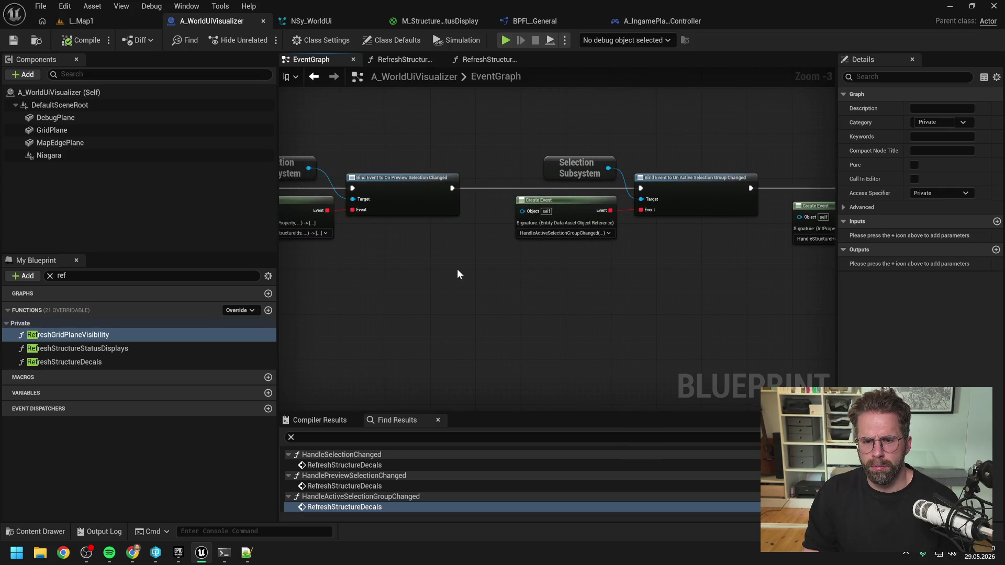
pyautogui.moveTo(456, 268); pyautogui.dragTo(619, 272)
pyautogui.moveTo(403, 273); pyautogui.dragTo(707, 276)
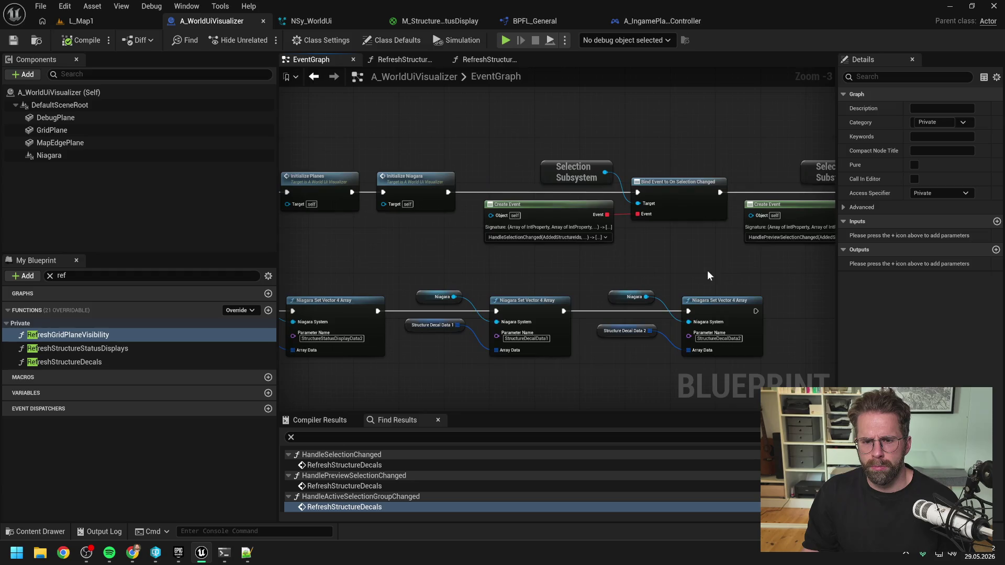
pyautogui.moveTo(516, 267); pyautogui.dragTo(778, 269)
pyautogui.moveTo(558, 260)
pyautogui.mouseDown()
pyautogui.moveTo(732, 263)
pyautogui.moveTo(598, 255)
pyautogui.mouseUp()
pyautogui.moveTo(816, 261); pyautogui.dragTo(626, 276)
pyautogui.moveTo(706, 267); pyautogui.dragTo(556, 272)
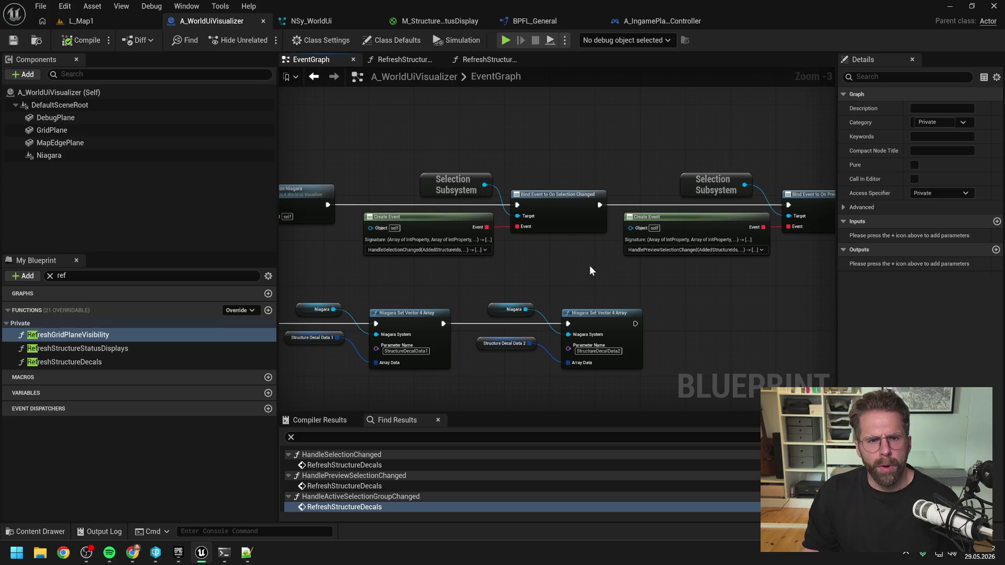
# Review the Health Changed, Structure Added and Building Mode bindings again, then select a Structure Subsystem node.
pyautogui.scroll(1, 517, 270)
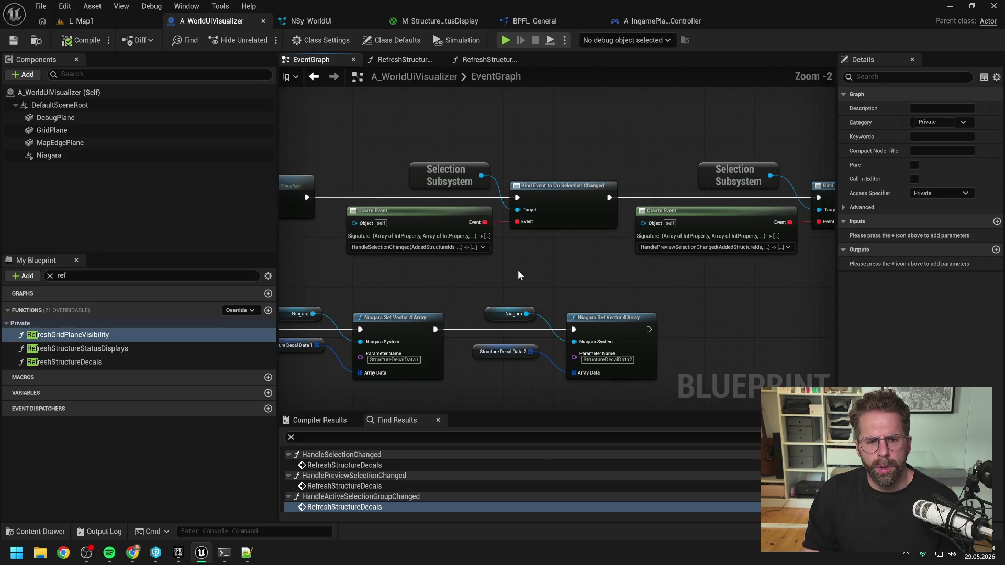
pyautogui.moveTo(586, 266)
pyautogui.mouseDown()
pyautogui.moveTo(392, 265)
pyautogui.moveTo(464, 295)
pyautogui.moveTo(446, 278)
pyautogui.moveTo(473, 285)
pyautogui.mouseUp()
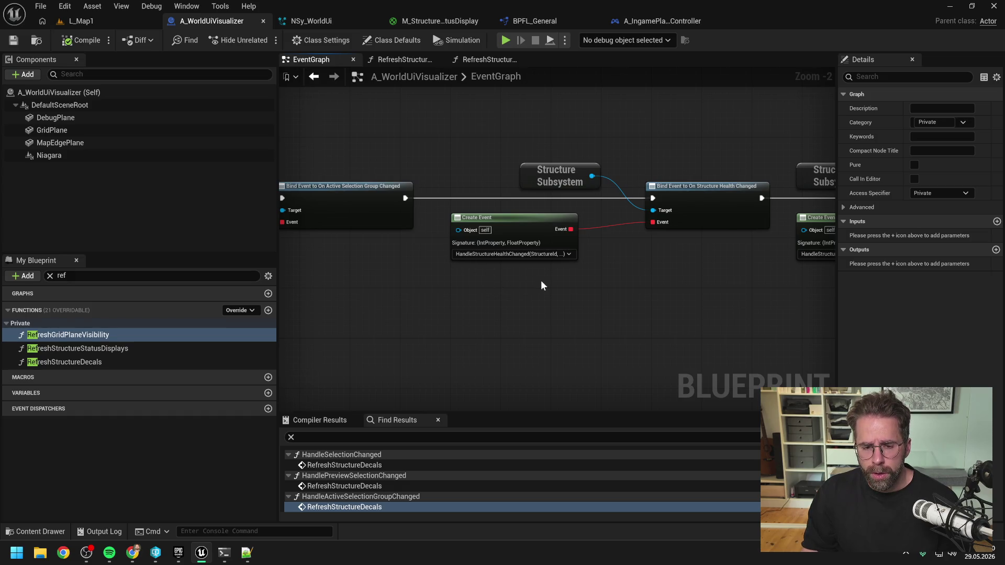
pyautogui.moveTo(625, 282); pyautogui.dragTo(510, 272)
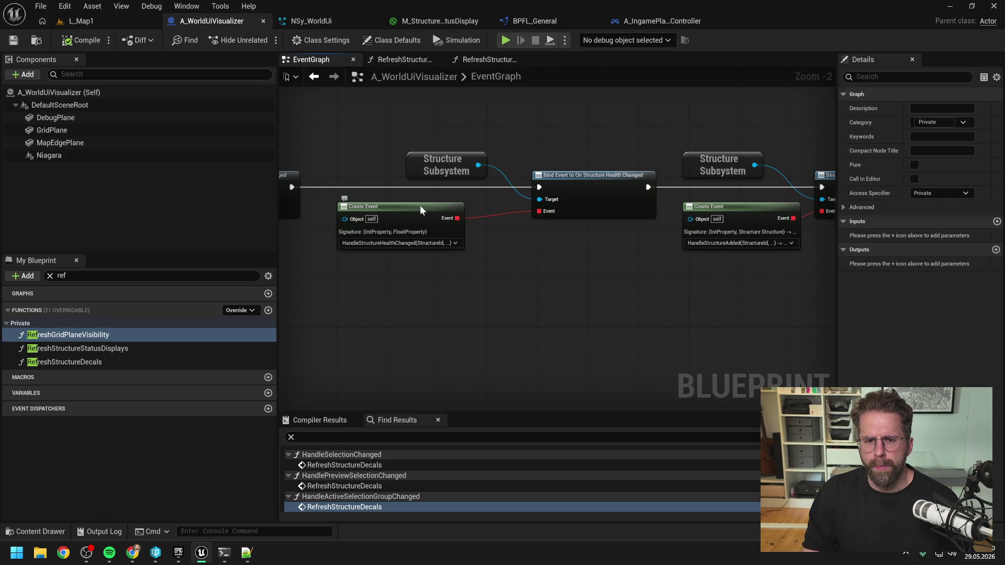
pyautogui.moveTo(419, 205); pyautogui.dragTo(438, 201)
pyautogui.click(567, 268)
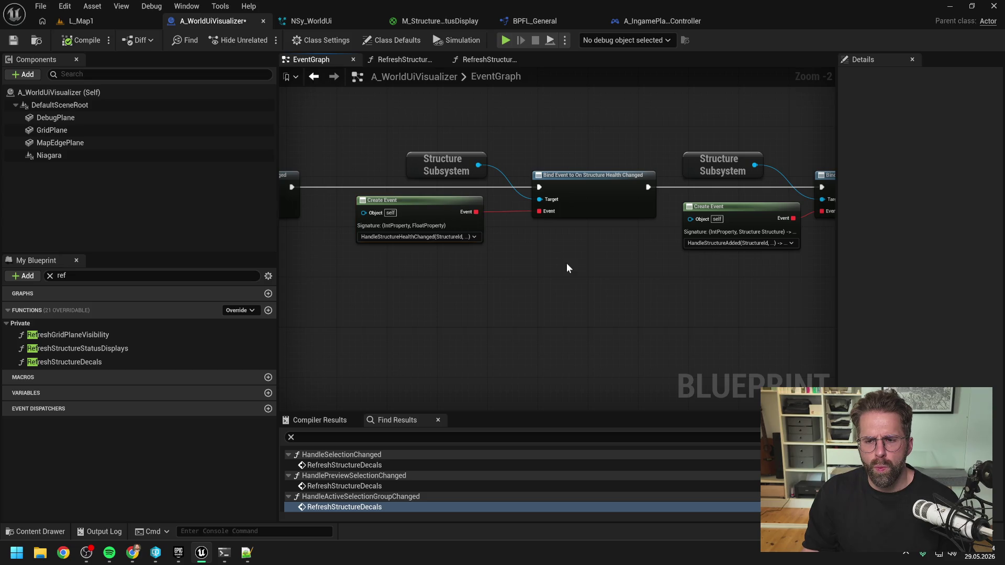
pyautogui.moveTo(597, 277); pyautogui.dragTo(398, 273)
pyautogui.moveTo(464, 283); pyautogui.dragTo(433, 274)
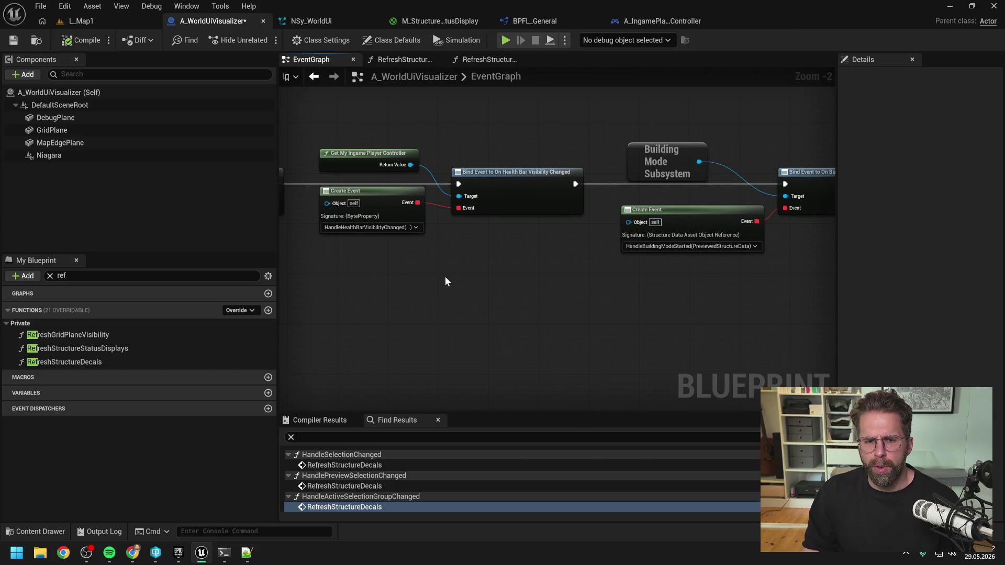
pyautogui.moveTo(452, 278)
pyautogui.mouseDown()
pyautogui.moveTo(345, 283)
pyautogui.moveTo(541, 291)
pyautogui.mouseUp()
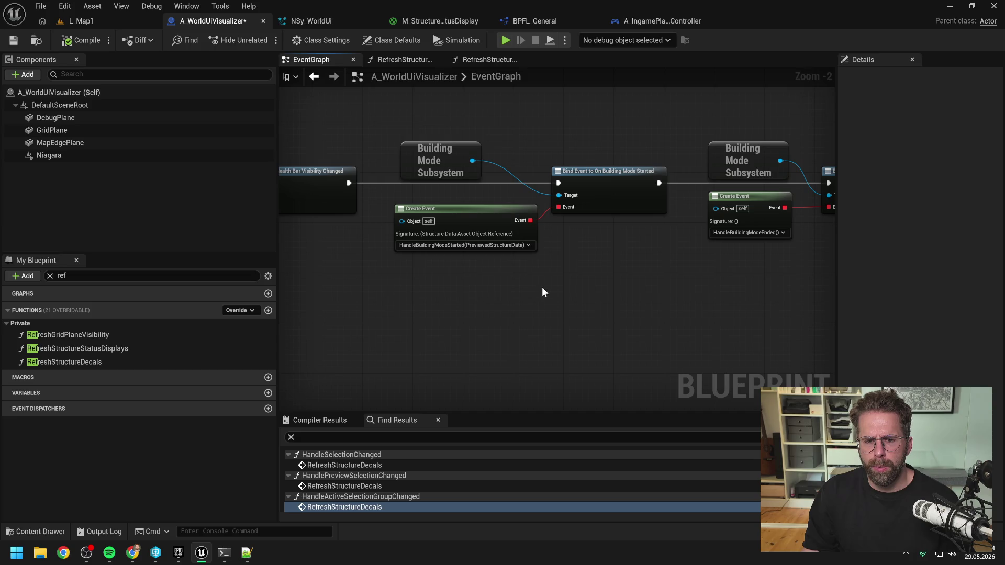
pyautogui.moveTo(376, 283); pyautogui.dragTo(646, 282)
pyautogui.scroll(-2, 580, 266)
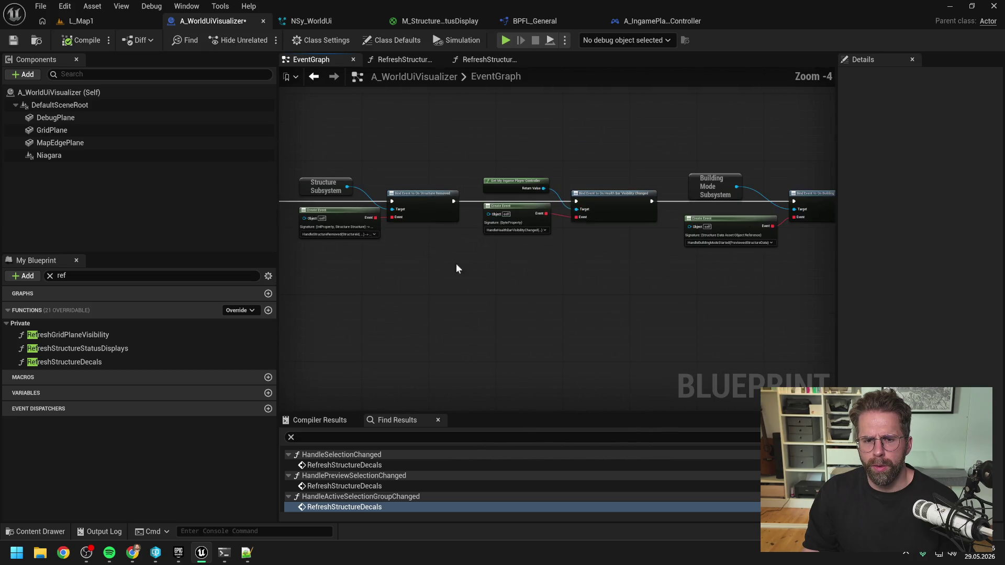
pyautogui.moveTo(457, 263); pyautogui.dragTo(505, 265)
pyautogui.click(404, 194)
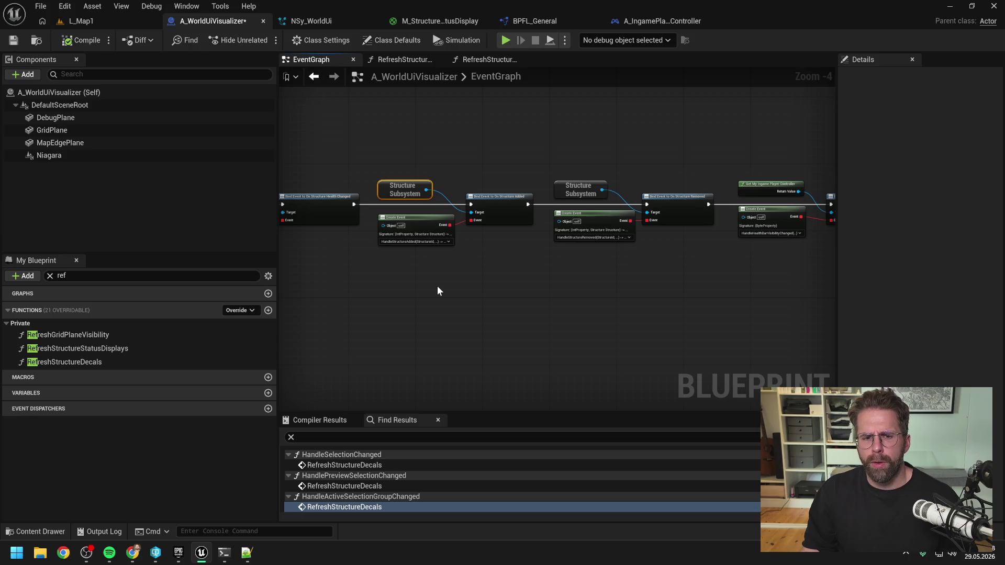
# Duplicate the Structure Subsystem node and add a Bind Event to On Repair Progressed node.
pyautogui.hotkey('ctrl', 'c')
pyautogui.hotkey('ctrl', 'v')
pyautogui.moveTo(484, 294); pyautogui.dragTo(513, 297)
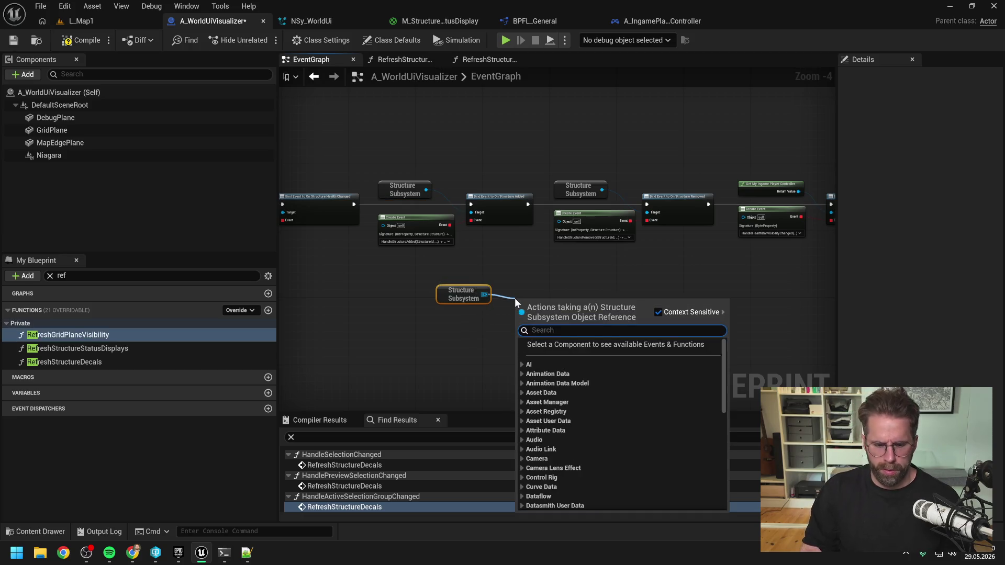
pyautogui.write('bind pro')
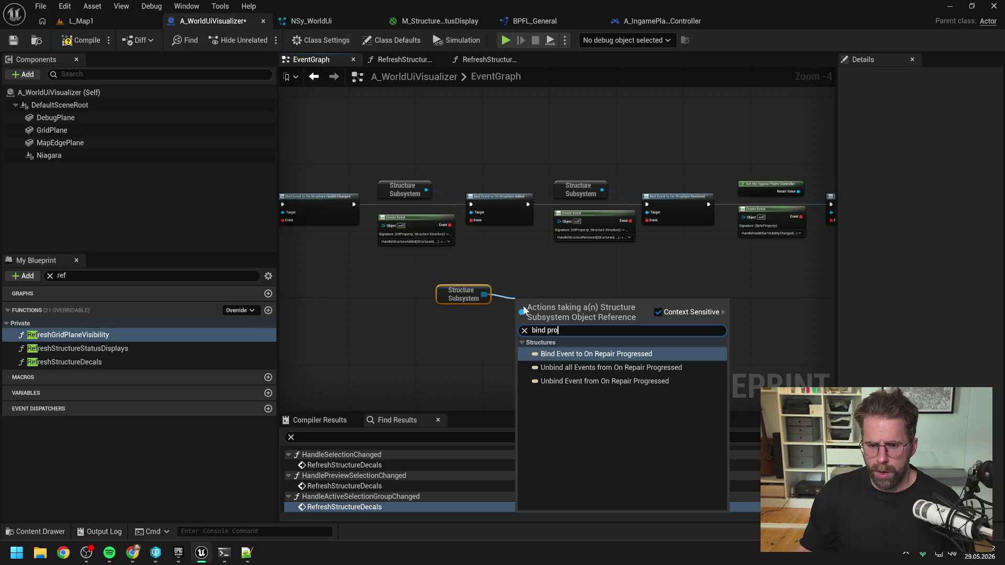
pyautogui.press('Return')
pyautogui.scroll(2, 498, 267)
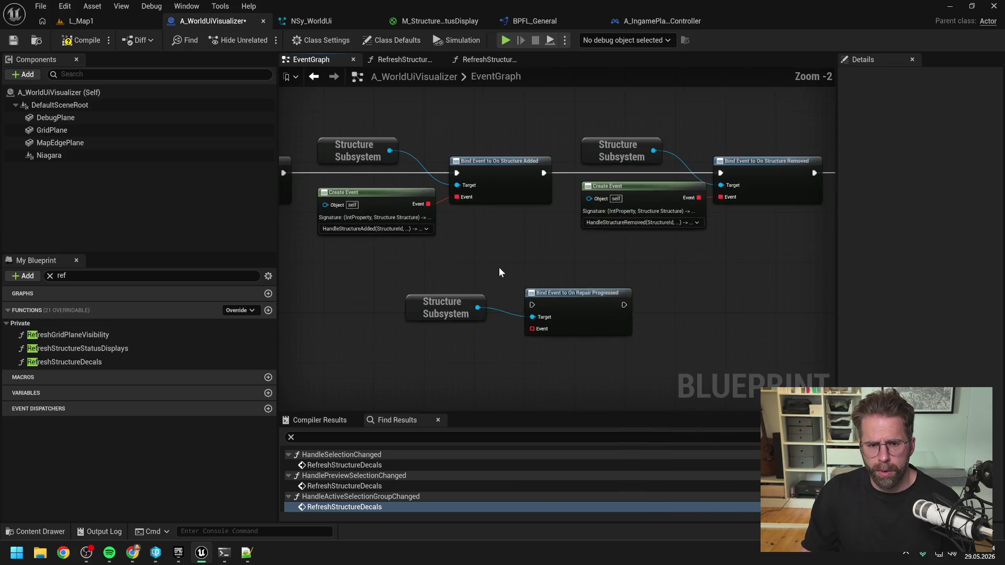
pyautogui.moveTo(421, 267)
pyautogui.mouseDown()
pyautogui.moveTo(285, 293)
pyautogui.moveTo(729, 317)
pyautogui.moveTo(503, 308)
pyautogui.mouseUp()
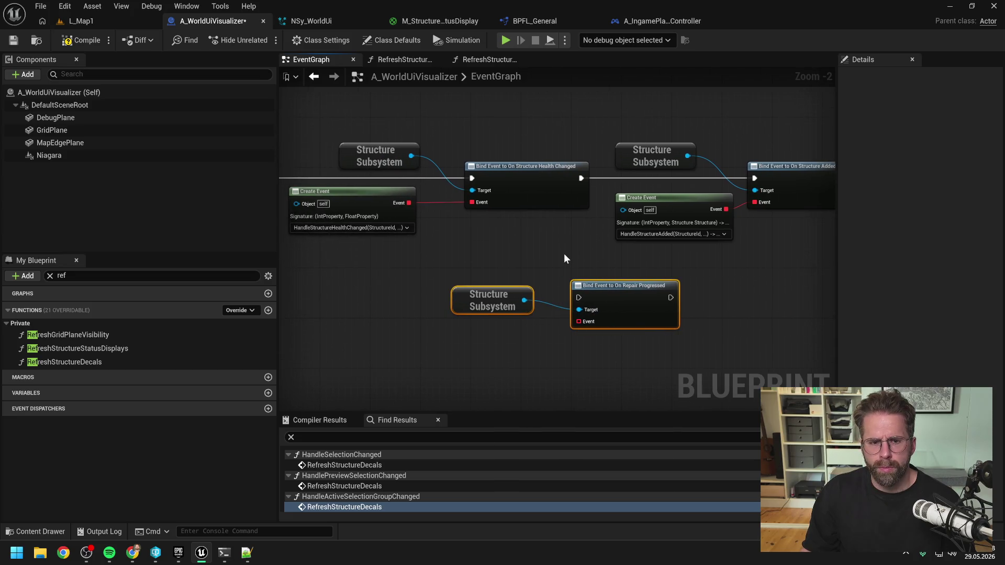
# Shift the bindings right and wire Repair Progressed between Health Changed and Structure Added.
pyautogui.scroll(-6, 563, 253)
pyautogui.moveTo(391, 199); pyautogui.dragTo(680, 264)
pyautogui.scroll(6, 441, 234)
pyautogui.press('Right')
pyautogui.press('Right')
pyautogui.press('Right')
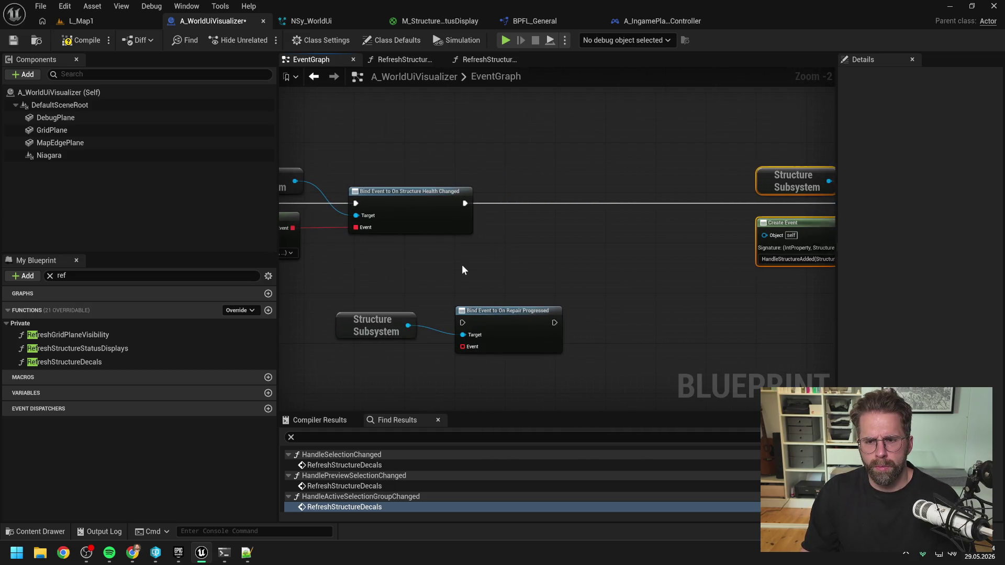
pyautogui.moveTo(443, 326)
pyautogui.mouseDown()
pyautogui.moveTo(587, 200)
pyautogui.moveTo(586, 188)
pyautogui.mouseUp()
pyautogui.moveTo(568, 319)
pyautogui.mouseDown()
pyautogui.moveTo(679, 224)
pyautogui.moveTo(692, 199)
pyautogui.moveTo(522, 217)
pyautogui.moveTo(588, 233)
pyautogui.moveTo(755, 233)
pyautogui.mouseUp()
pyautogui.moveTo(343, 171); pyautogui.dragTo(485, 256)
pyautogui.moveTo(485, 256)
pyautogui.mouseDown()
pyautogui.moveTo(505, 289)
pyautogui.moveTo(487, 303)
pyautogui.mouseUp()
pyautogui.scroll(-1, 651, 292)
pyautogui.click(651, 274)
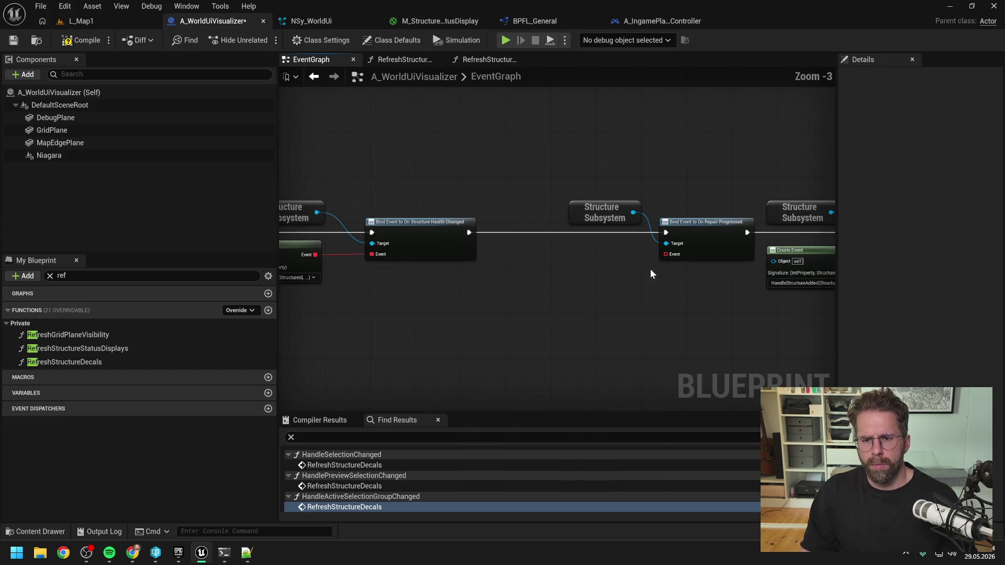
# Add a Create Event node feeding the On Repair Progressed binding's event.
pyautogui.moveTo(666, 254)
pyautogui.mouseDown()
pyautogui.moveTo(579, 276)
pyautogui.moveTo(604, 244)
pyautogui.mouseUp()
pyautogui.click(586, 345)
pyautogui.click(623, 356)
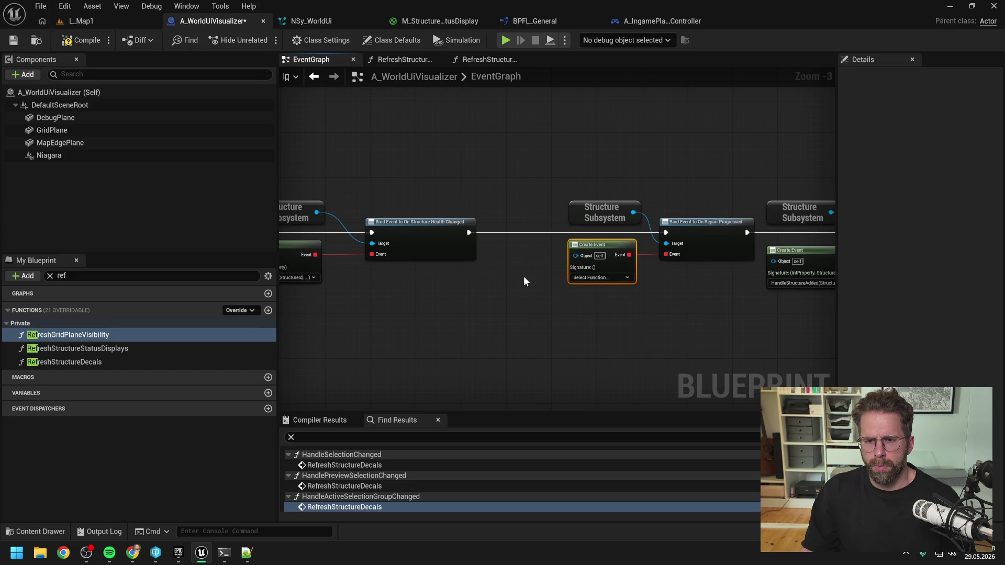
pyautogui.moveTo(523, 281); pyautogui.dragTo(647, 279)
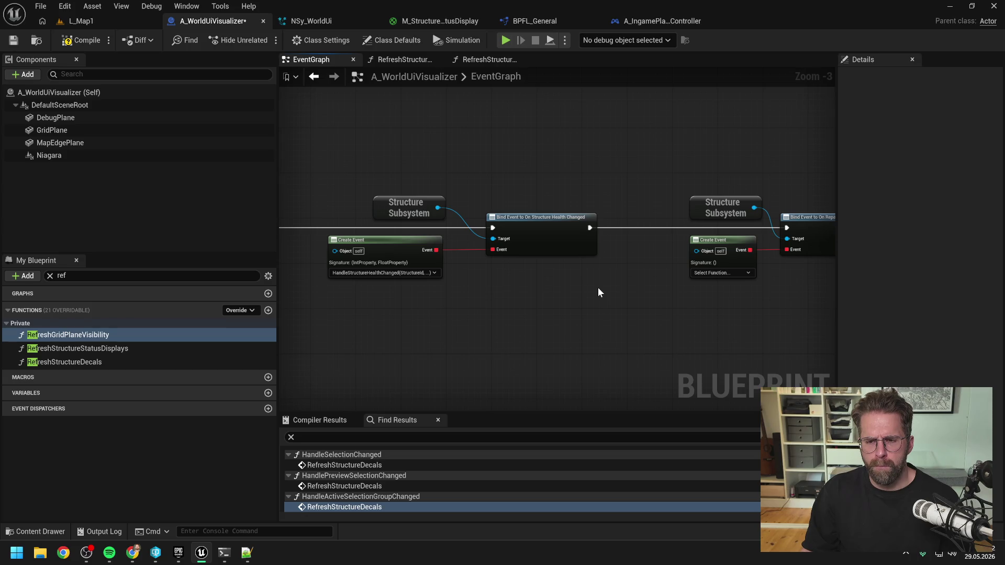
pyautogui.moveTo(622, 282); pyautogui.dragTo(533, 288)
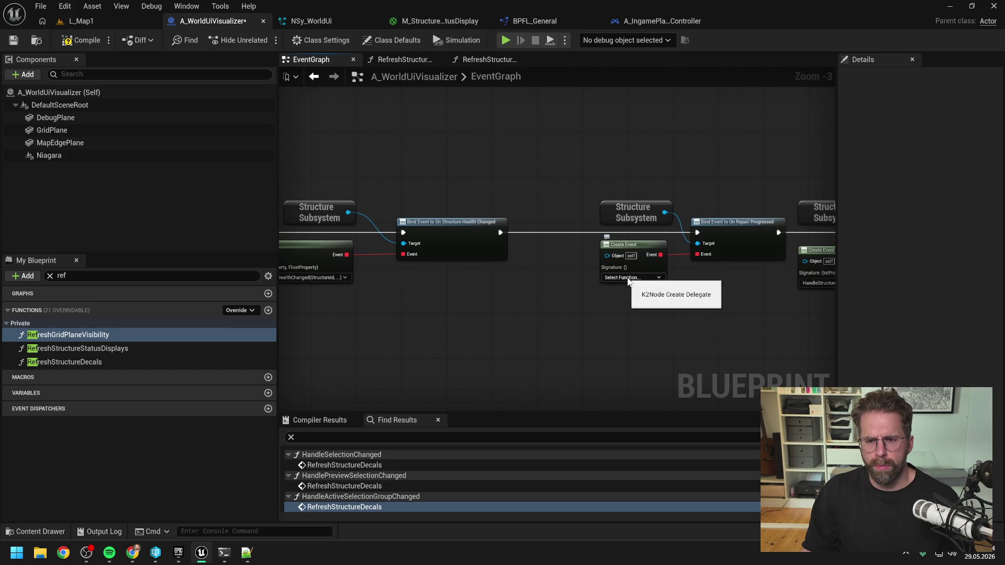
pyautogui.click(628, 278)
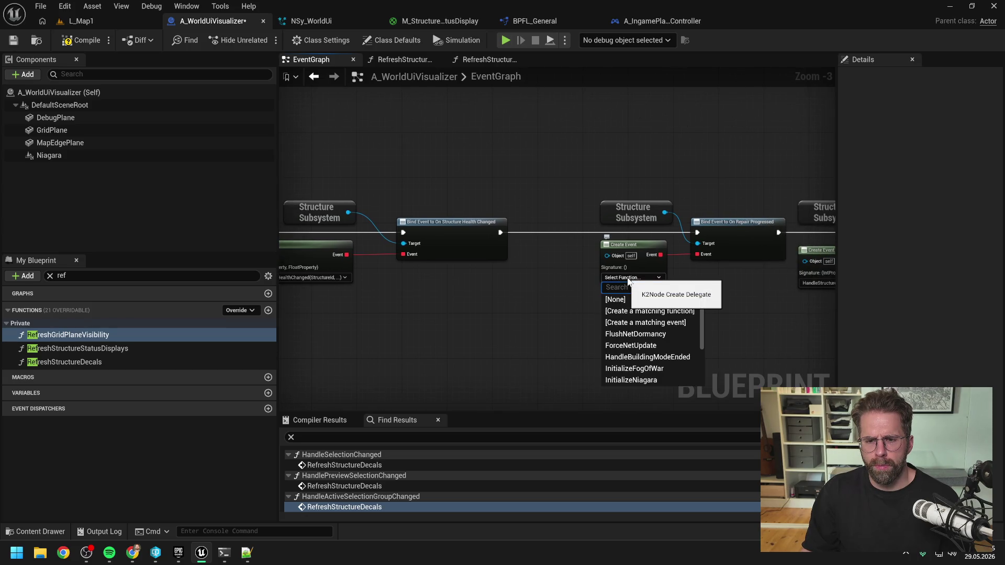
# Create a matching function for the Repair Progressed event and name it 'Handle'.
pyautogui.click(660, 311)
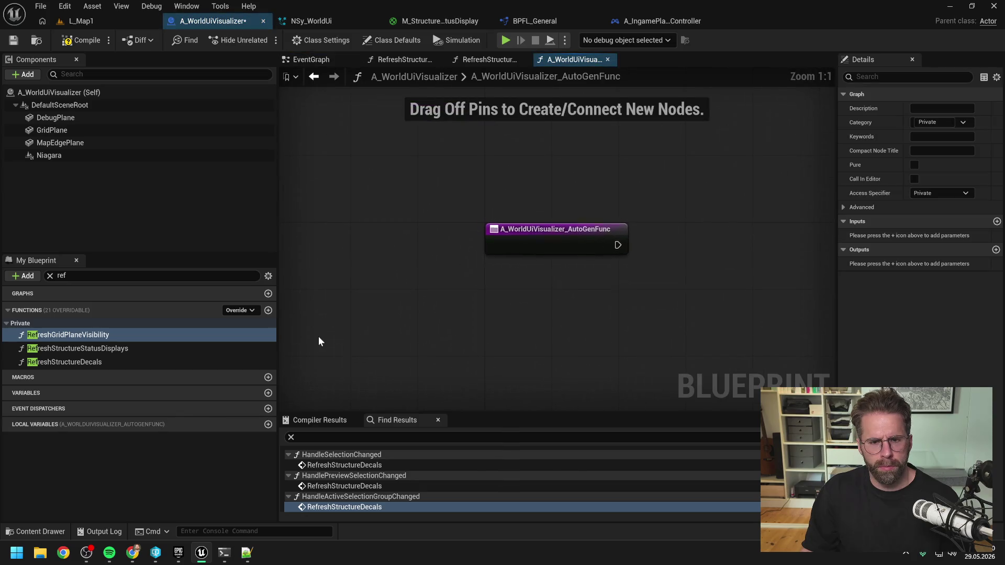
pyautogui.click(49, 275)
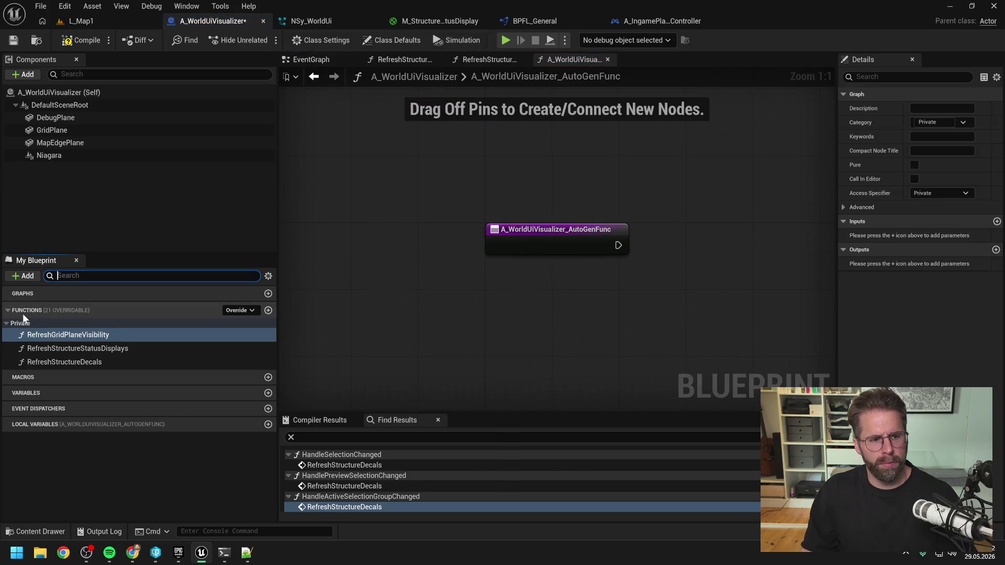
pyautogui.click(8, 310)
pyautogui.click(8, 311)
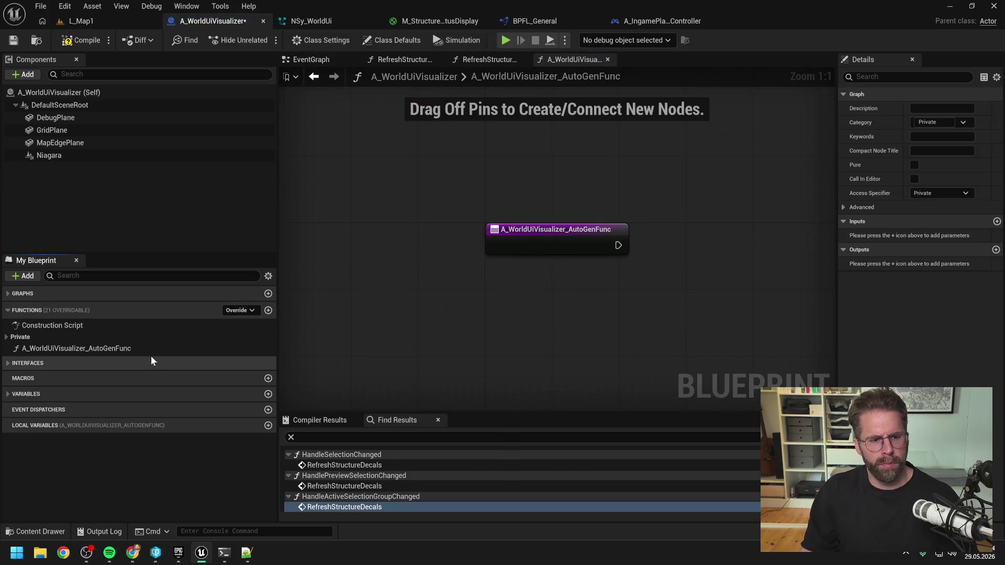
pyautogui.click(74, 350)
pyautogui.press('F2')
pyautogui.write('Handle')
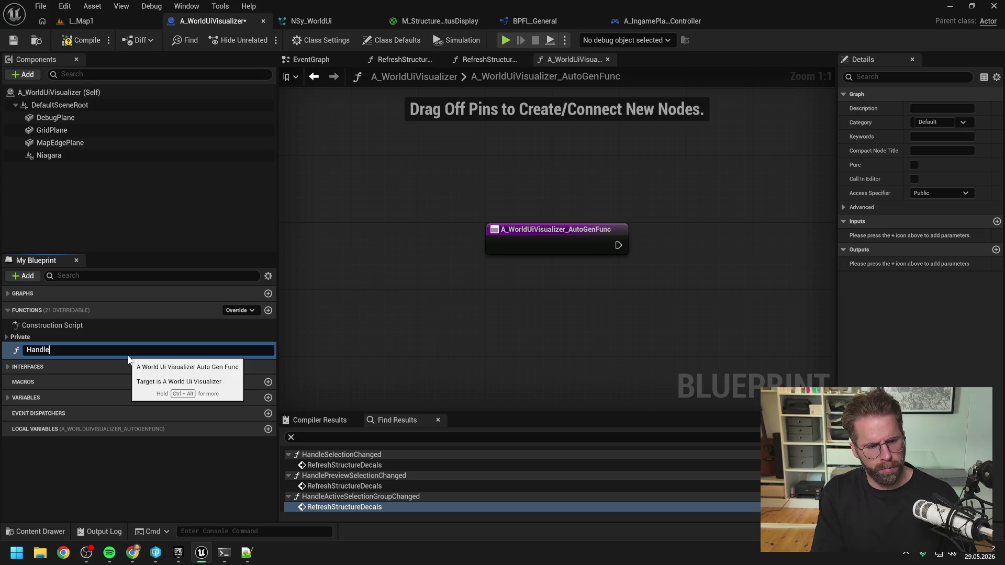
pyautogui.write('R')
pyautogui.press('BackSpace')
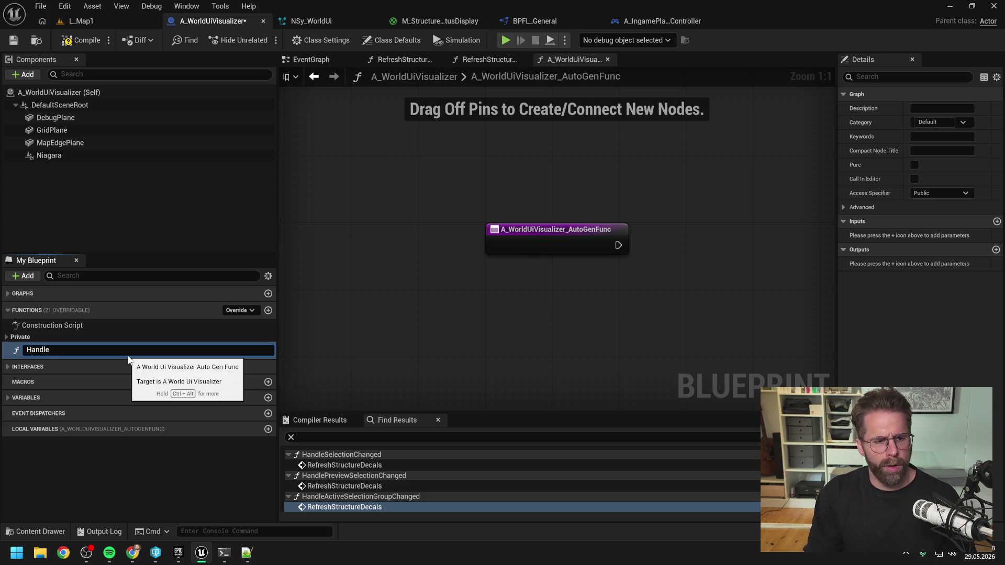
pyautogui.click(320, 59)
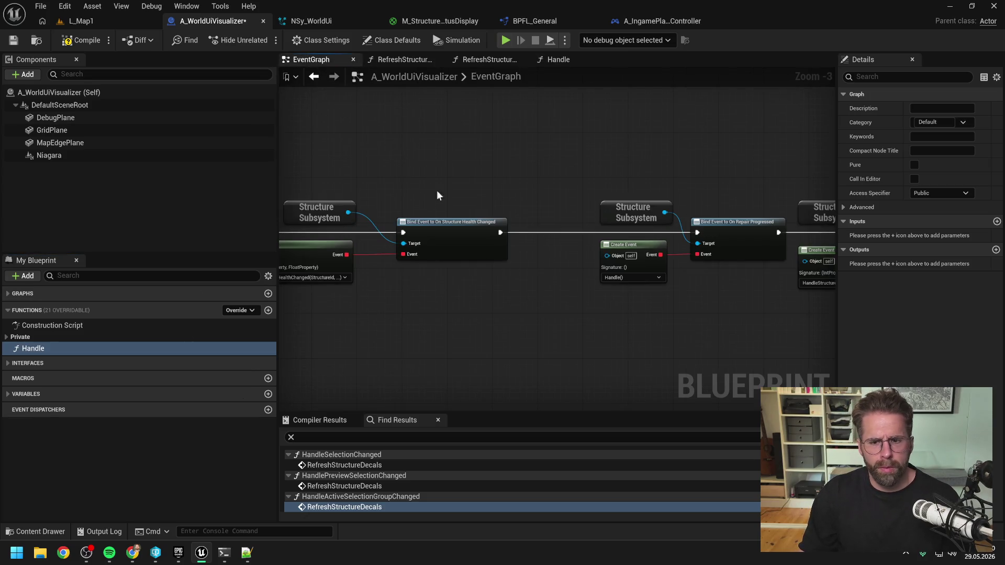
# Rename the function to HandleStructureRepairProgressed.
pyautogui.click(68, 351)
pyautogui.write('RepairProgresse')
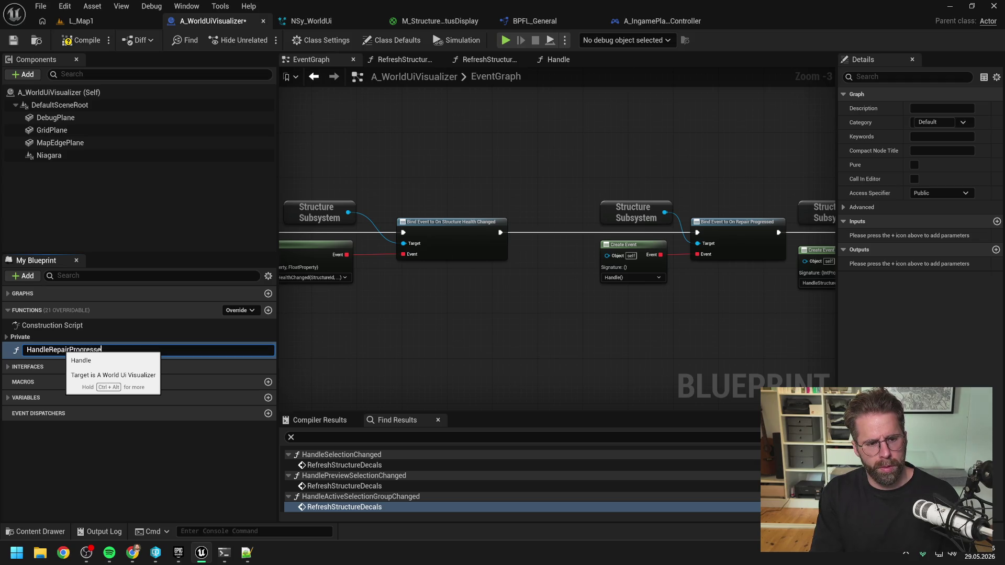
pyautogui.write('d')
pyautogui.press('Return')
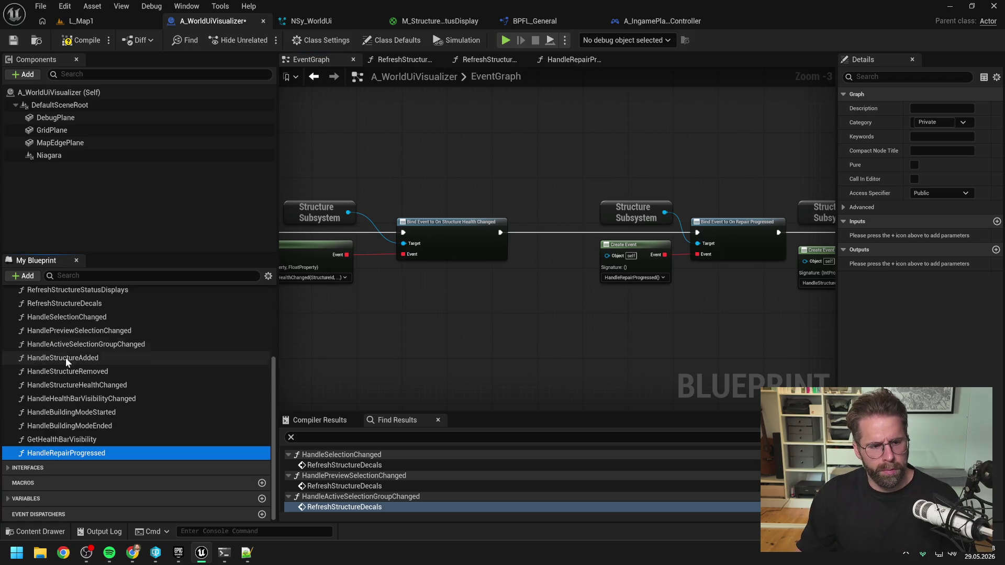
pyautogui.moveTo(78, 453)
pyautogui.mouseDown()
pyautogui.moveTo(86, 348)
pyautogui.moveTo(130, 419)
pyautogui.moveTo(112, 465)
pyautogui.mouseUp()
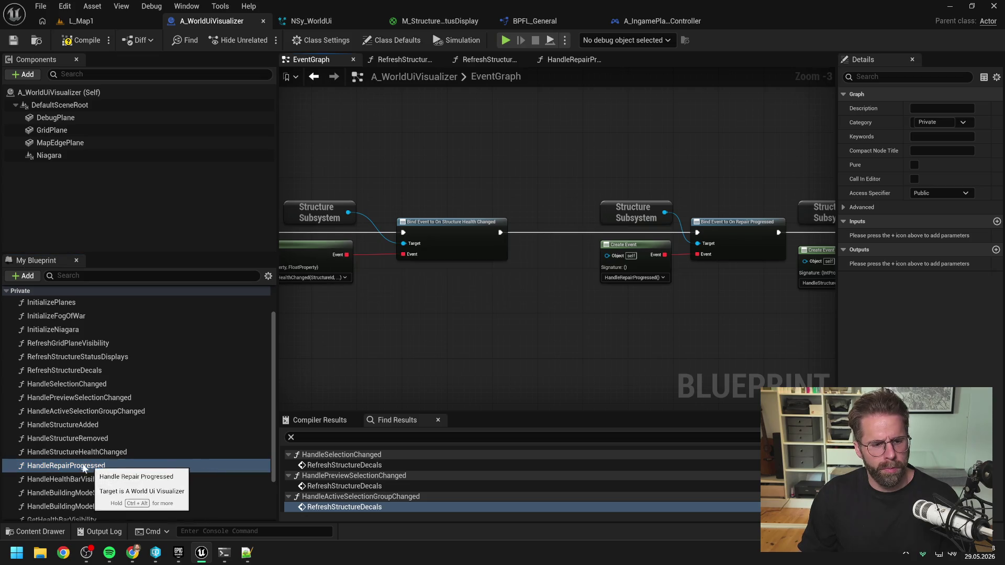
pyautogui.press('F2')
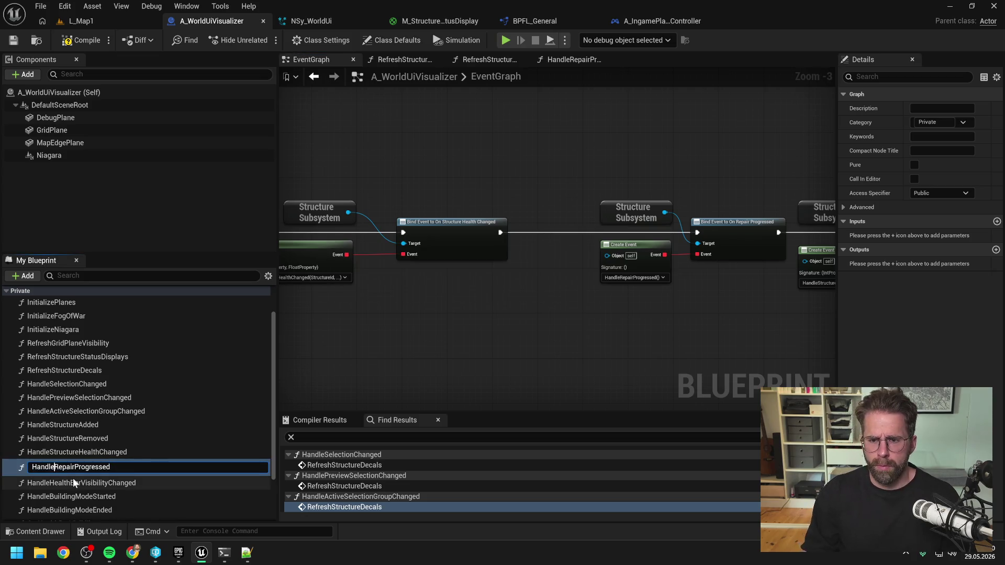
pyautogui.write('Structurer')
pyautogui.press('BackSpace')
pyautogui.press('Return')
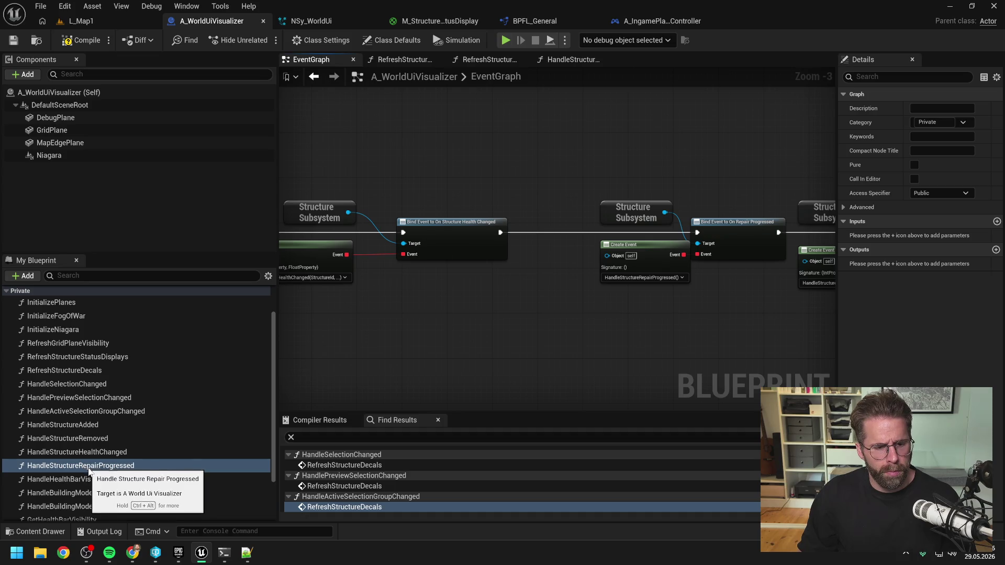
# Make HandleStructureRepairProgressed call Refresh Structure Status Displays, then compile the Blueprint.
pyautogui.doubleClick(88, 466)
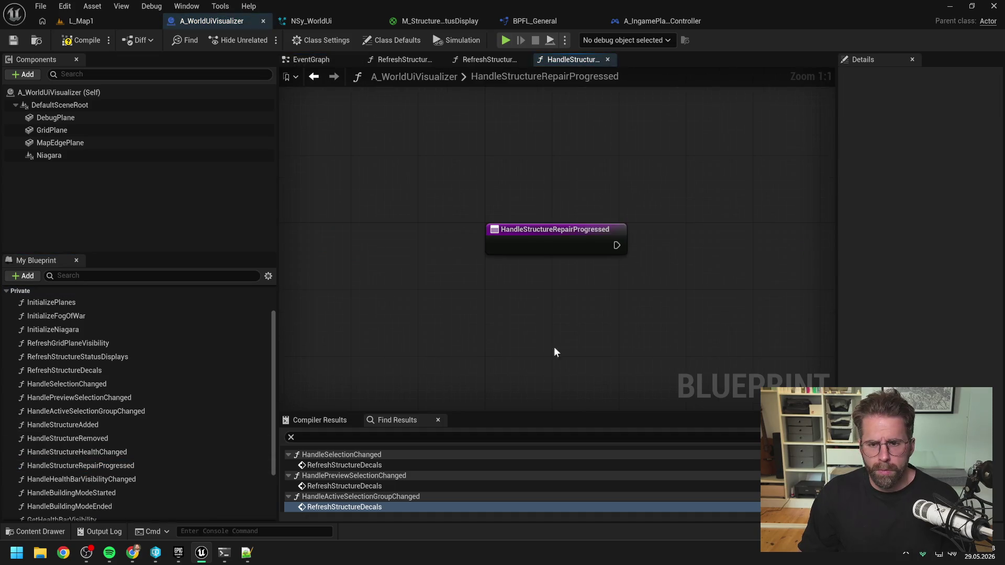
pyautogui.rightClick(536, 282)
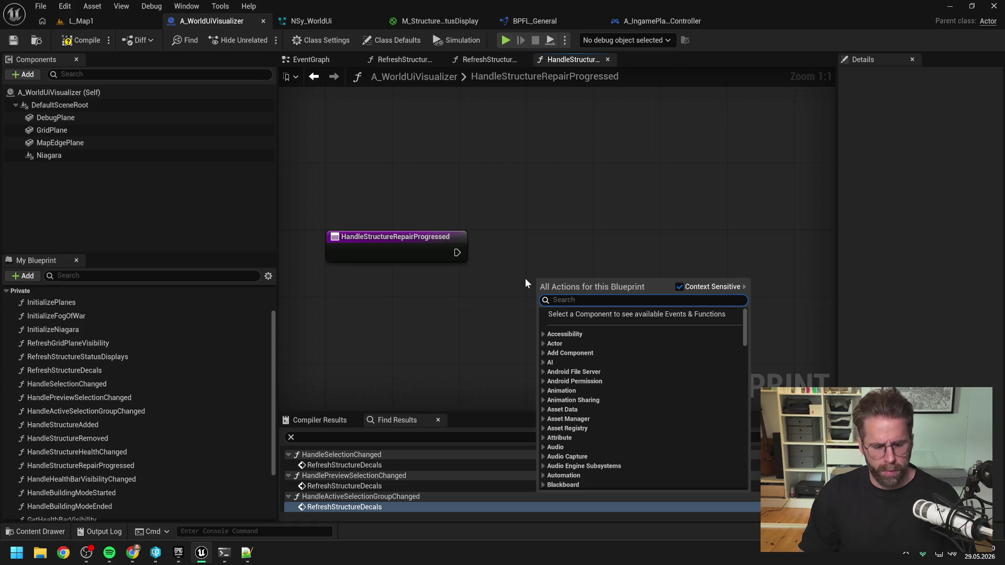
pyautogui.write('refresh')
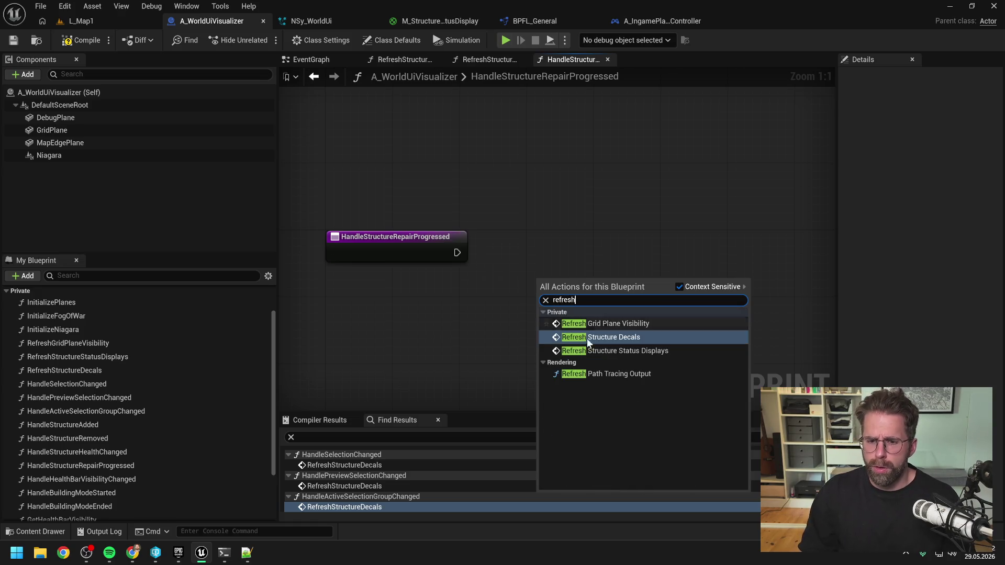
pyautogui.click(623, 351)
pyautogui.moveTo(587, 309); pyautogui.dragTo(578, 242)
pyautogui.moveTo(457, 252); pyautogui.dragTo(565, 235)
pyautogui.click(421, 131)
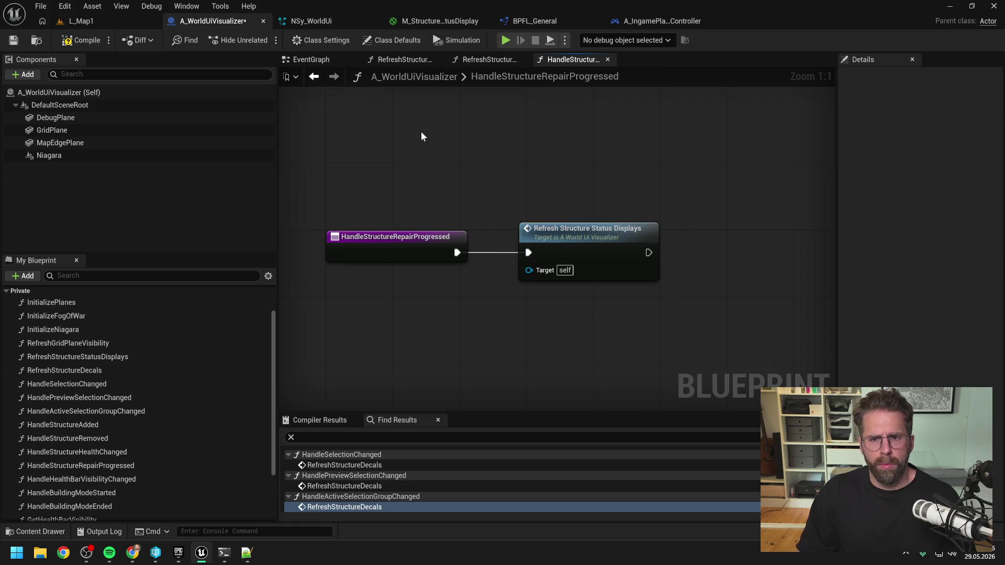
pyautogui.click(81, 40)
pyautogui.click(103, 21)
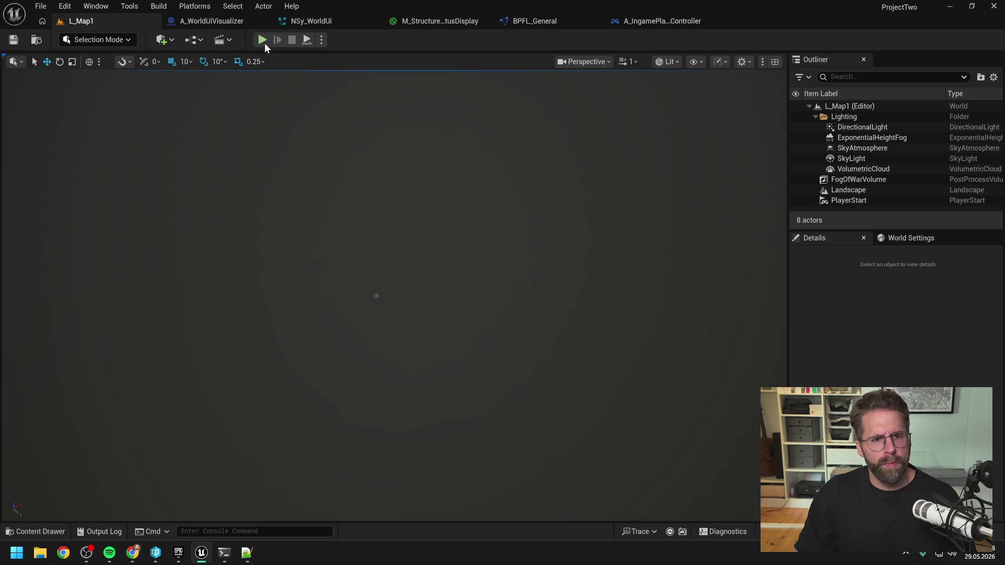
# Play L_Map1 in the editor and place five power grid generators around the Main Hall.
pyautogui.click(263, 41)
pyautogui.click(650, 439)
pyautogui.click(561, 272)
pyautogui.click(497, 193)
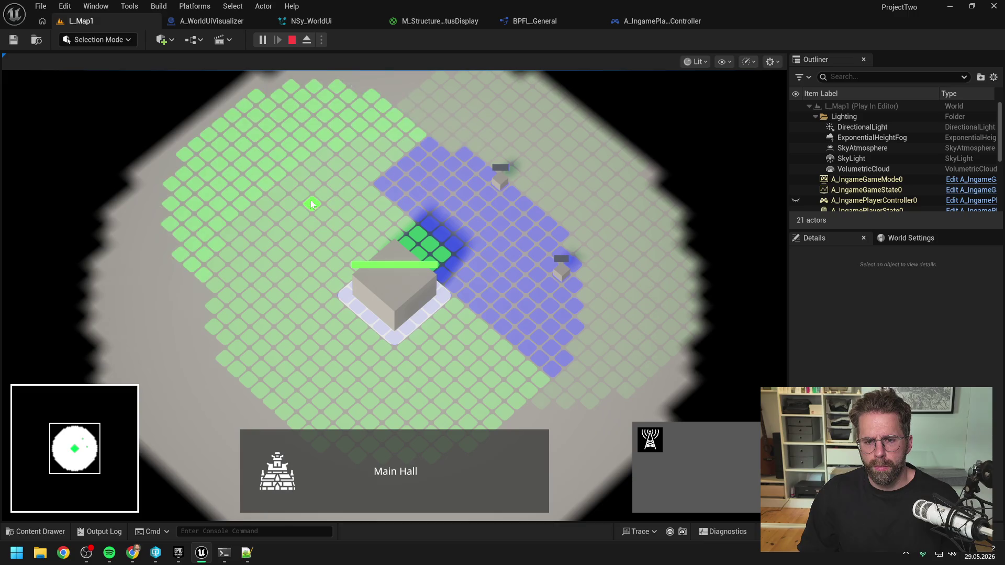
pyautogui.click(321, 171)
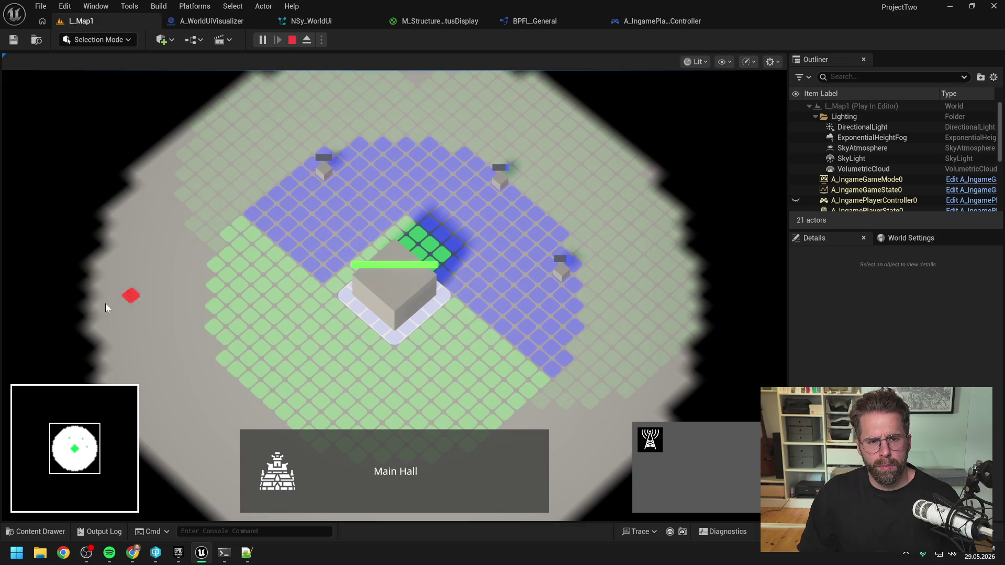
pyautogui.click(218, 334)
pyautogui.press('s')
pyautogui.click(351, 345)
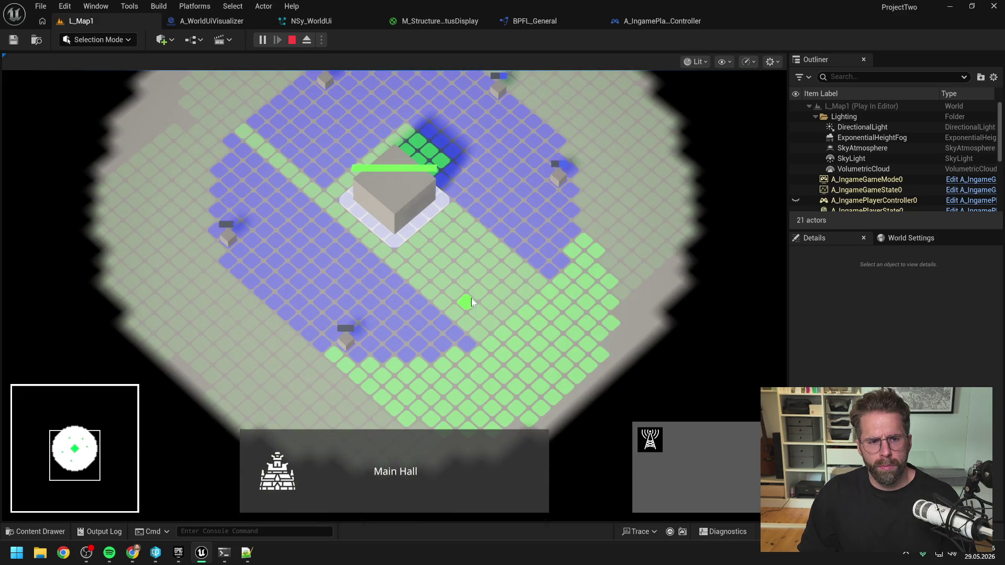
pyautogui.rightClick(476, 293)
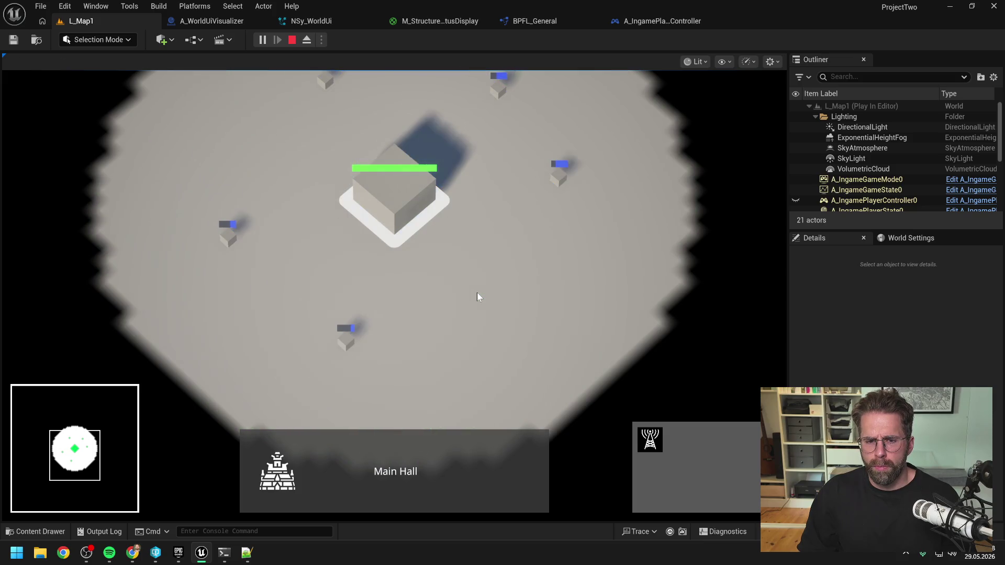
# Pan the game camera across the map, select a generator, and stop the session.
pyautogui.click(476, 295)
pyautogui.scroll(-2, 476, 295)
pyautogui.press('w')
pyautogui.press('d')
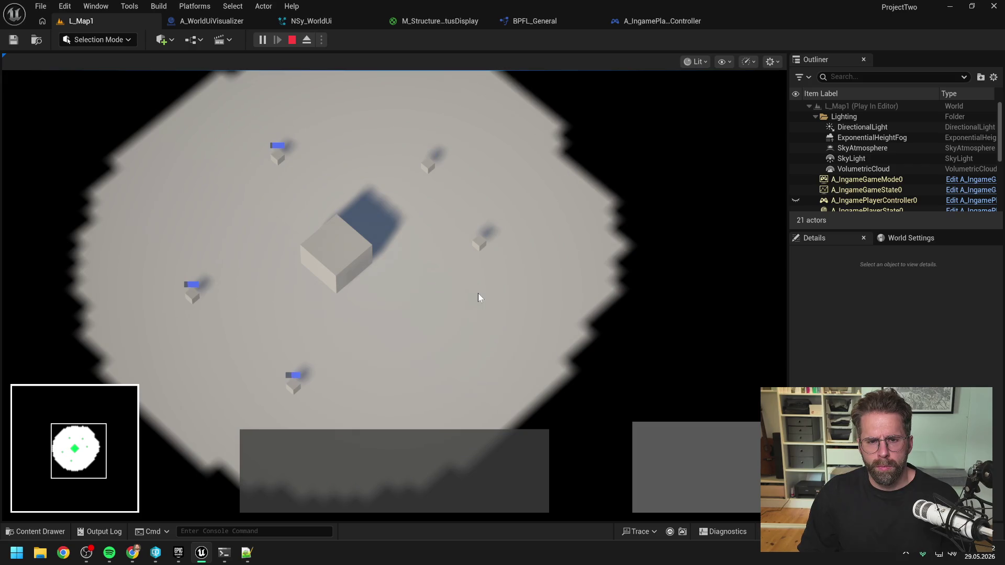
pyautogui.press('s')
pyautogui.press('a')
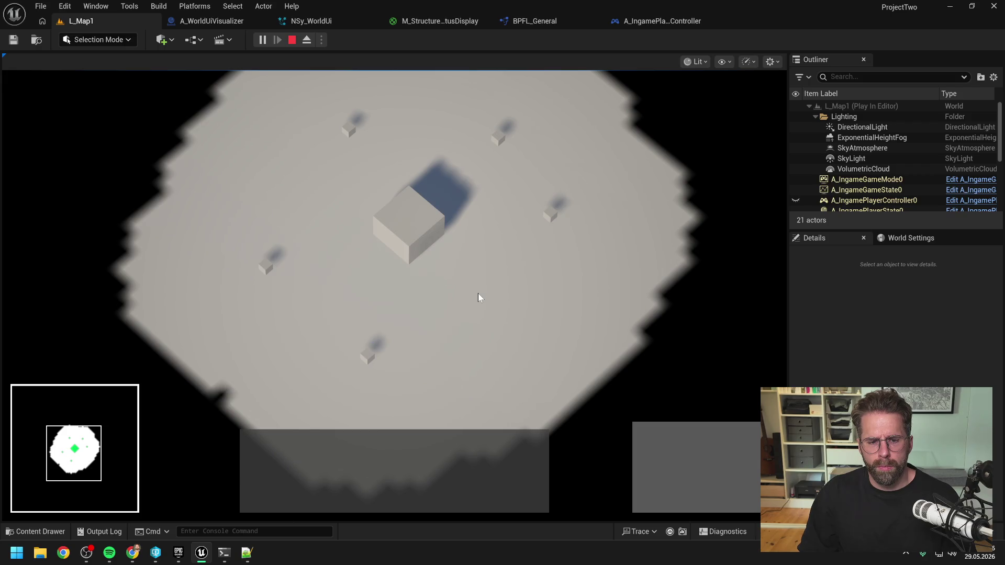
pyautogui.click(550, 214)
pyautogui.press('Escape')
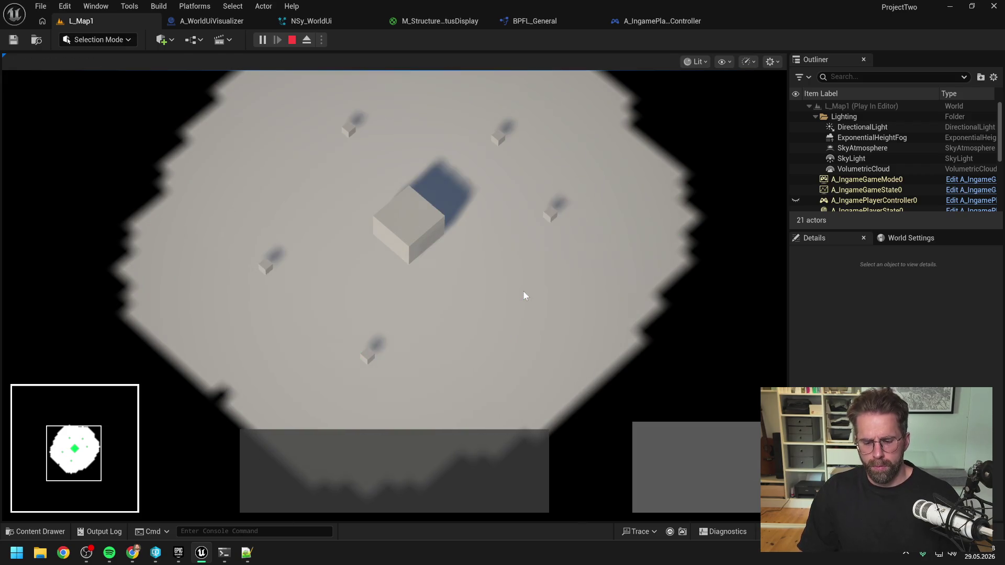
# Set the player controller's default health bar visibility to Damaged.
pyautogui.click(654, 22)
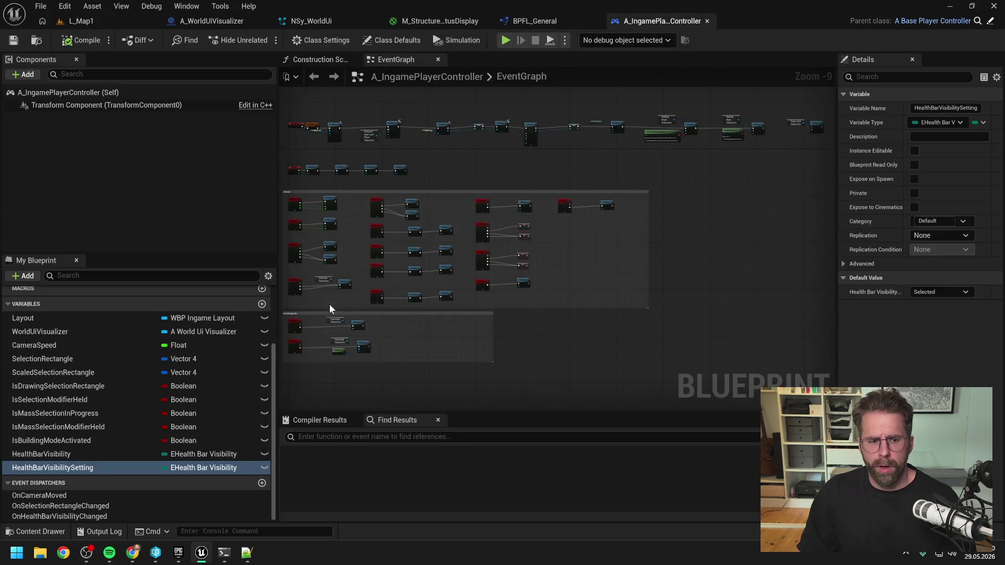
pyautogui.click(931, 292)
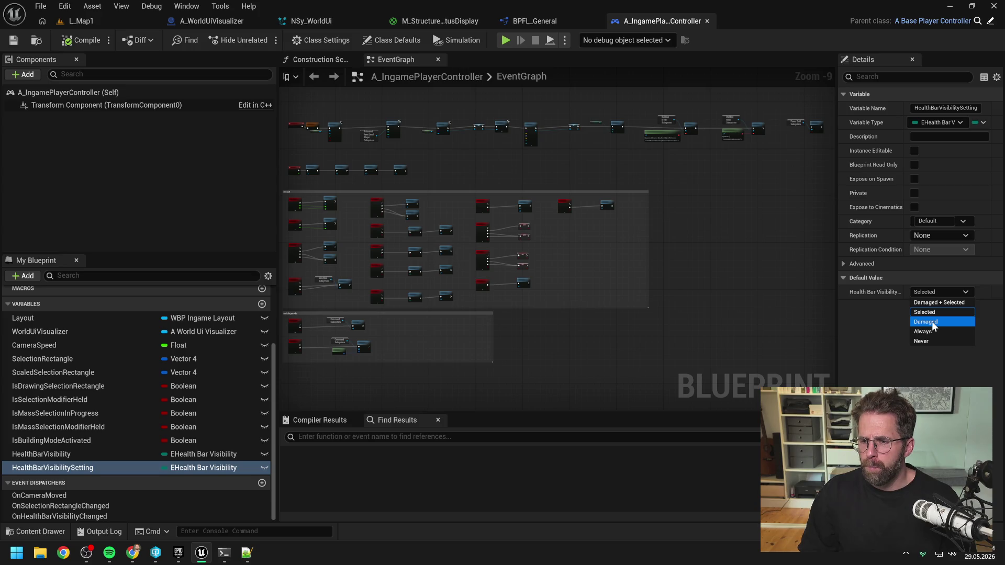
pyautogui.click(934, 324)
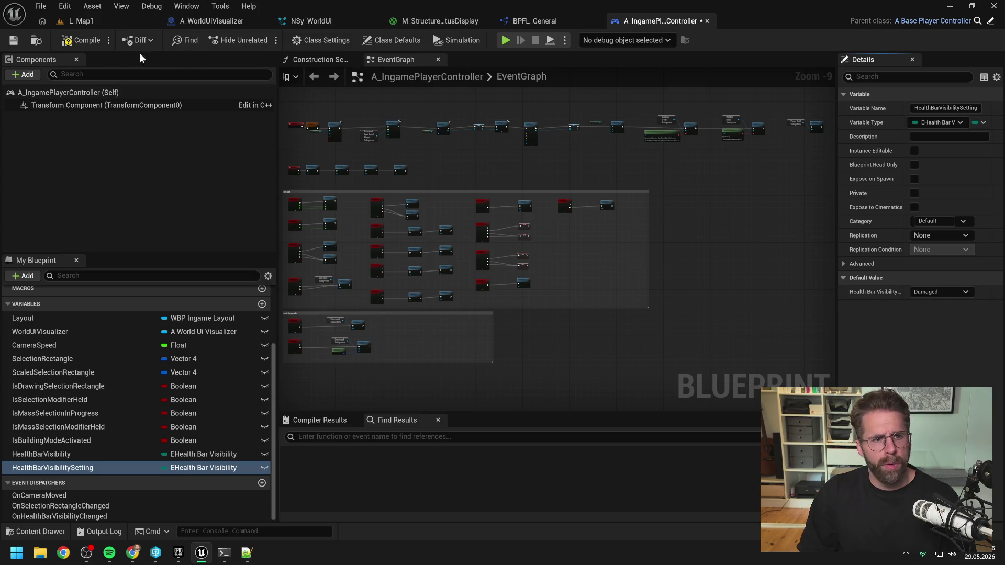
# Restart the L_Map1 playtest and place a generator at the upper right.
pyautogui.click(107, 21)
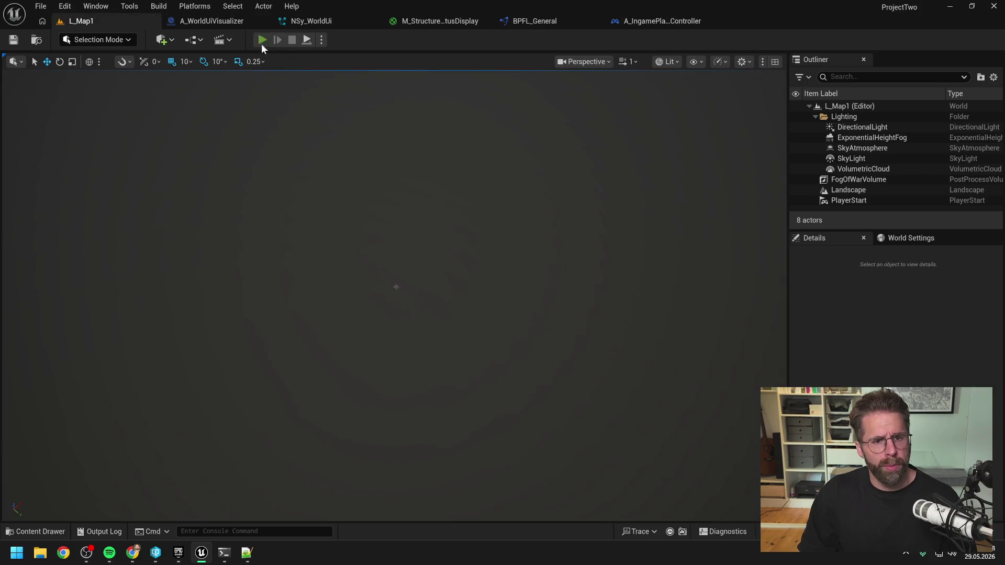
pyautogui.click(262, 41)
pyautogui.click(650, 440)
pyautogui.click(571, 256)
pyautogui.rightClick(492, 355)
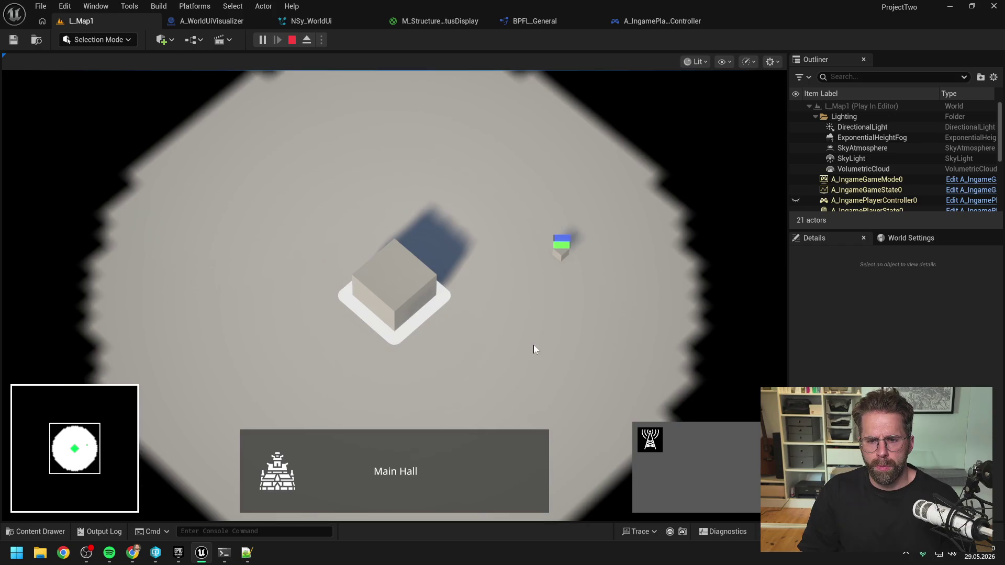
# Place five more generators at the top, left and bottom of the grid, then stop play.
pyautogui.click(650, 440)
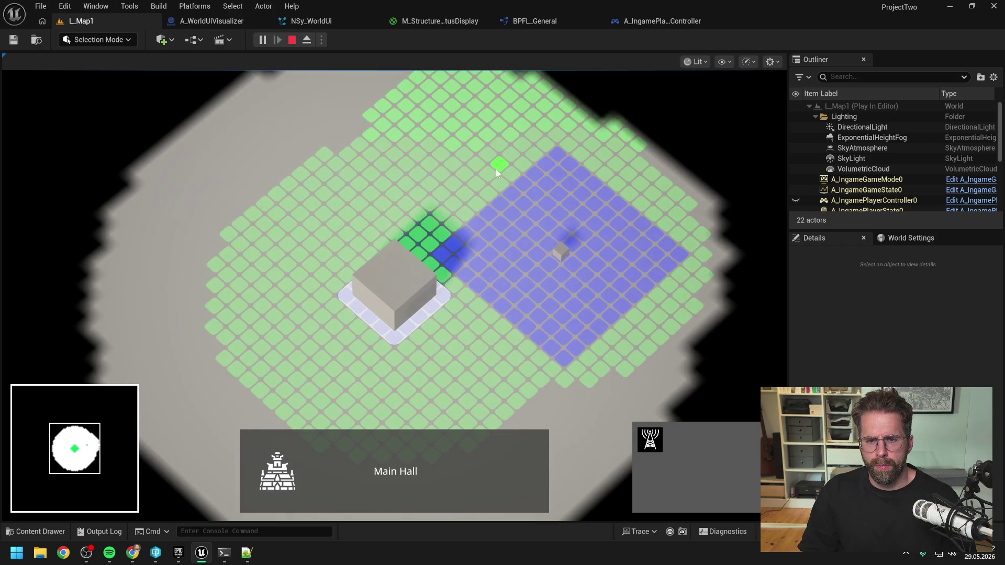
pyautogui.click(429, 132)
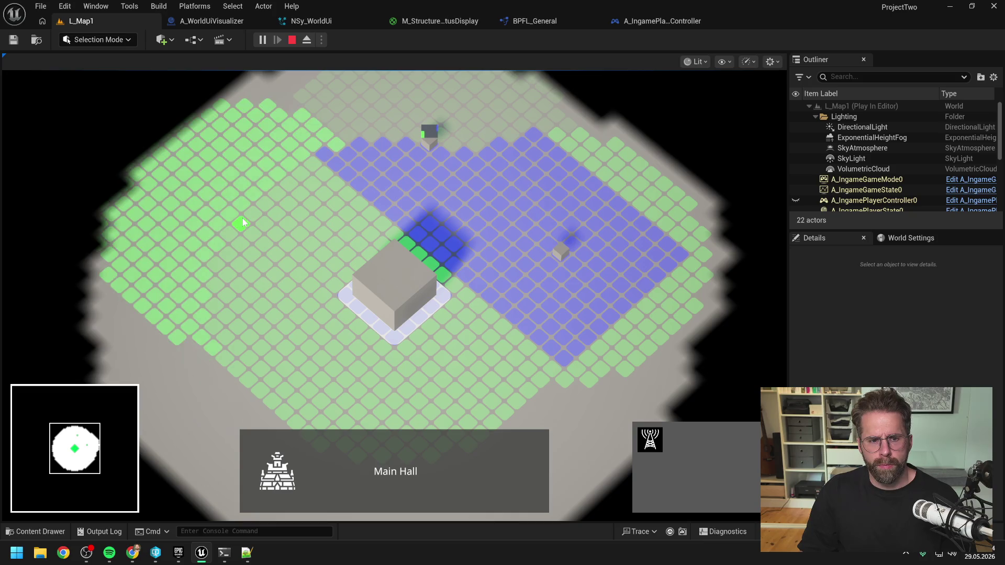
pyautogui.click(243, 222)
pyautogui.click(226, 353)
pyautogui.press('s')
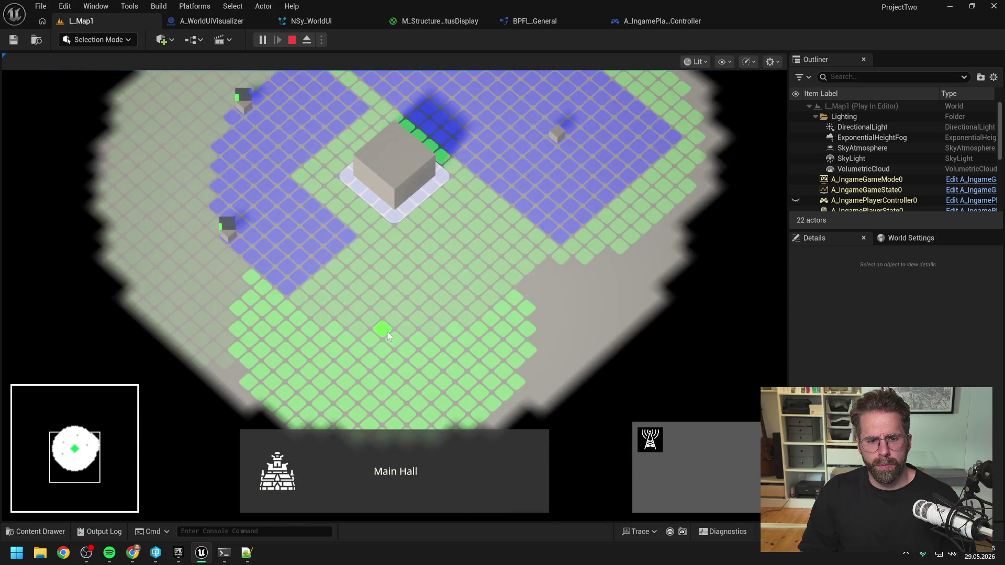
pyautogui.click(388, 332)
pyautogui.scroll(3, 433, 359)
pyautogui.click(445, 334)
pyautogui.press('w')
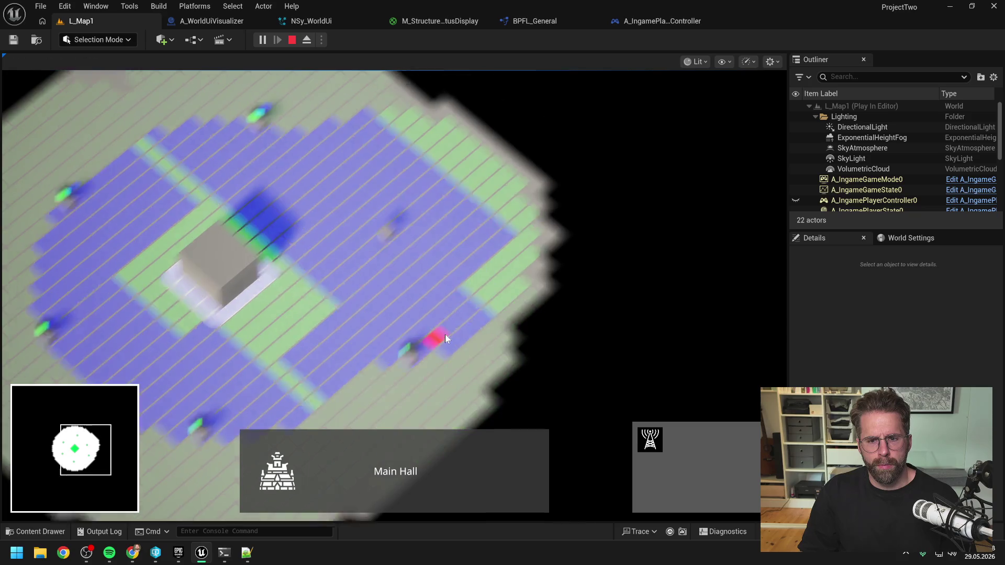
pyautogui.rightClick(432, 235)
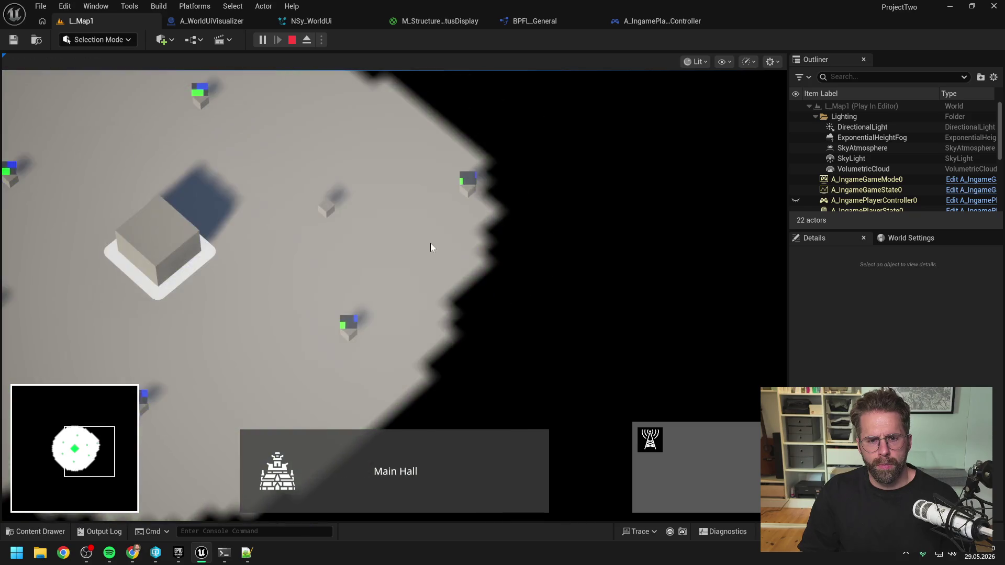
pyautogui.scroll(-2, 430, 243)
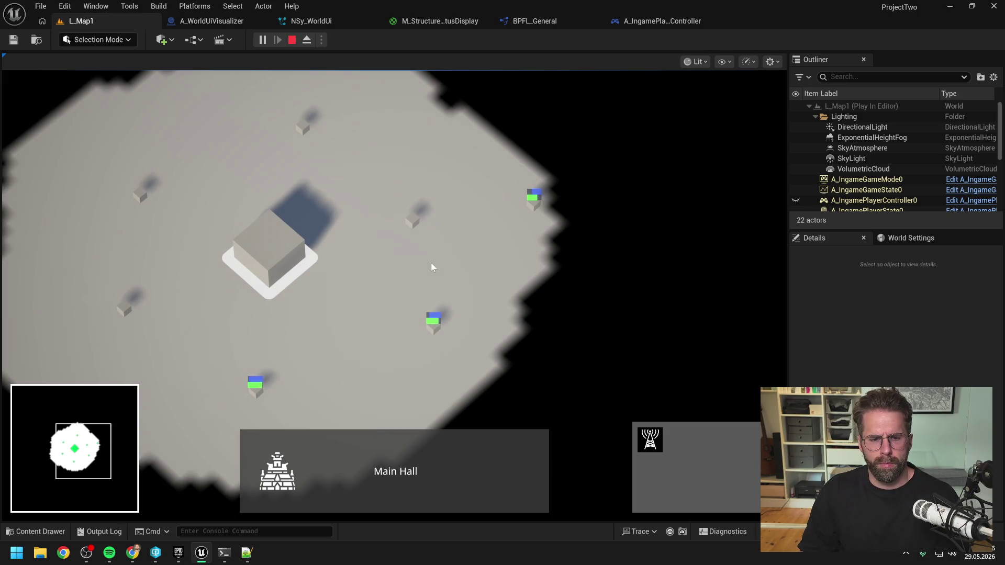
pyautogui.press('Escape')
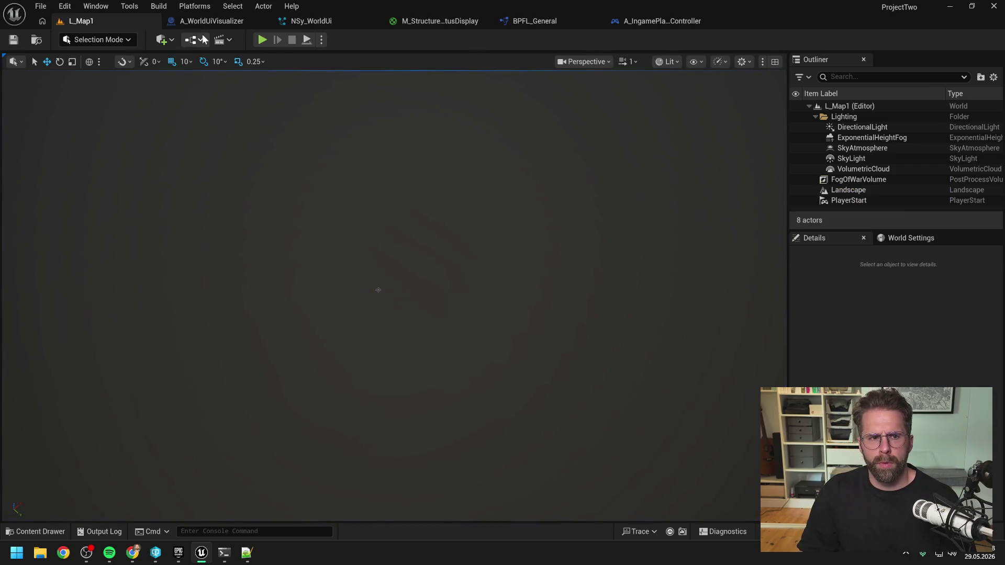
# Set HealthBarVisibilitySetting to Always, compile, and play-test by selecting the Main Hall and placing a structure.
pyautogui.click(643, 22)
pyautogui.click(937, 292)
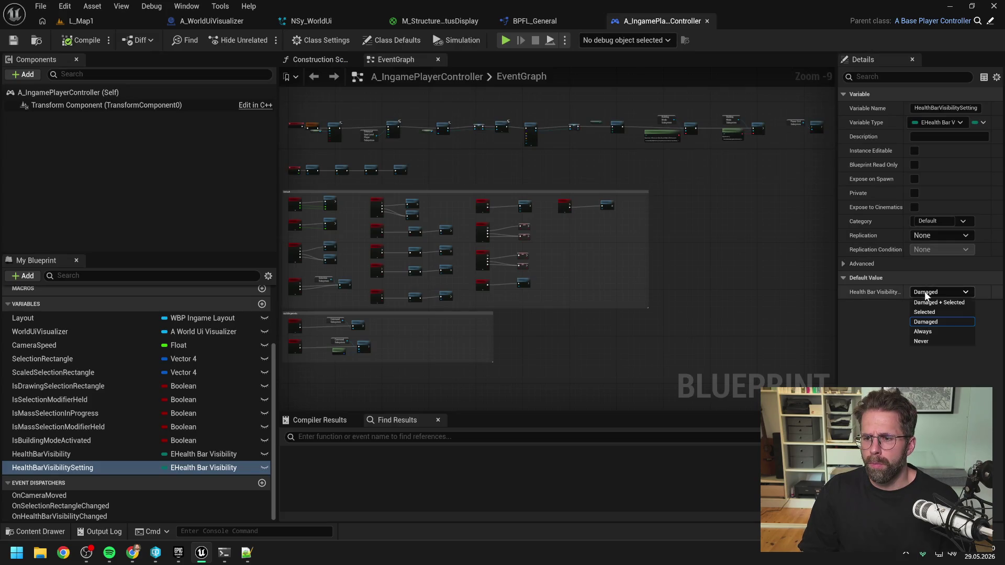
pyautogui.click(924, 333)
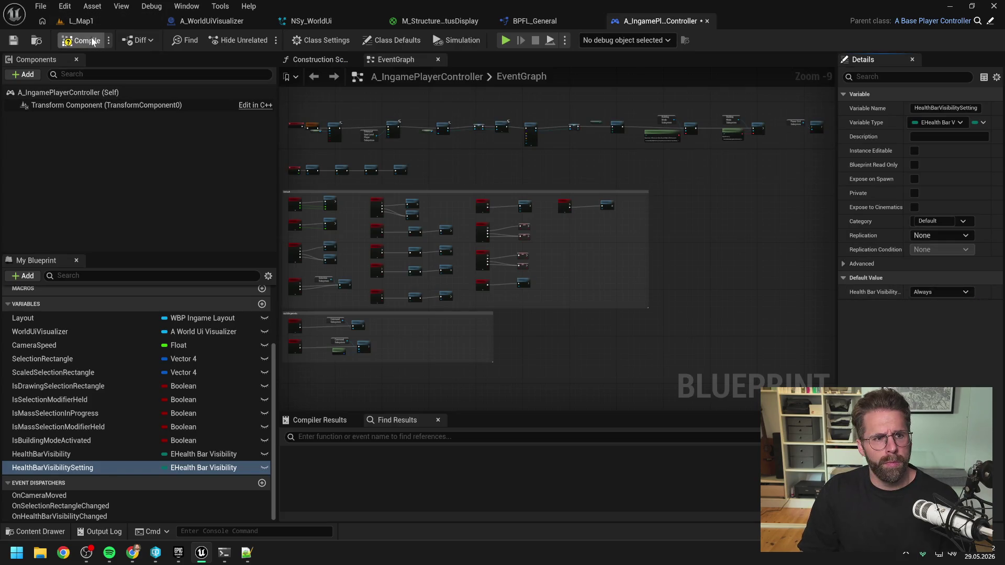
pyautogui.click(94, 21)
pyautogui.click(260, 40)
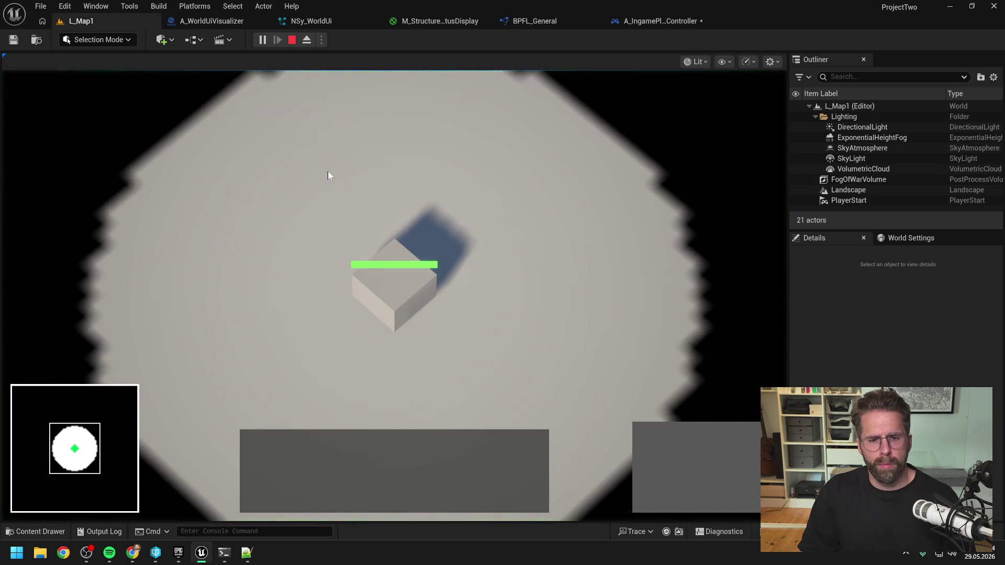
pyautogui.click(397, 278)
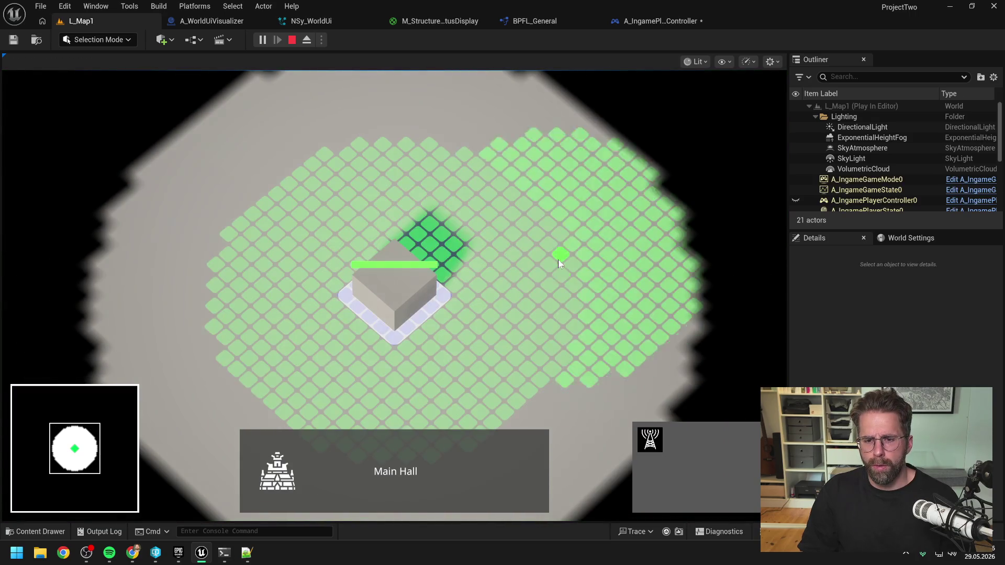
pyautogui.click(544, 367)
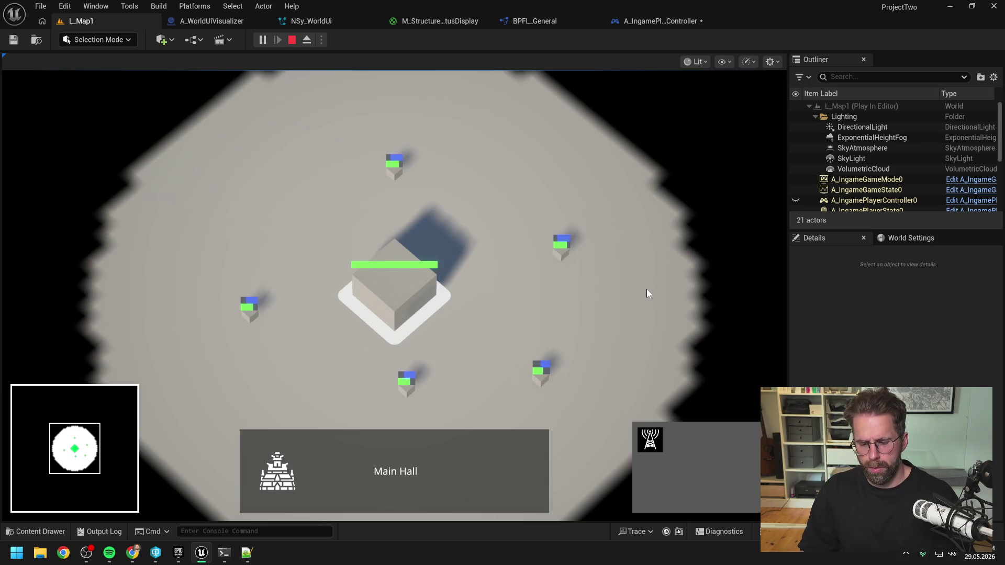
pyautogui.press('Escape')
# Change the HealthBarVisibilitySetting default to Never and compile the player controller.
pyautogui.click(660, 21)
pyautogui.click(939, 292)
pyautogui.click(921, 342)
pyautogui.click(89, 42)
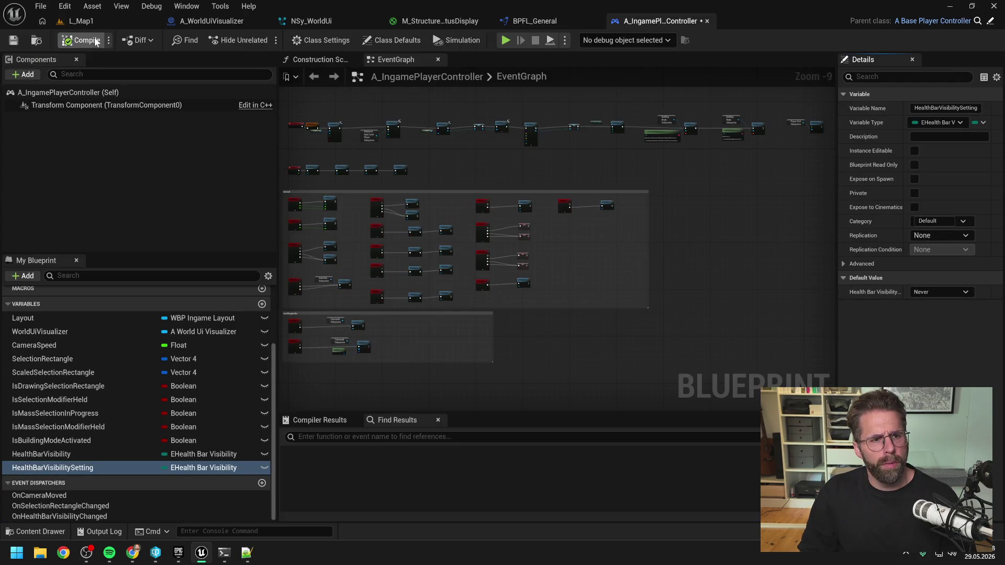
pyautogui.click(98, 24)
# Play-test the Never setting by repeatedly selecting and deselecting the Main Hall building.
pyautogui.click(260, 40)
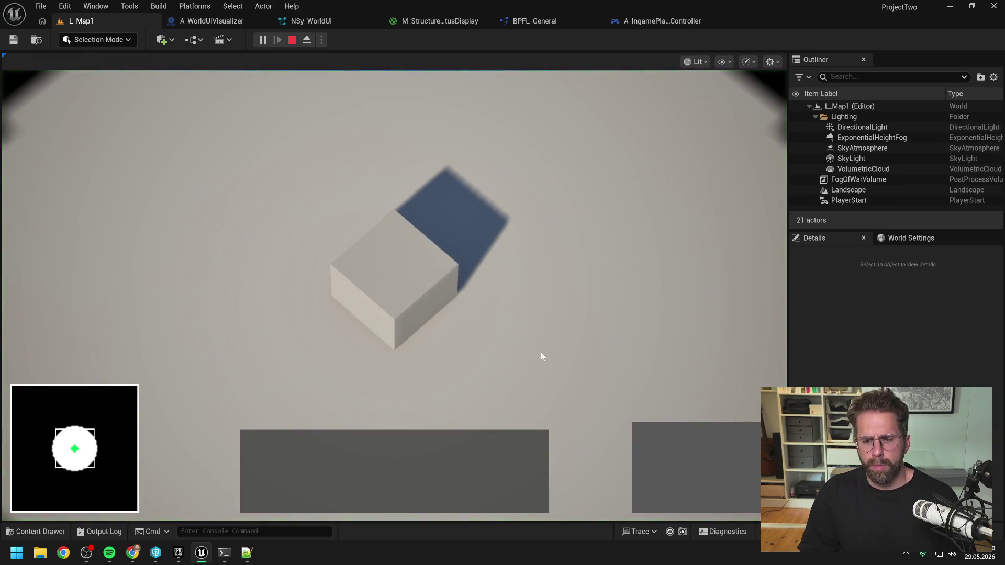
pyautogui.click(396, 280)
pyautogui.click(645, 363)
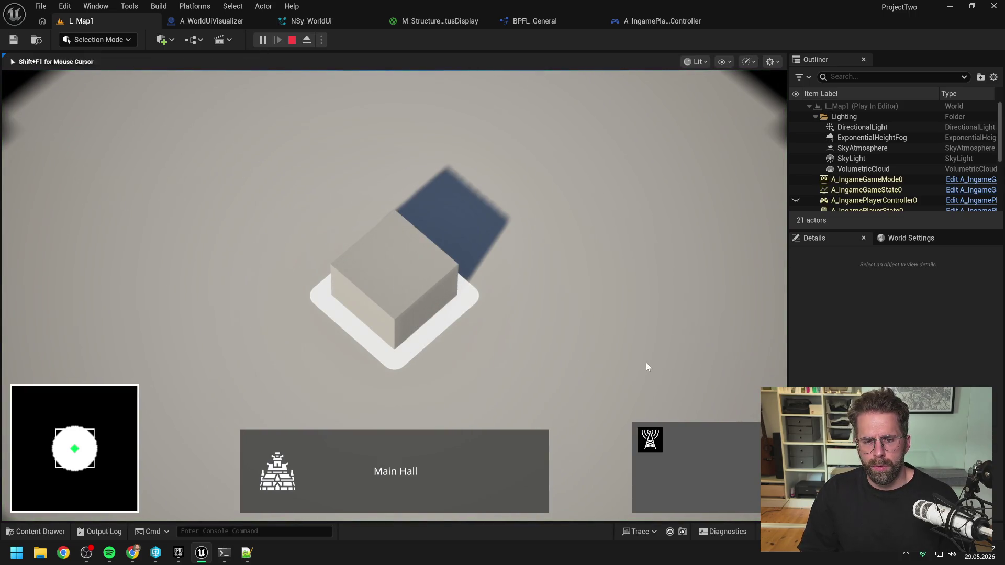
pyautogui.click(363, 268)
pyautogui.click(582, 332)
pyautogui.click(583, 369)
pyautogui.click(489, 329)
pyautogui.moveTo(457, 325); pyautogui.dragTo(302, 245)
# Place six Power Grid Generators and compare their health bars when one is selected and deselected.
pyautogui.click(650, 439)
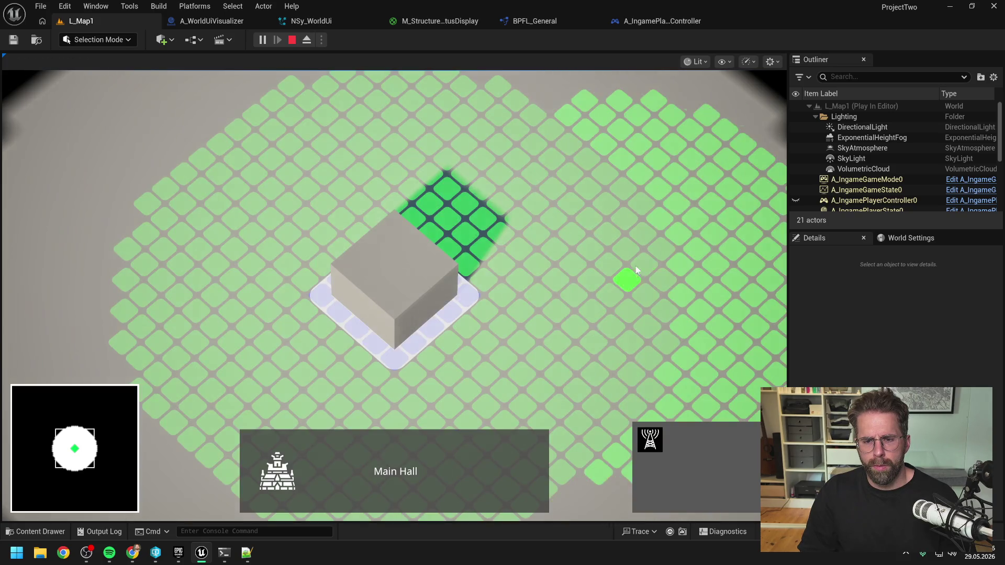
pyautogui.click(549, 267)
pyautogui.click(469, 172)
pyautogui.click(285, 200)
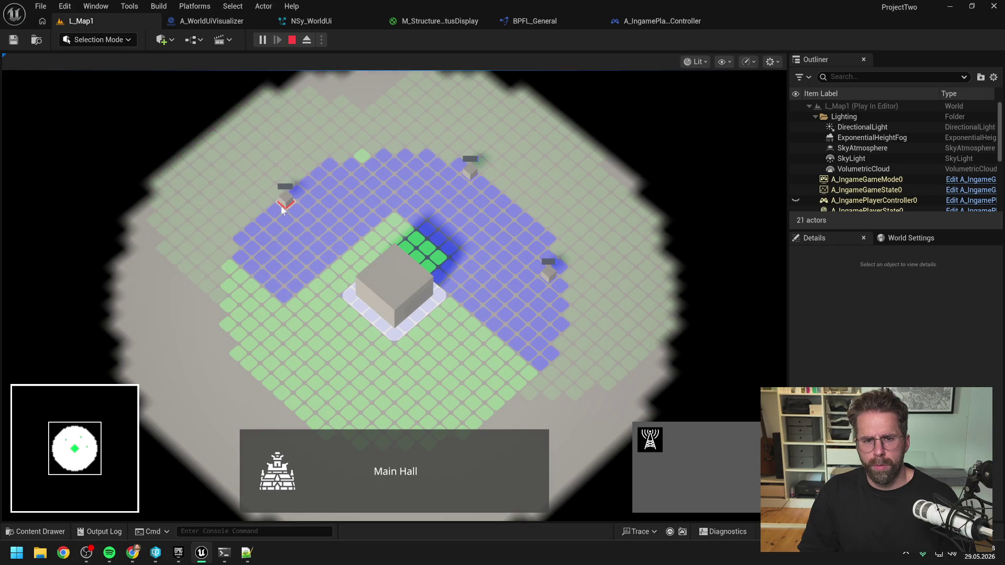
pyautogui.click(248, 361)
pyautogui.click(485, 412)
pyautogui.scroll(-2, 419, 402)
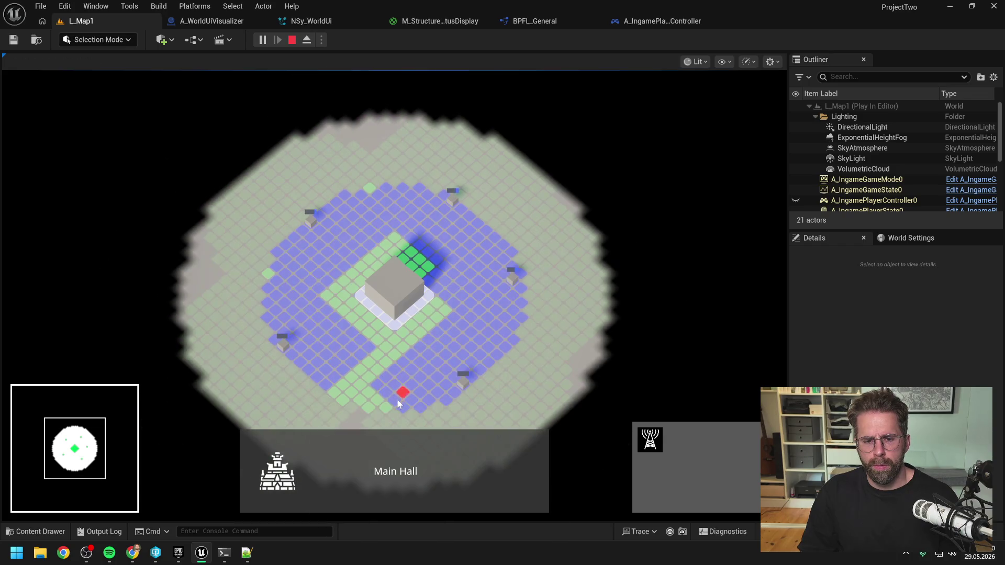
pyautogui.click(370, 406)
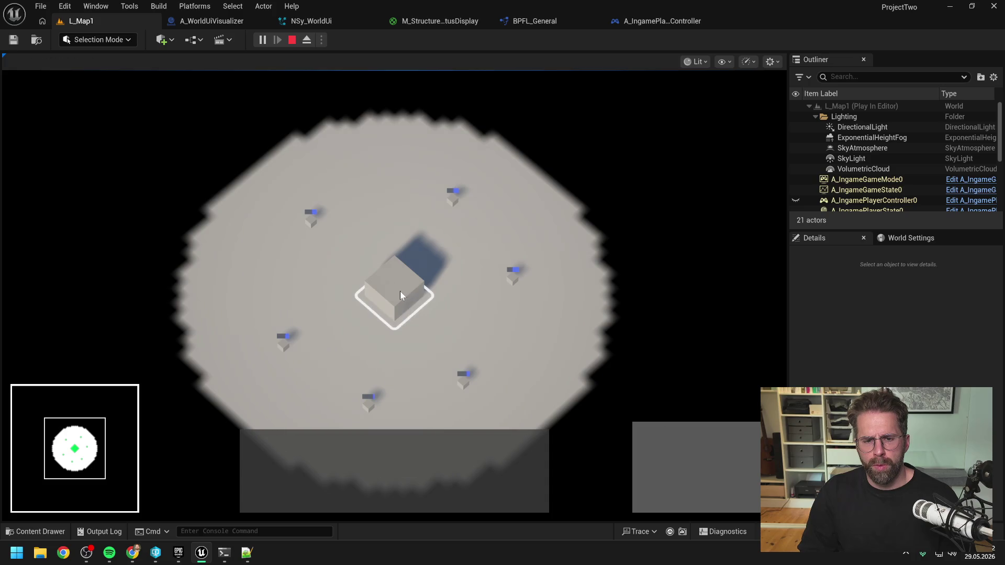
pyautogui.click(513, 273)
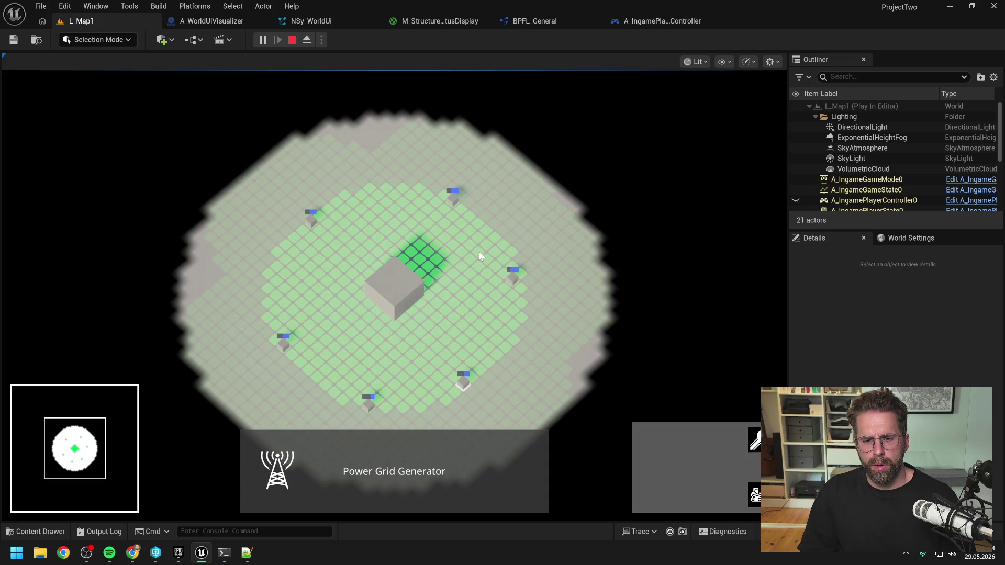
pyautogui.click(479, 253)
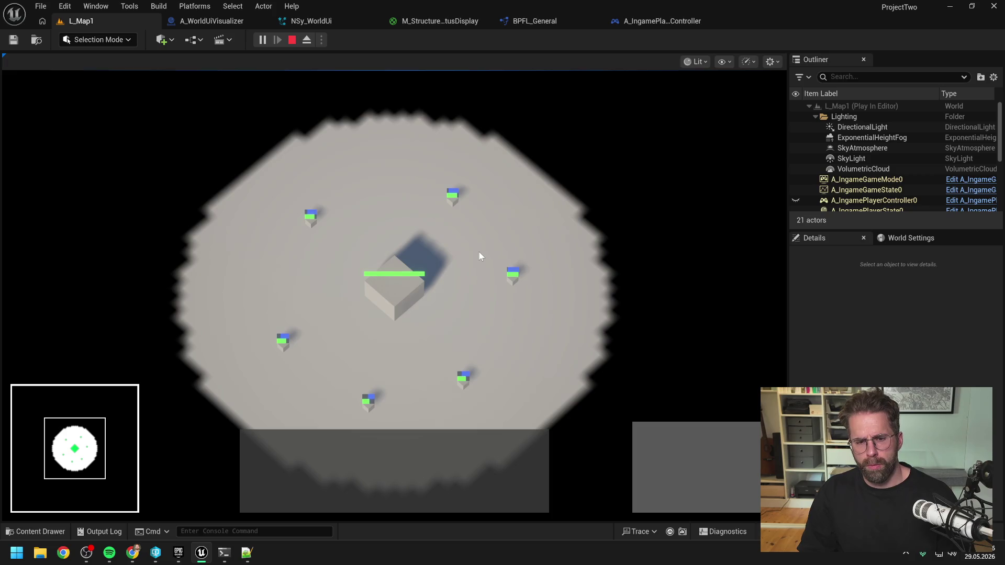
pyautogui.press('Escape')
# Set the HealthBarVisibilitySetting default to Damaged + Selected and compile A_IngamePlayerController.
pyautogui.click(524, 23)
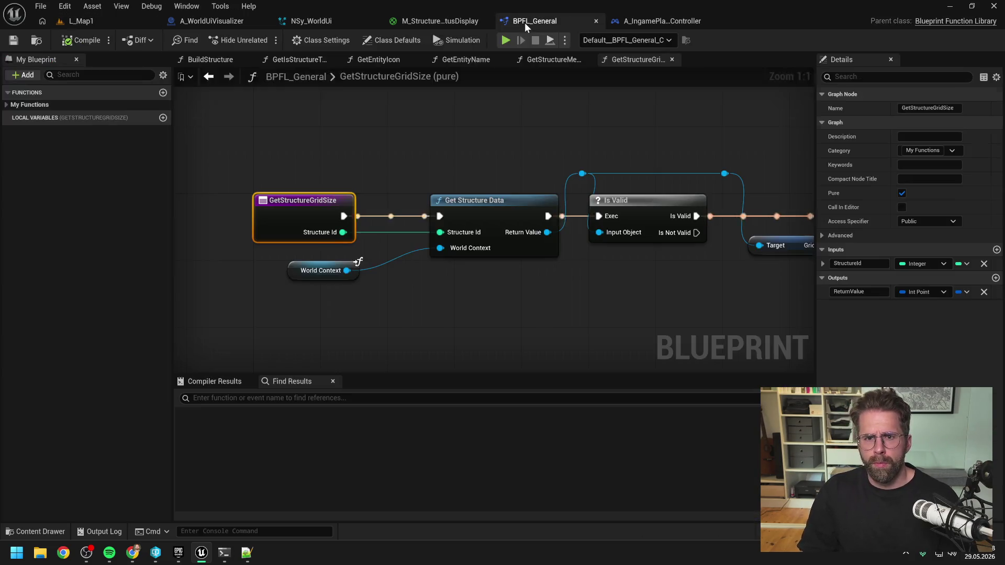
pyautogui.click(633, 23)
pyautogui.click(936, 291)
pyautogui.click(934, 333)
pyautogui.click(103, 40)
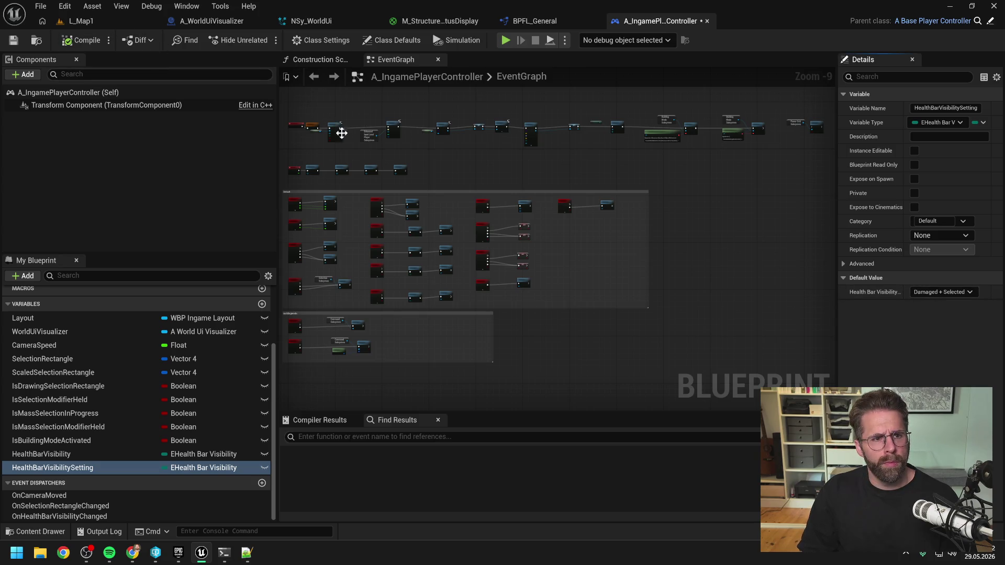
pyautogui.click(224, 552)
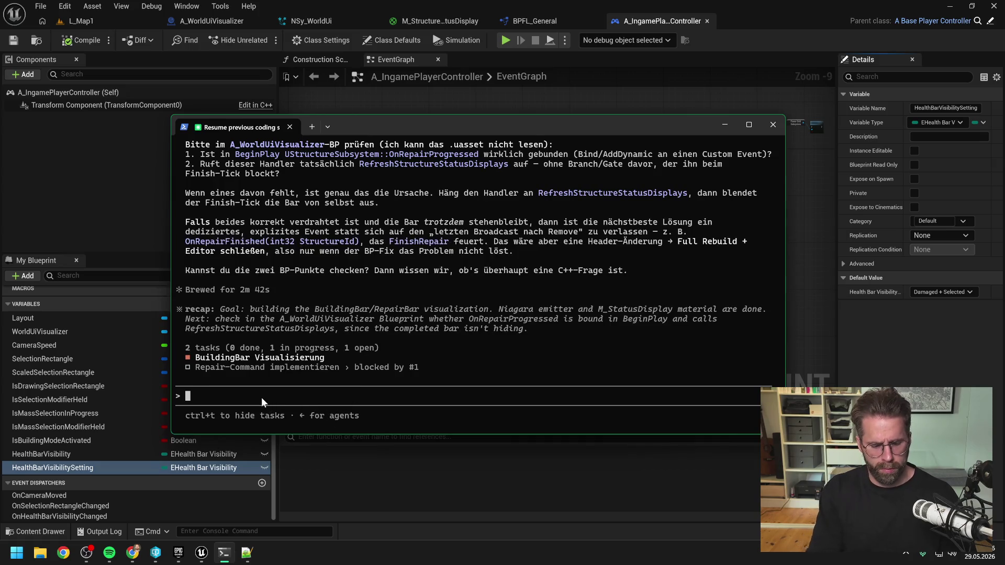
# Tell Claude Code everything works, request session documentation, and note the bar is now RepairBar, not BuildingBar.
pyautogui.write('habs gefunden,')
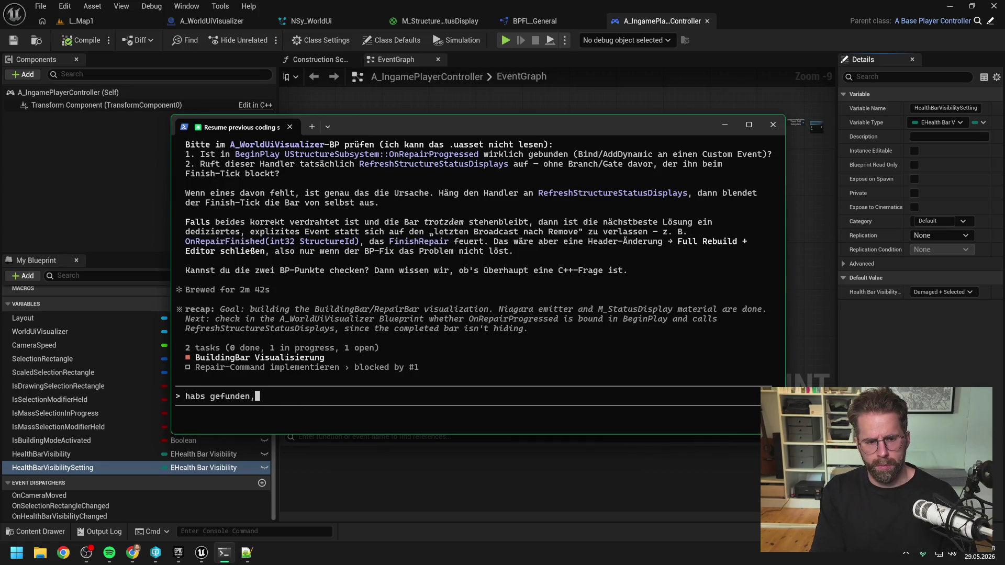
pyautogui.write(' funktioniert nun alles.')
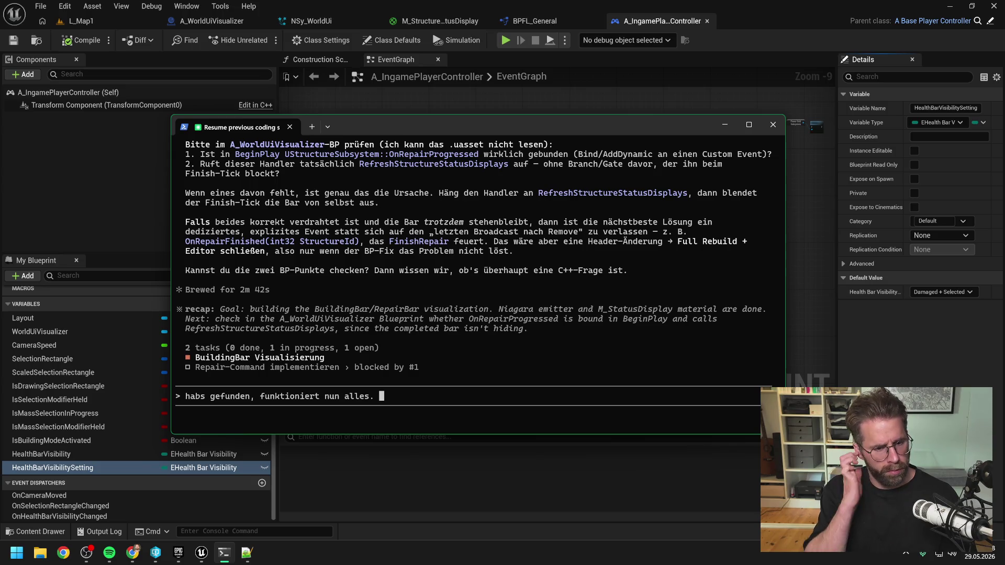
pyautogui.write('Wir machen nun erstmal document session -> keep in mind dass wir das nun')
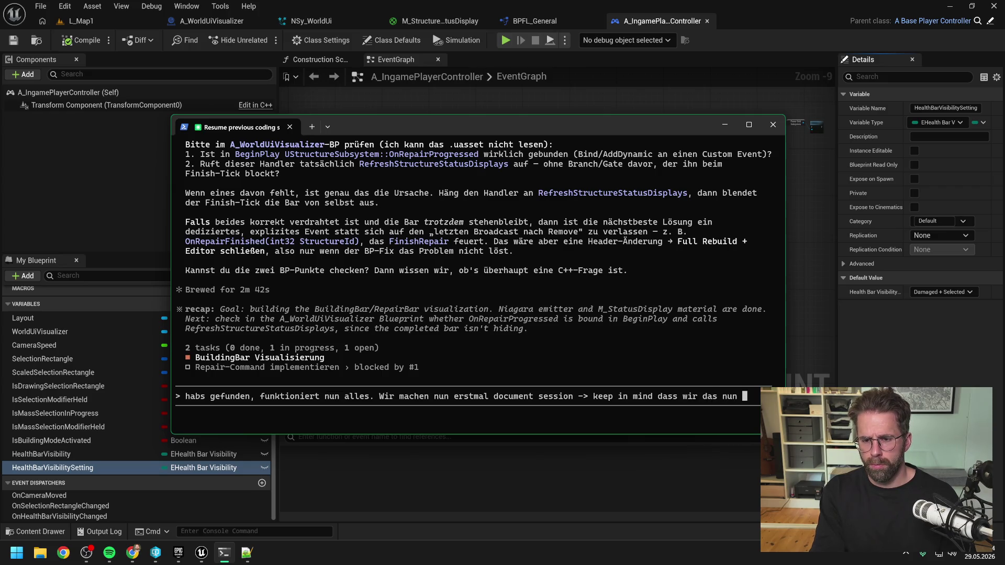
pyautogui.write('irBar ')
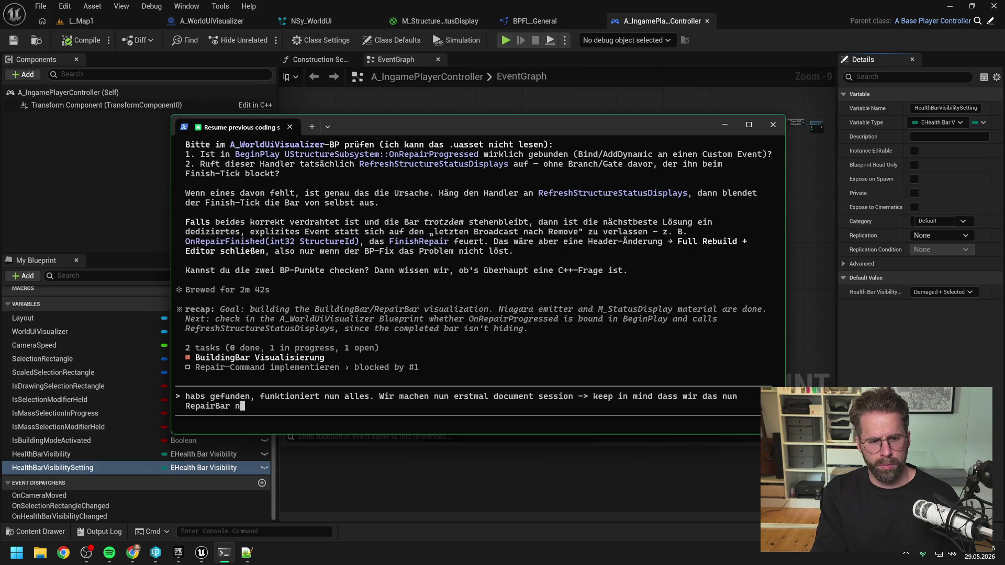
pyautogui.write('nennen nicht mehr Buil')
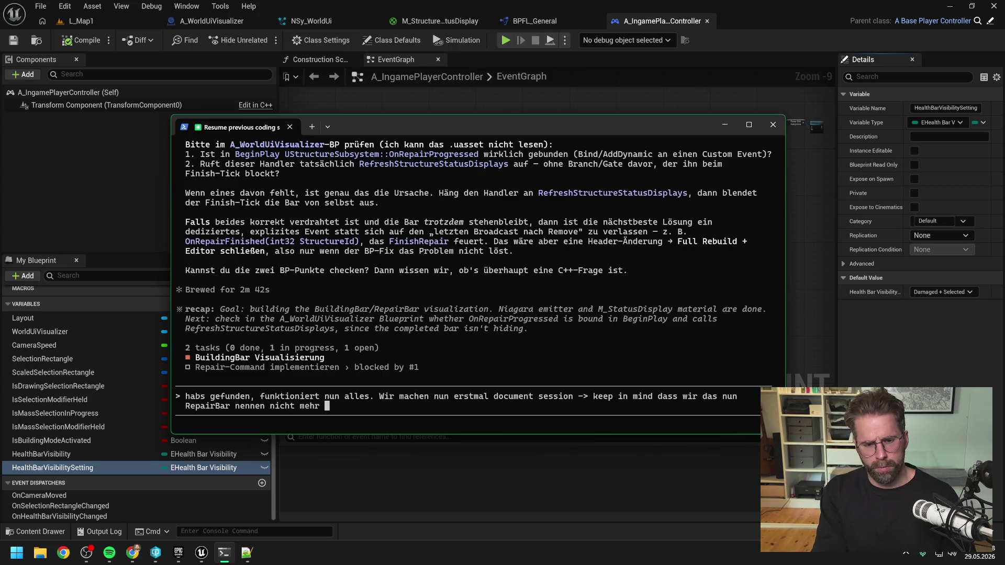
pyautogui.write('dingBar')
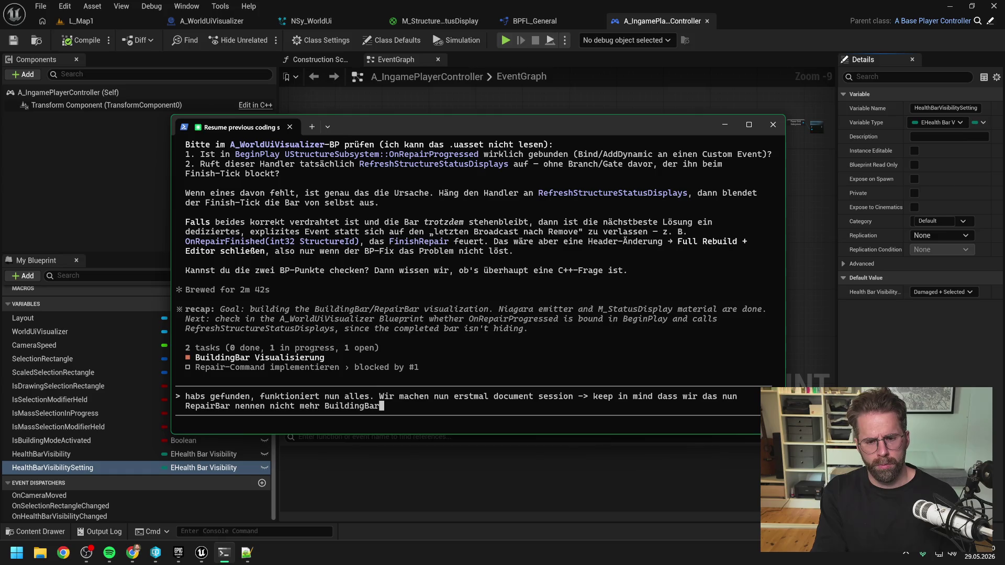
pyautogui.press('Return')
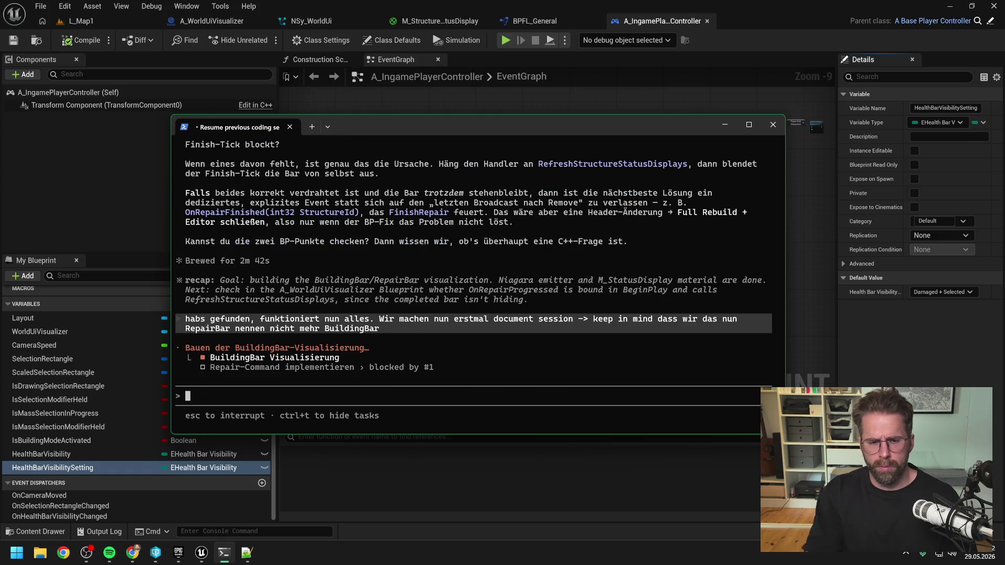
pyautogui.click(154, 554)
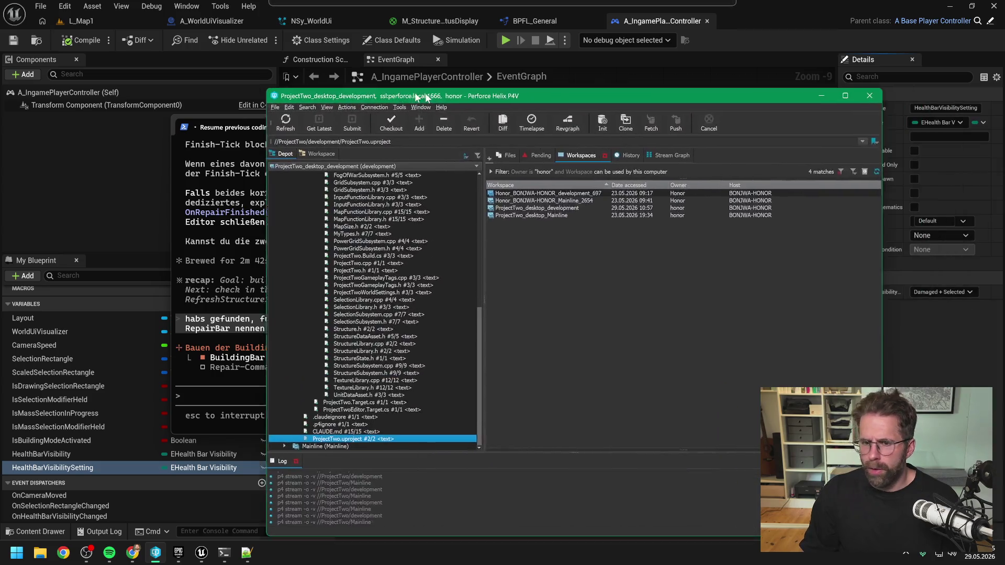
# Check out the Claude folder's .md files, Blueprint-Knowledge.md through Visuals.md, in P4V.
pyautogui.moveTo(416, 97); pyautogui.dragTo(358, 92)
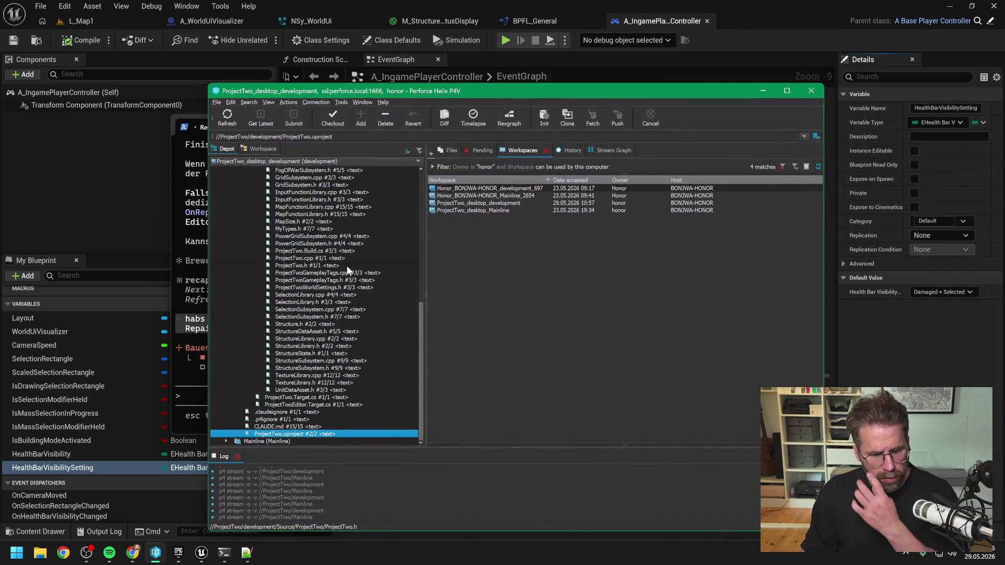
pyautogui.scroll(12, 339, 325)
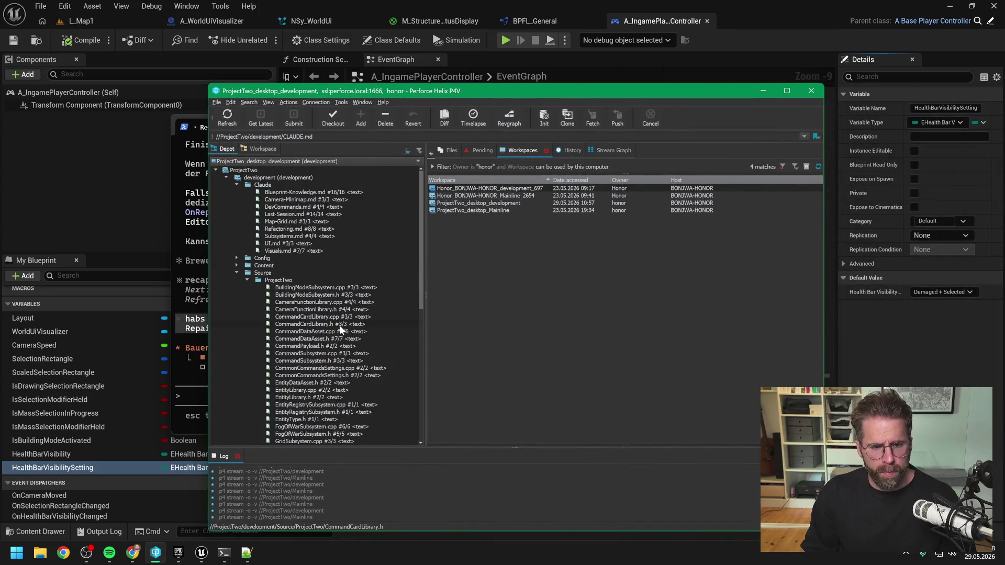
pyautogui.click(288, 249)
pyautogui.keyDown('shift'); pyautogui.click(288, 192); pyautogui.keyUp('shift')
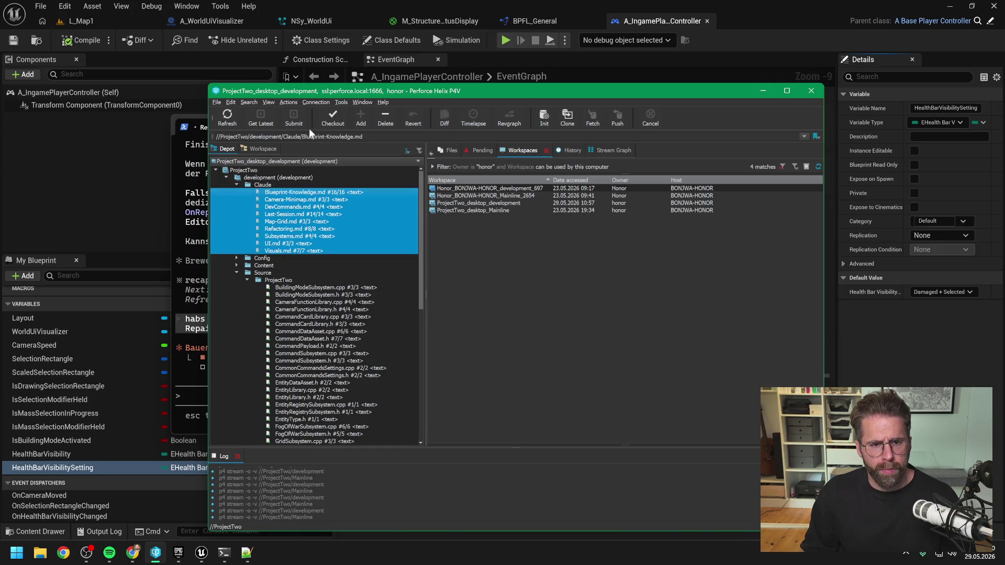
pyautogui.click(333, 115)
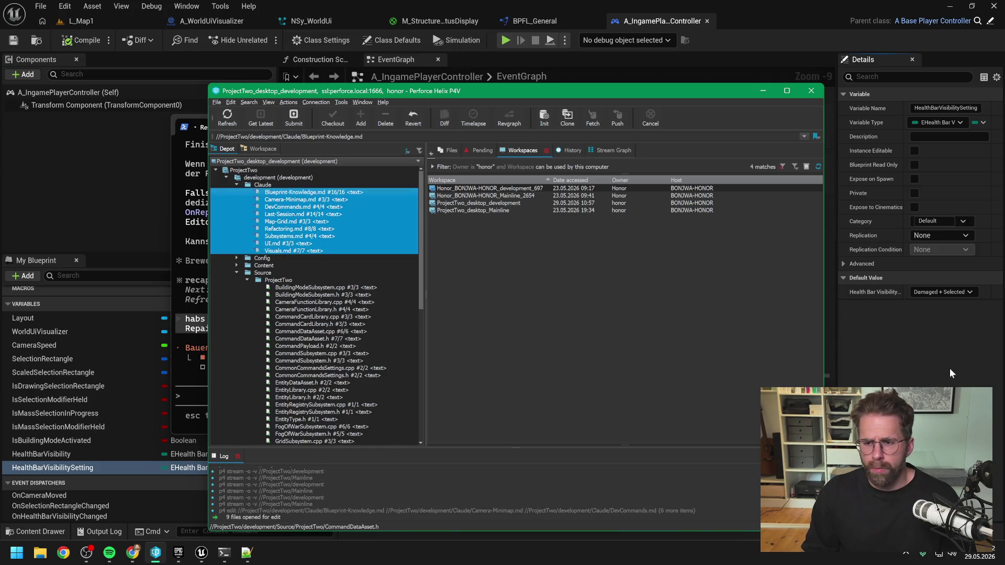
pyautogui.scroll(-12, 346, 331)
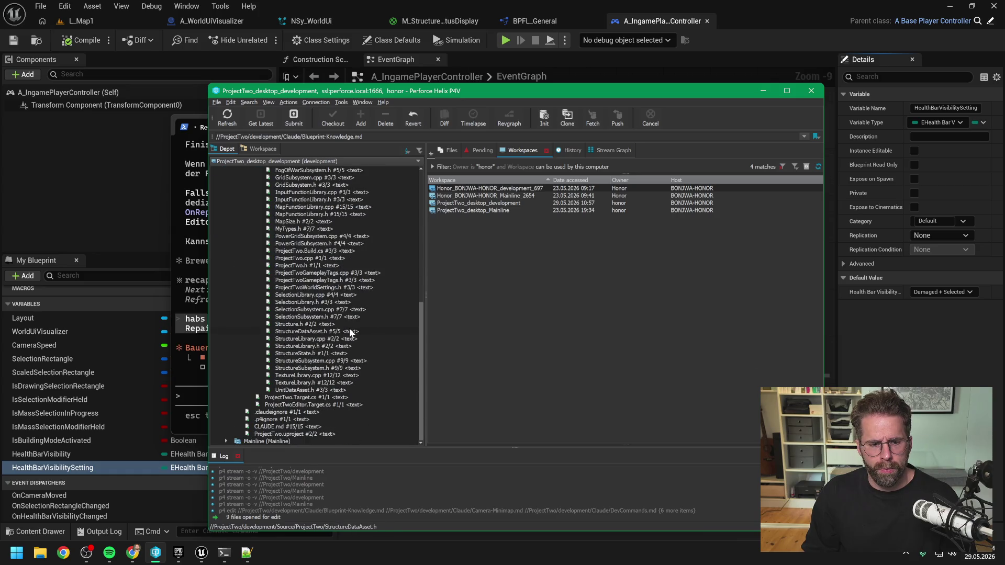
pyautogui.click(198, 128)
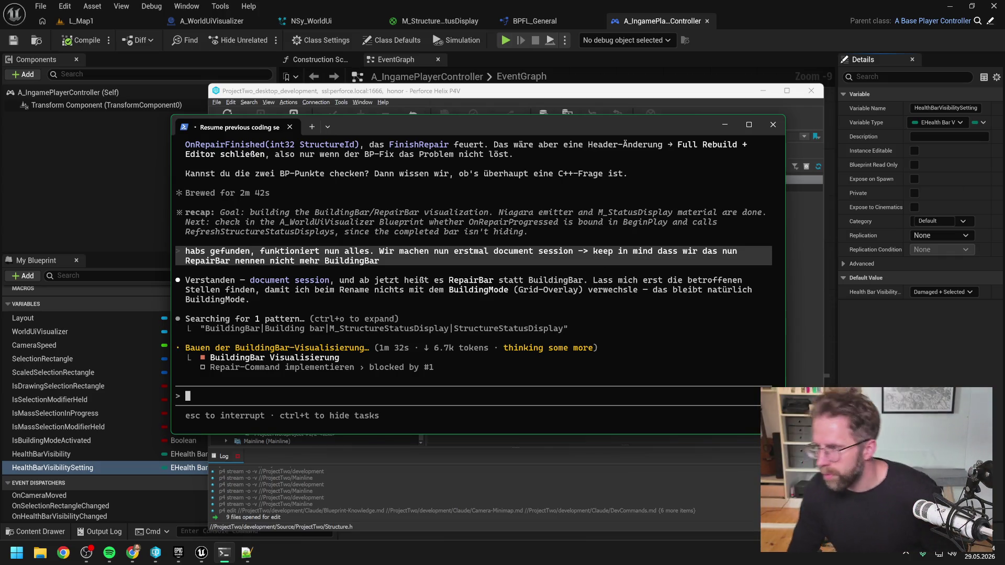
# Accept Claude Code's first Blueprint-Knowledge.md edit describing the HealthBar + RepairBar emitter.
pyautogui.hotkey('alt', 'Tab')
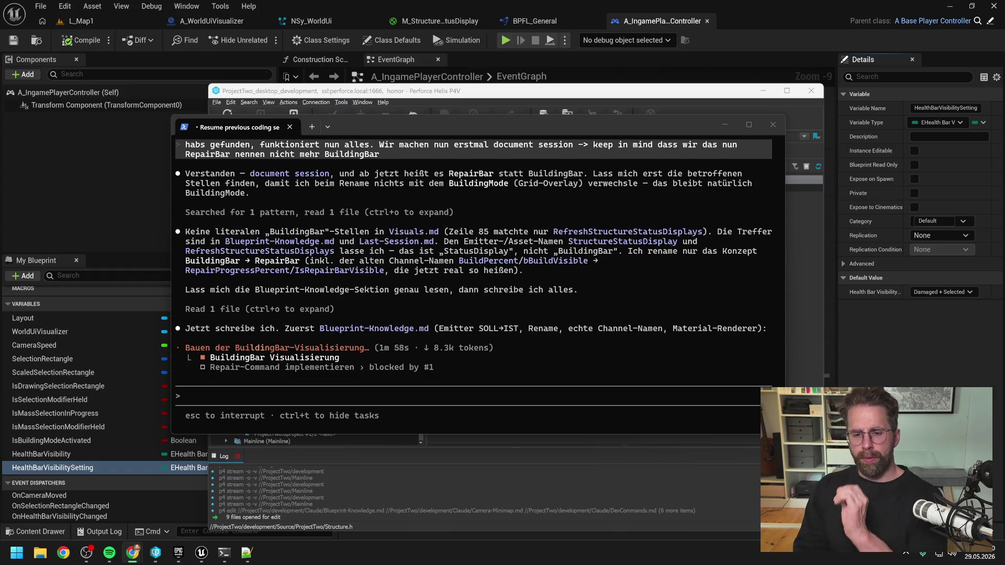
pyautogui.click(336, 335)
pyautogui.press('Return')
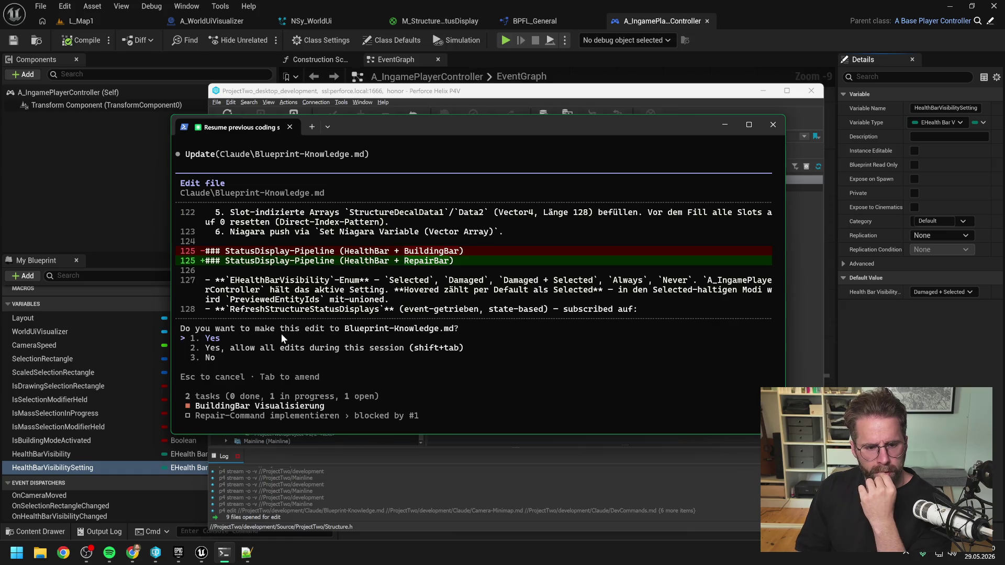
# Approve the Blueprint-Knowledge.md edits: RepairBar heading rename, RepairBarVisibleIds, and the RepairBar hiding note.
pyautogui.press('Return')
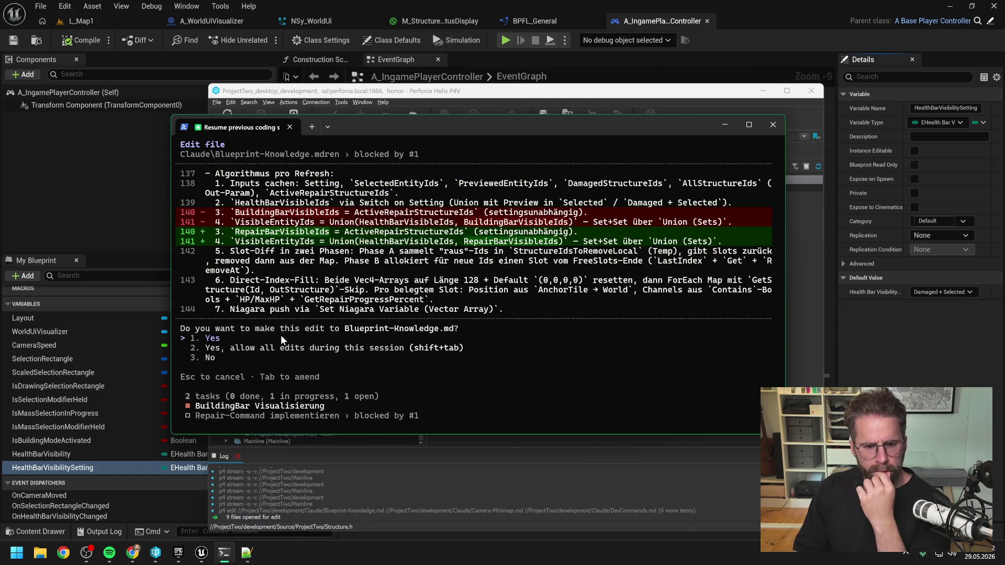
pyautogui.press('Return')
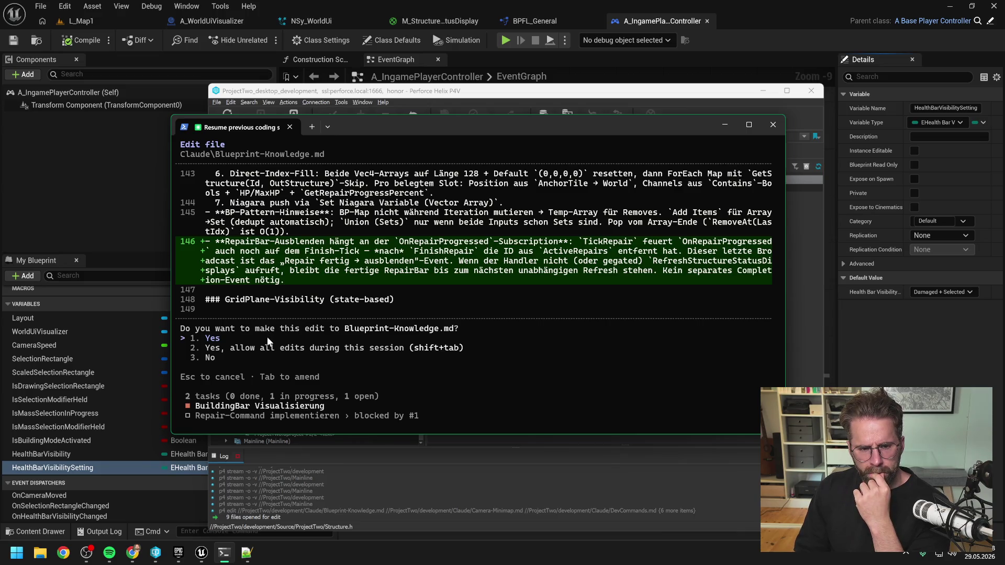
pyautogui.press('Return')
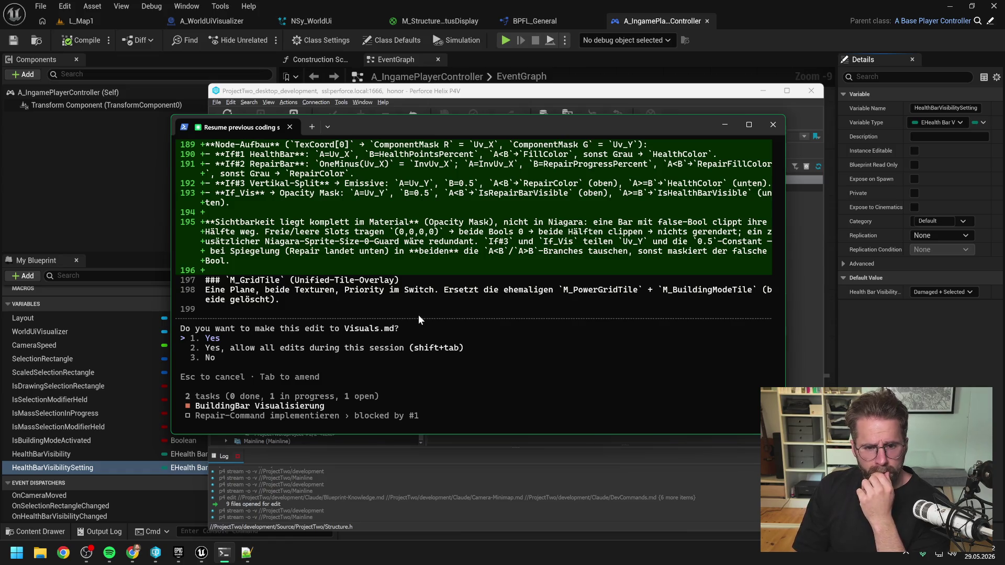
# Accept the Visuals.md edit and allow Claude Code to overwrite Last-Session.md.
pyautogui.scroll(6, 418, 315)
pyautogui.scroll(-6, 434, 317)
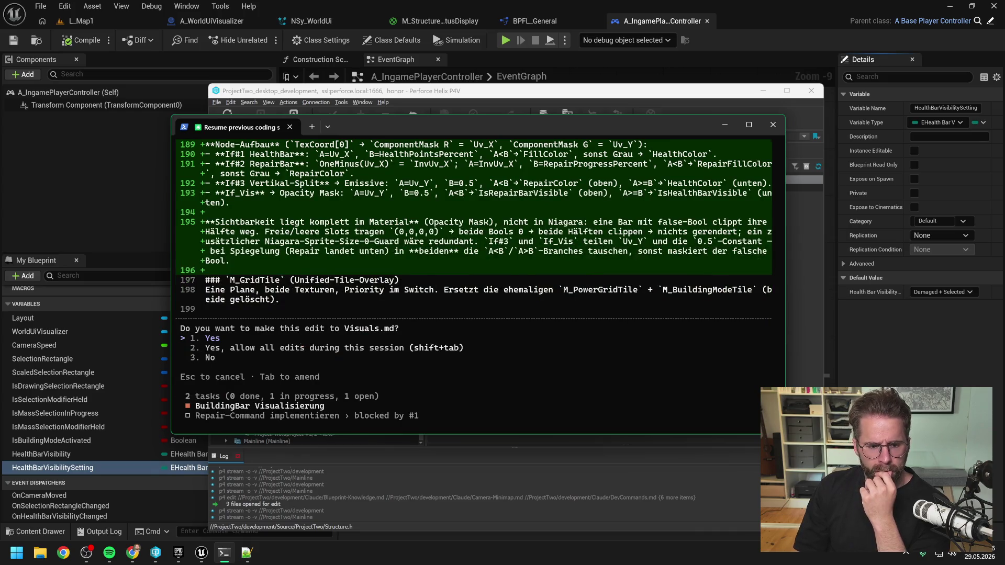
pyautogui.press('Return')
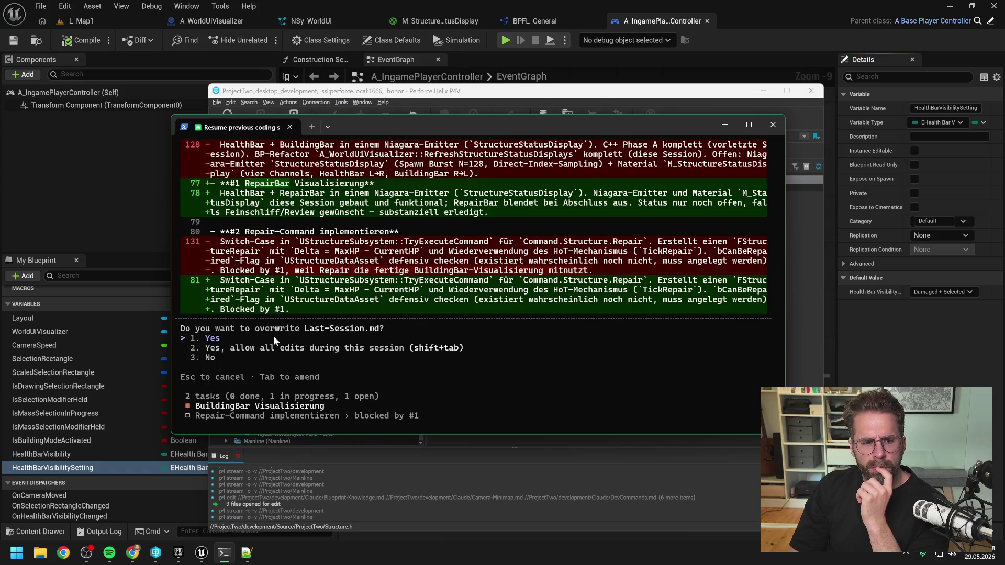
pyautogui.press('Return')
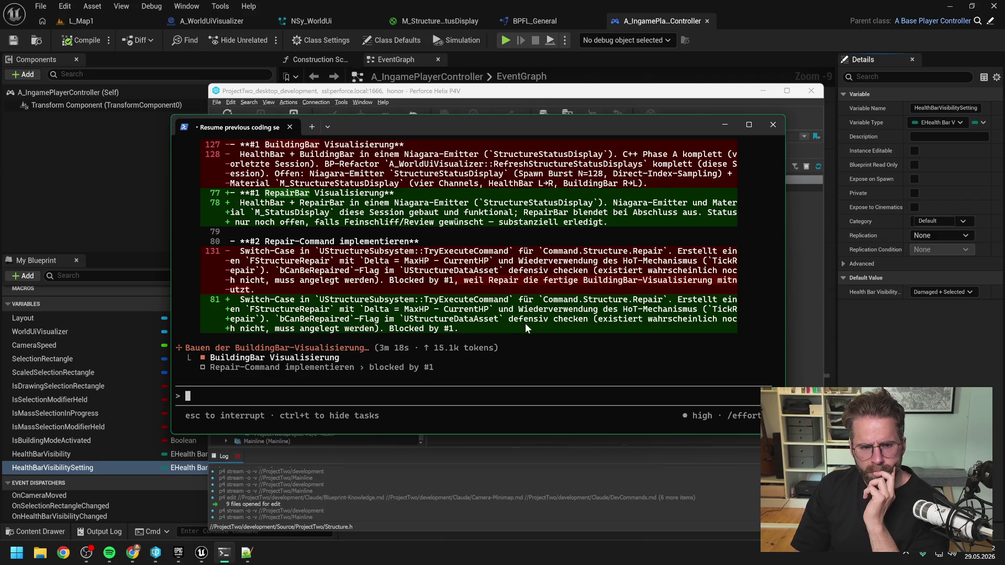
# Review the documentation summary and rate the session 3 (Good).
pyautogui.scroll(6, 523, 324)
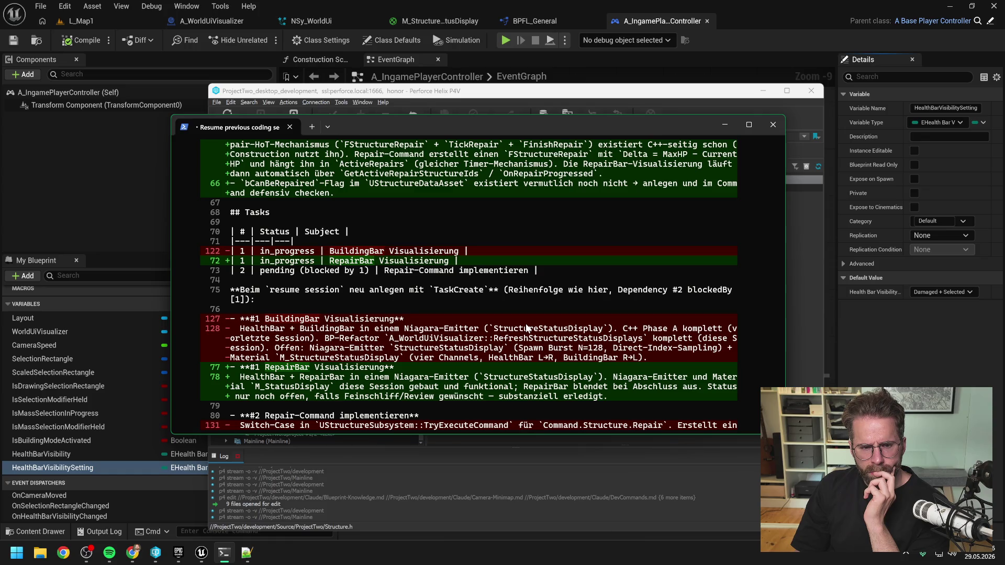
pyautogui.scroll(-7, 513, 308)
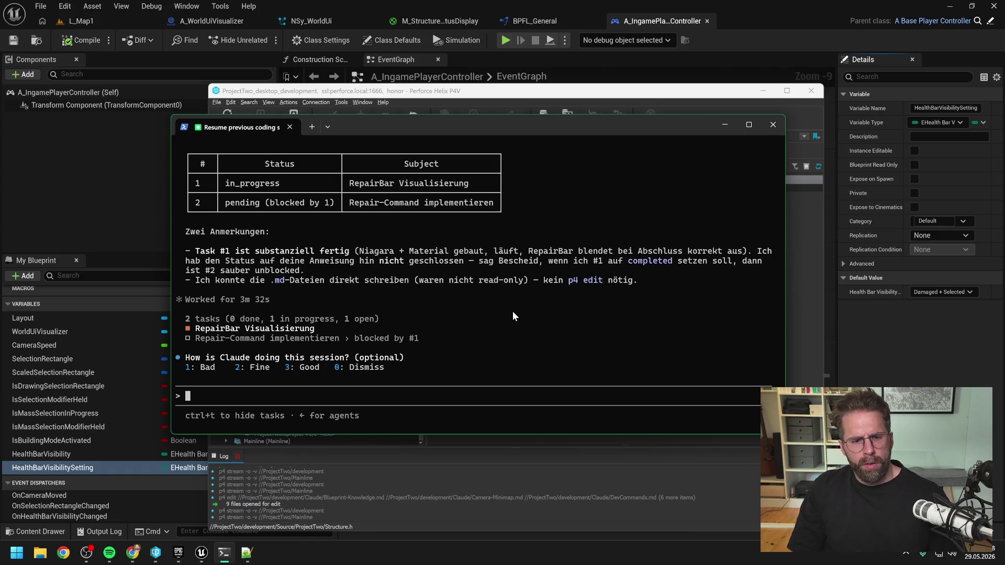
pyautogui.press('3')
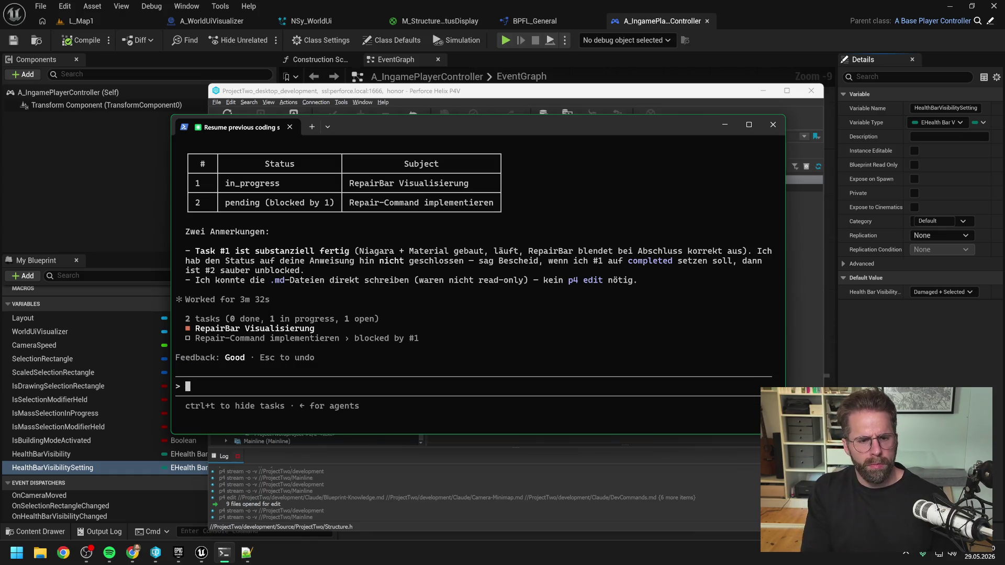
# Ask 'Hast du vermerkt, dass RepairBar Visualisierung damit abgeschlossen ist?'.
pyautogui.write('Hast du vermekr')
pyautogui.press('BackSpace')
pyautogui.press('BackSpace')
pyautogui.write('rkt, dass ')
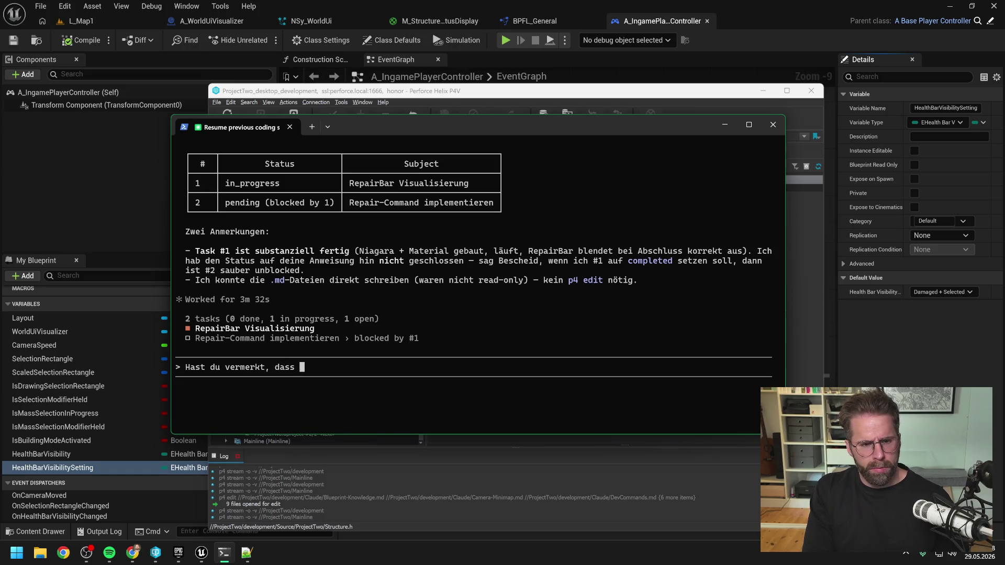
pyautogui.write('RepairBar')
pyautogui.write(' Visualisierung da')
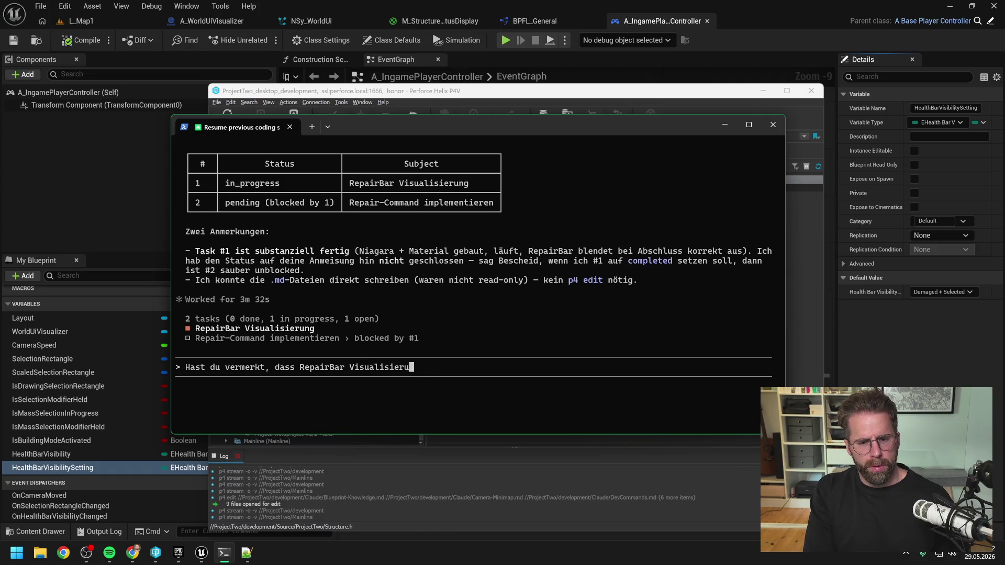
pyautogui.write('mit abgea')
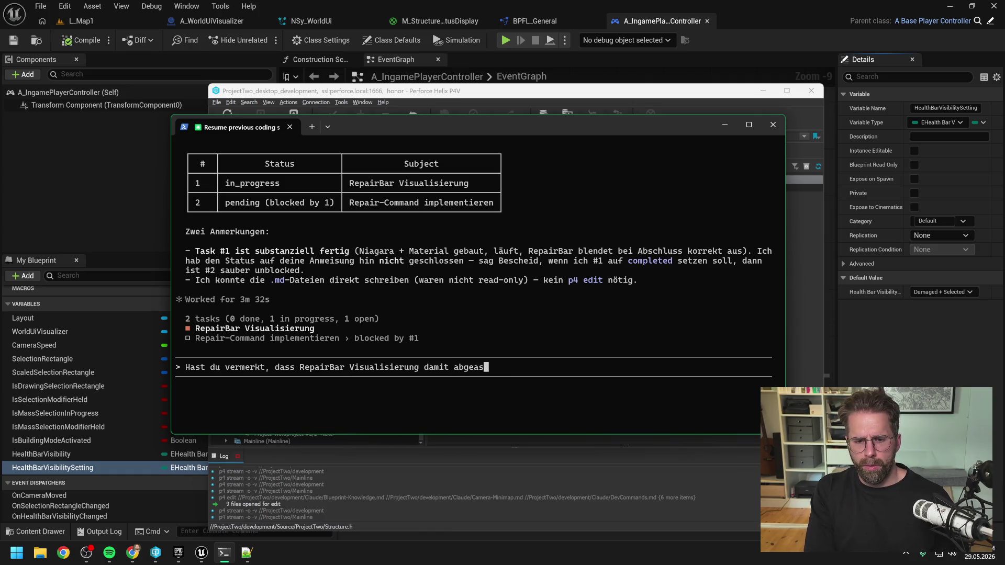
pyautogui.press('BackSpace')
pyautogui.write('schlossen is')
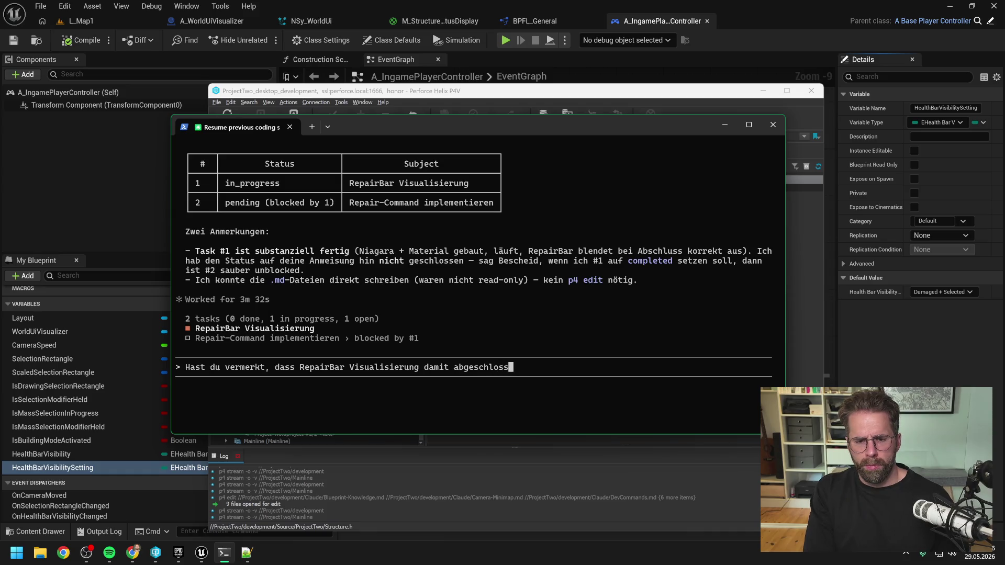
pyautogui.write('t?')
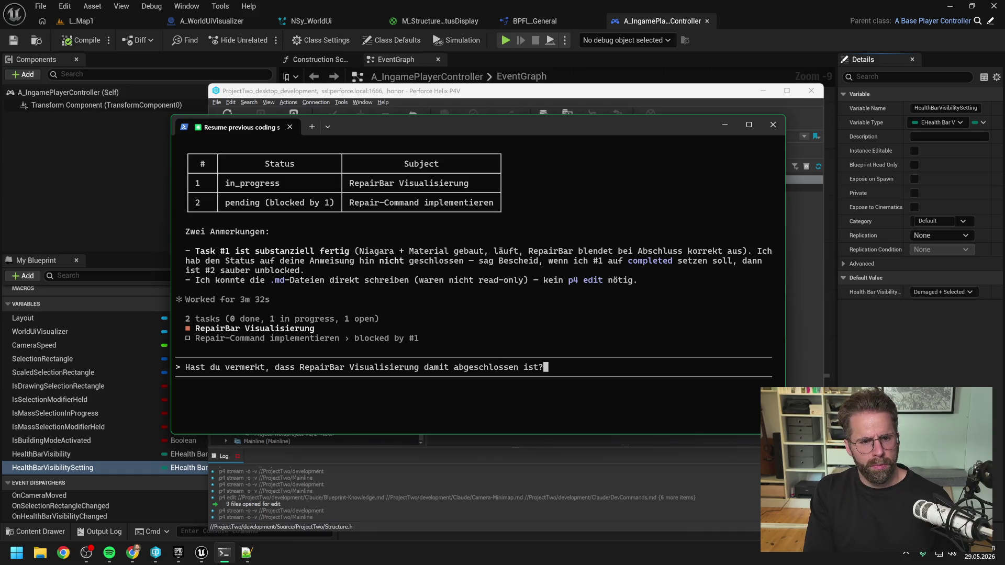
pyautogui.press('Return')
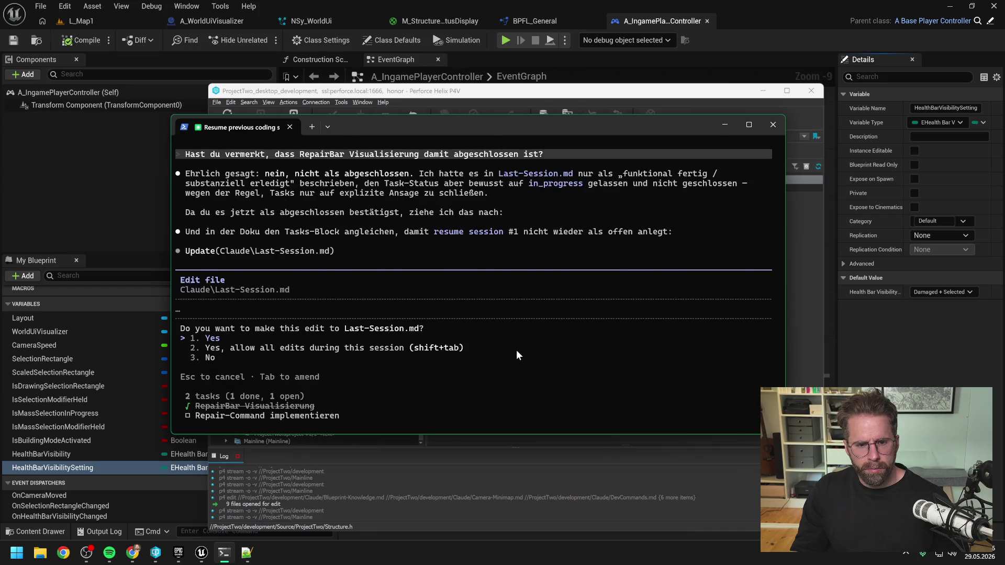
# Approve the Last-Session.md edit completing RepairBar Visualisierung and send a thank-you farewell mentioning resume session.
pyautogui.press('Return')
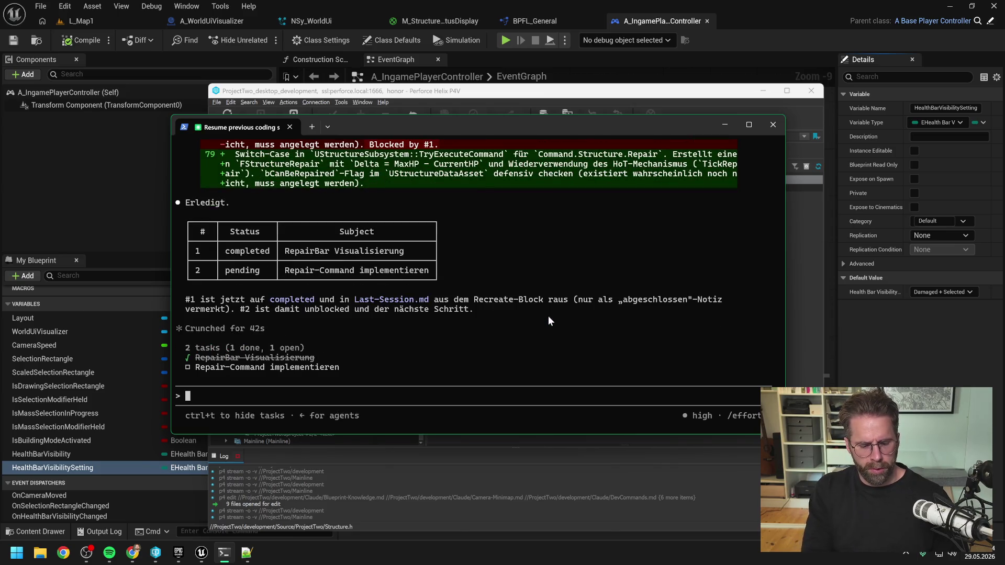
pyautogui.write('Toll gemacht, danke, ')
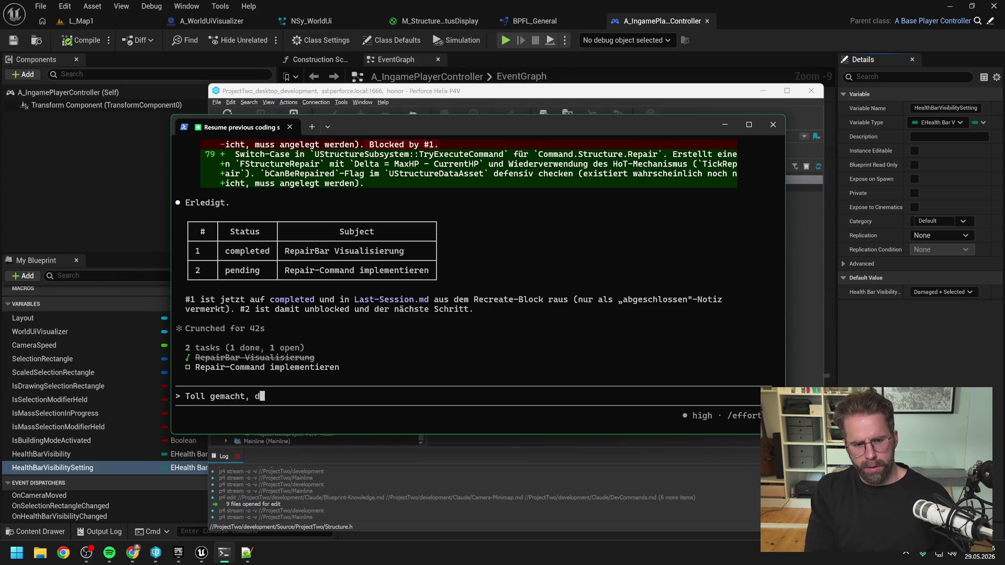
pyautogui.write('gute Arbeit!')
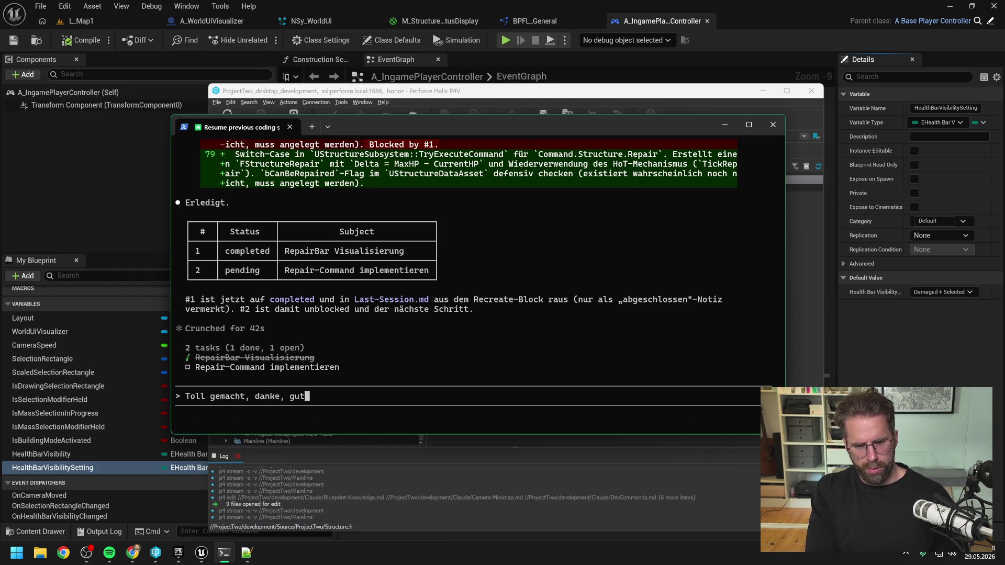
pyautogui.write(' Dann sehen wir ')
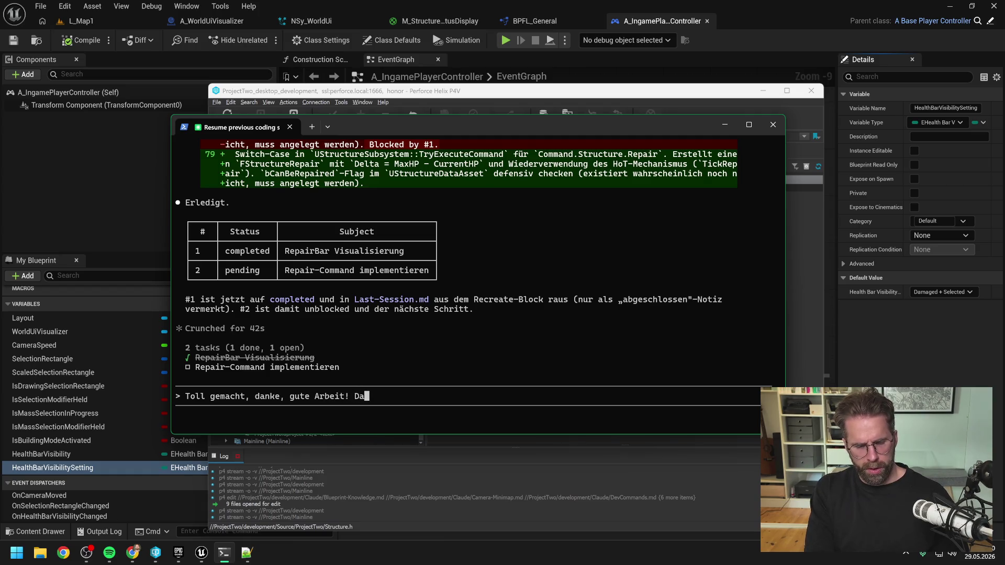
pyautogui.write('uns gleich im neue')
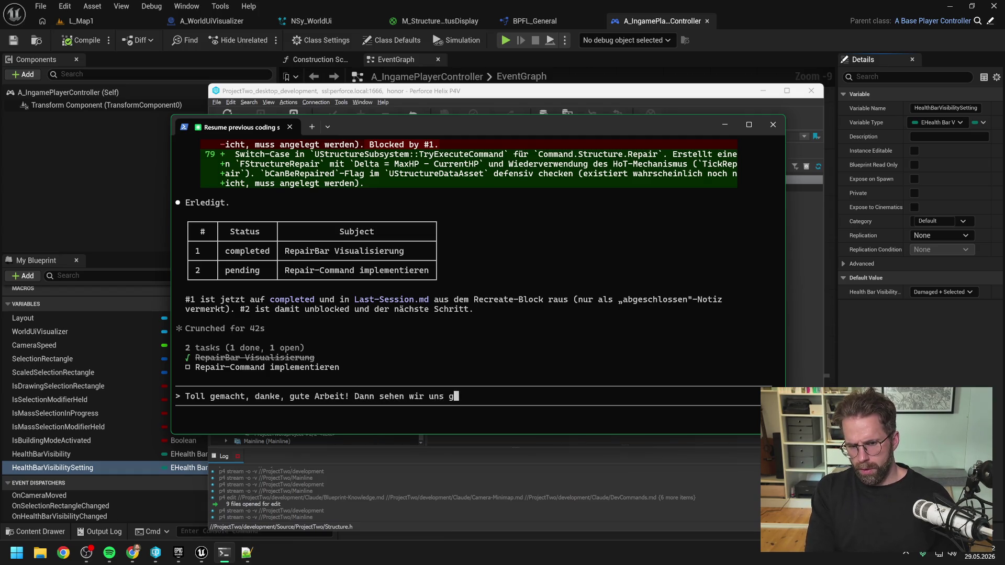
pyautogui.write('n fenster ')
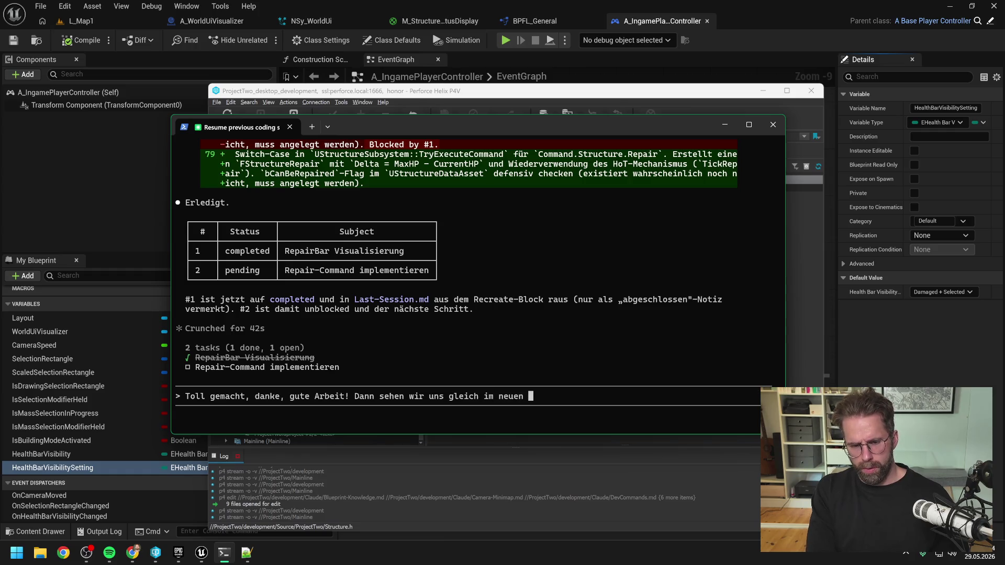
pyautogui.write('mit resumse s')
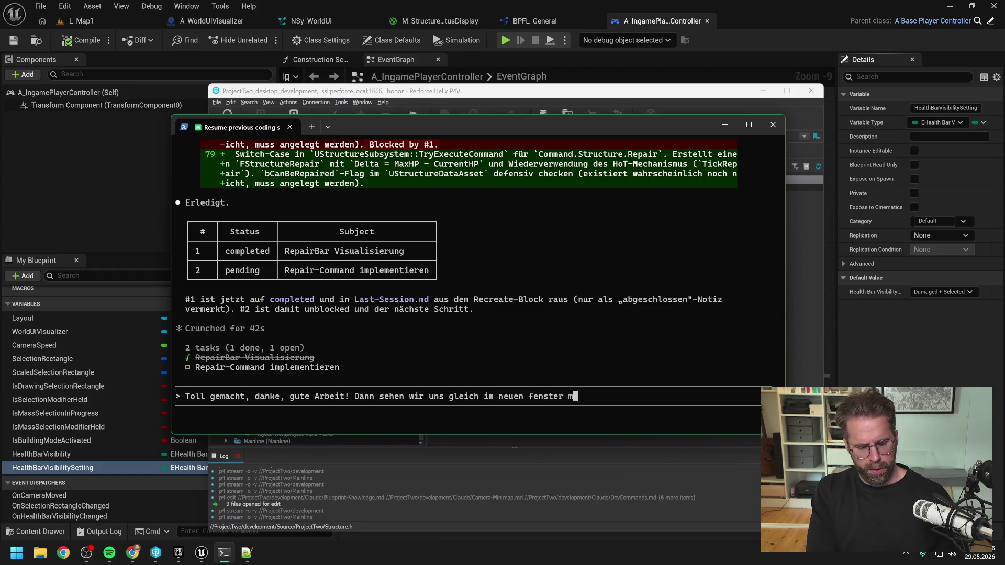
pyautogui.write('s')
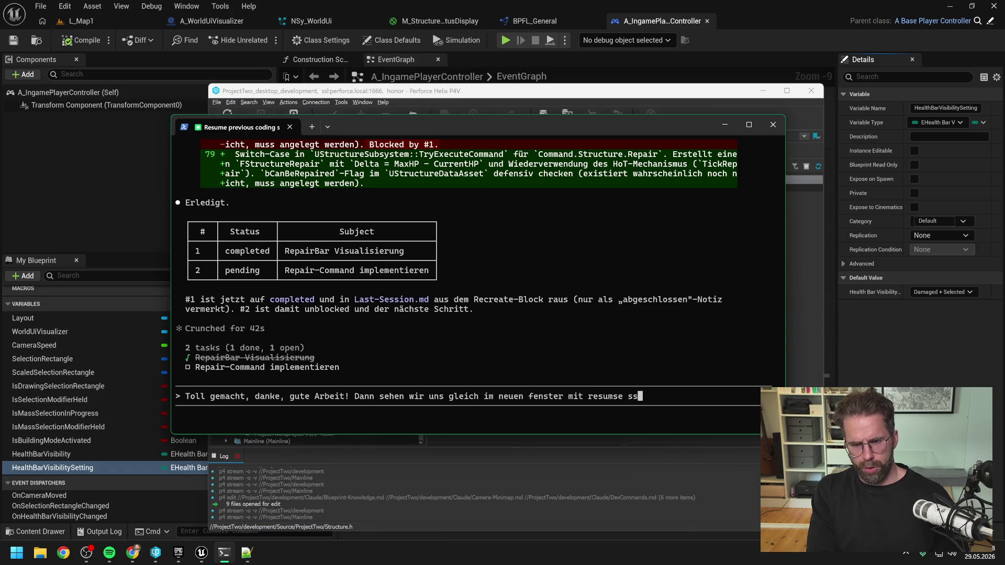
pyautogui.press('BackSpace')
pyautogui.press('BackSpace')
pyautogui.press('BackSpace')
pyautogui.write('e session wie')
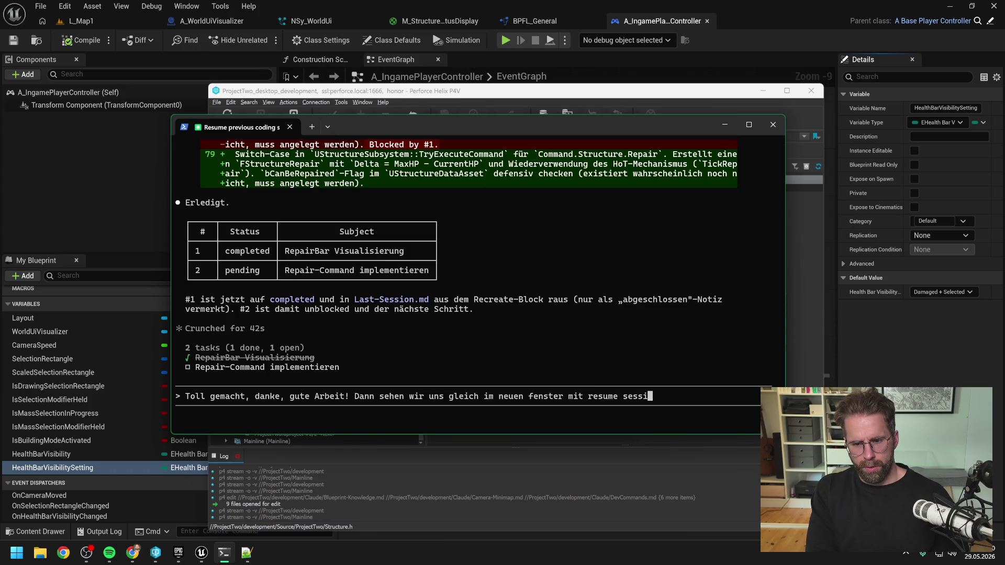
pyautogui.write('der')
pyautogui.press('Return')
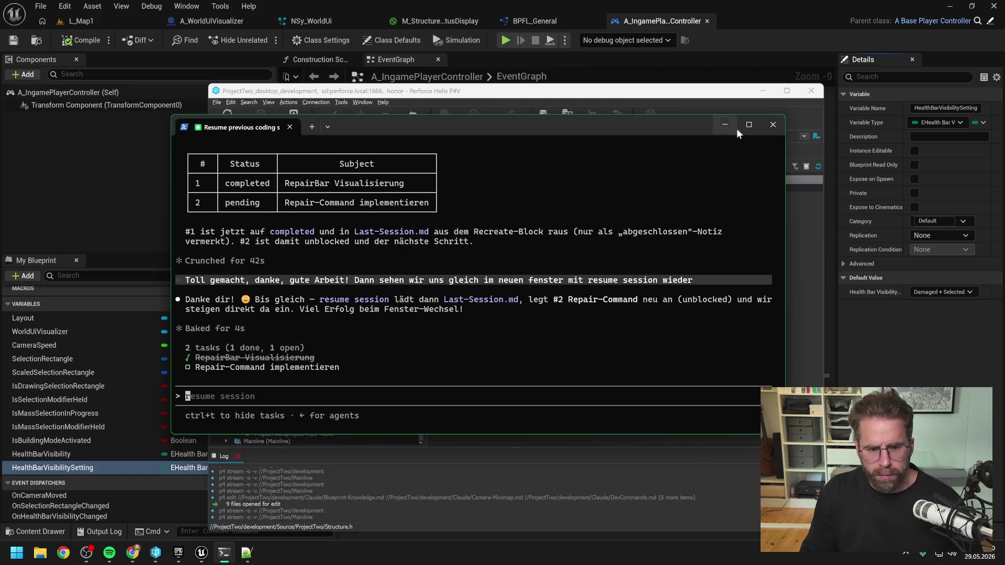
# Submit the ProjectTwo pending changelist with description 'Visualized structure repair bars'.
pyautogui.click(774, 125)
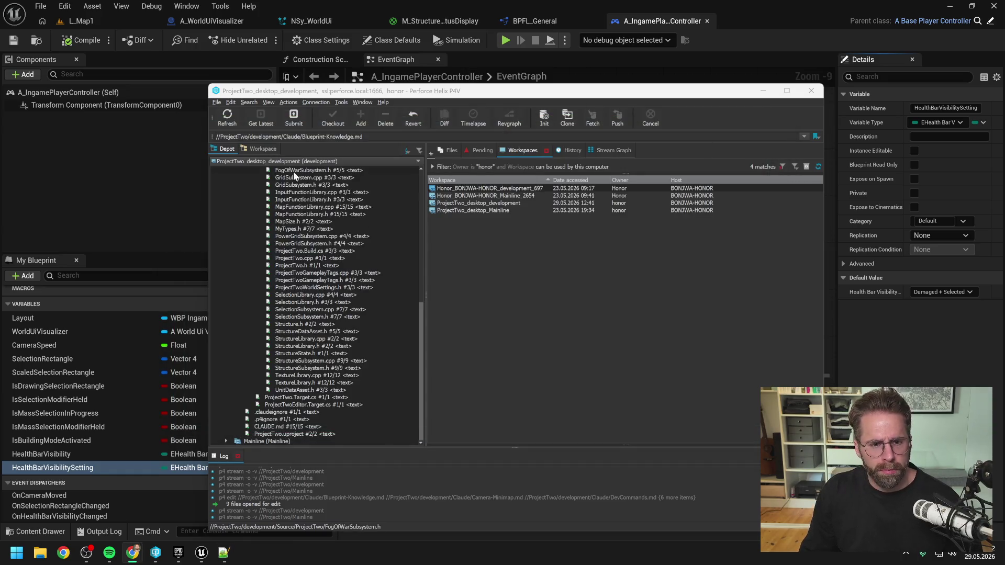
pyautogui.scroll(4, 319, 224)
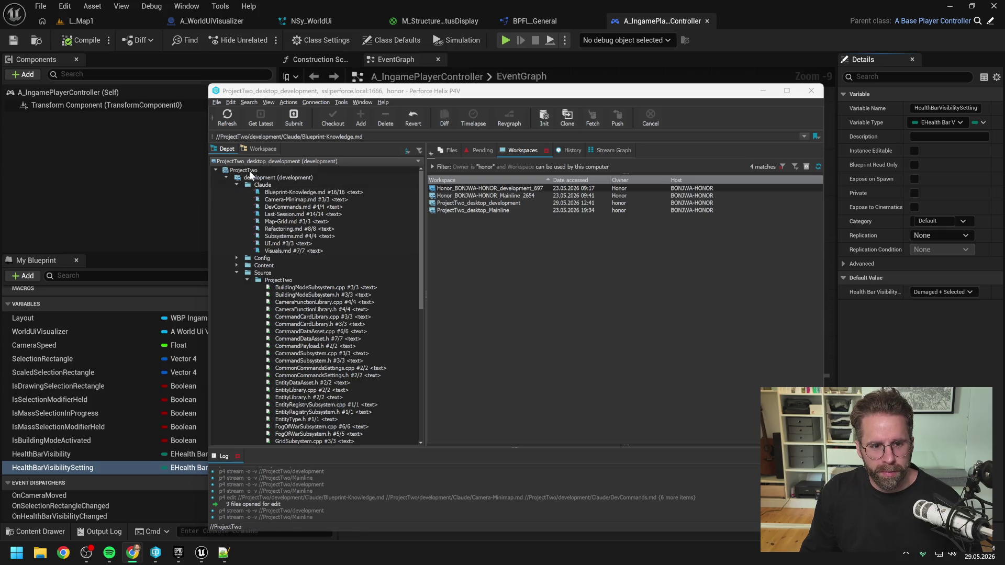
pyautogui.click(269, 171)
pyautogui.click(287, 115)
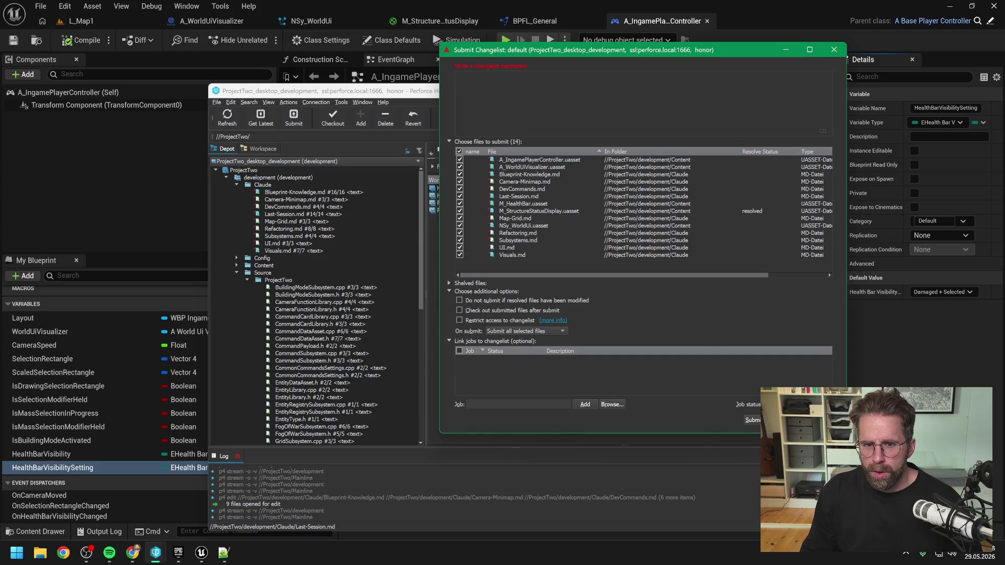
pyautogui.write('Visuali')
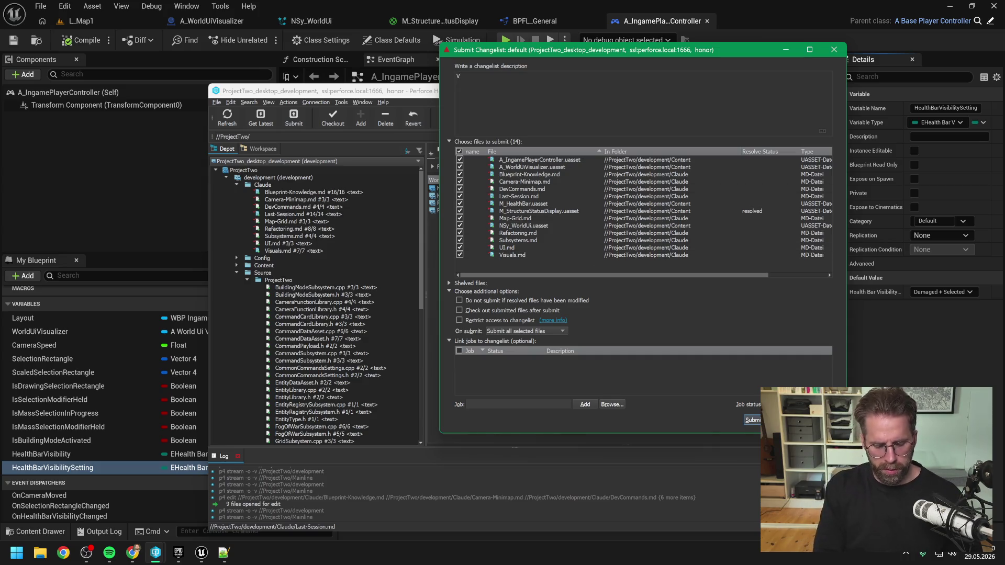
pyautogui.write('zed str')
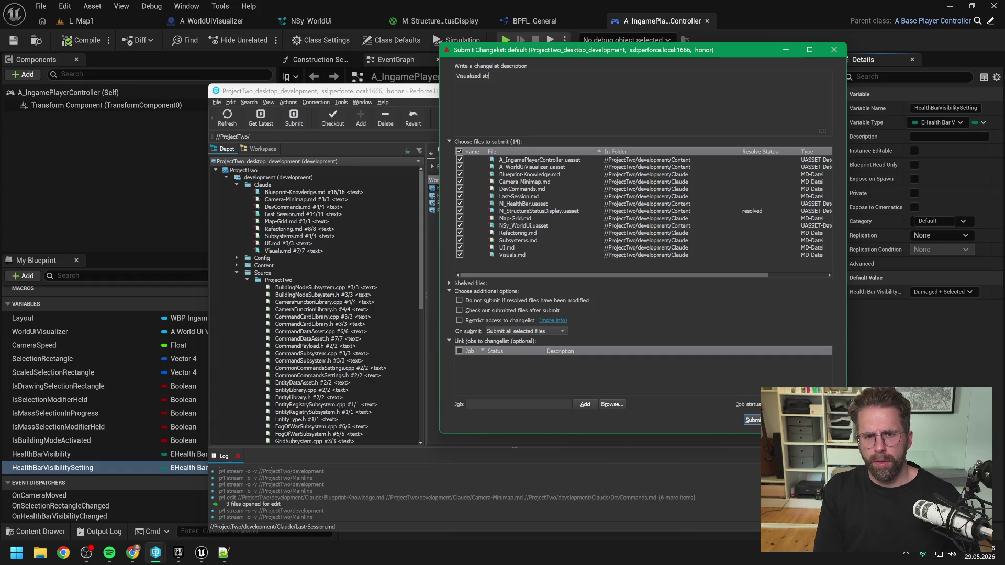
pyautogui.write('ucture repair bars')
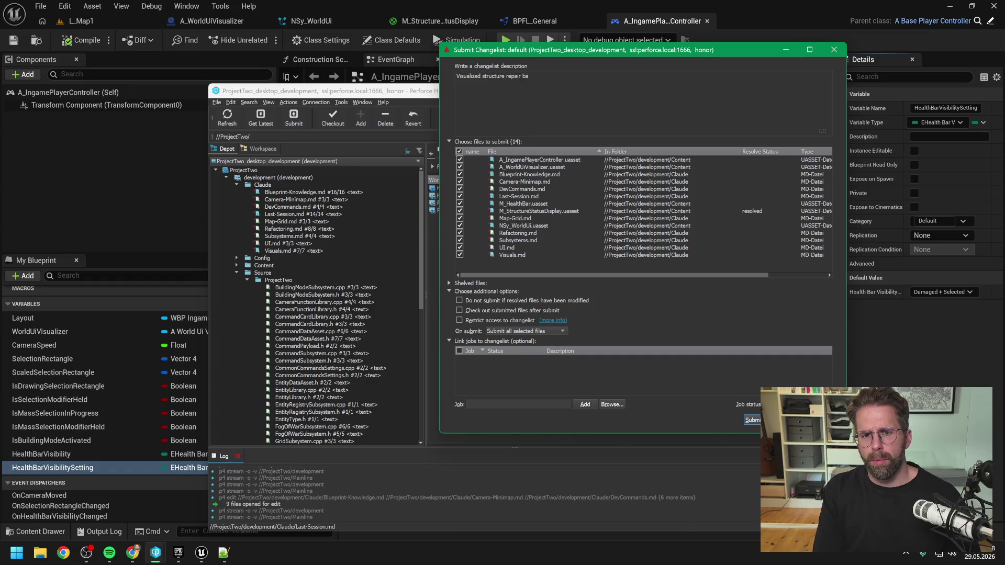
pyautogui.click(753, 419)
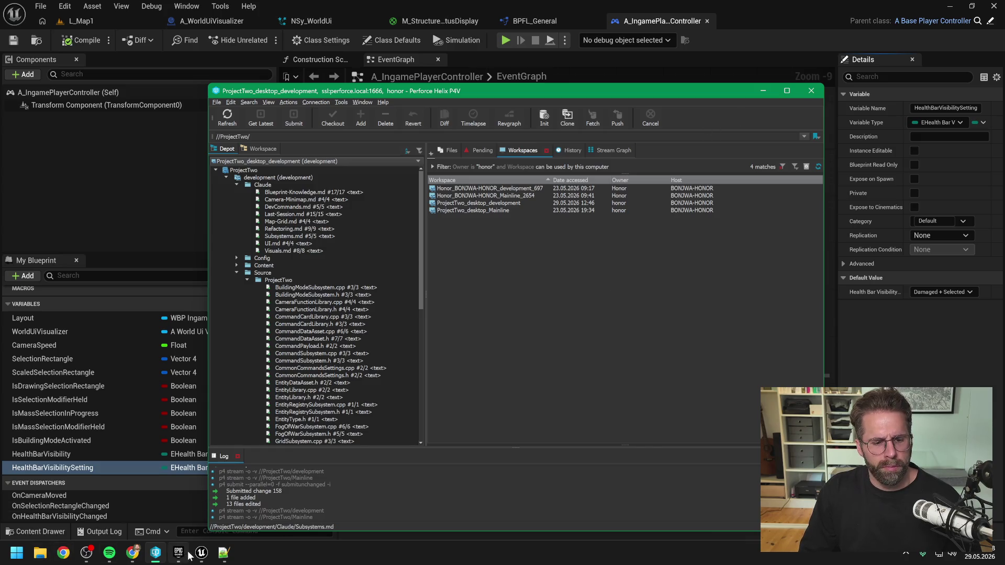
pyautogui.click(16, 552)
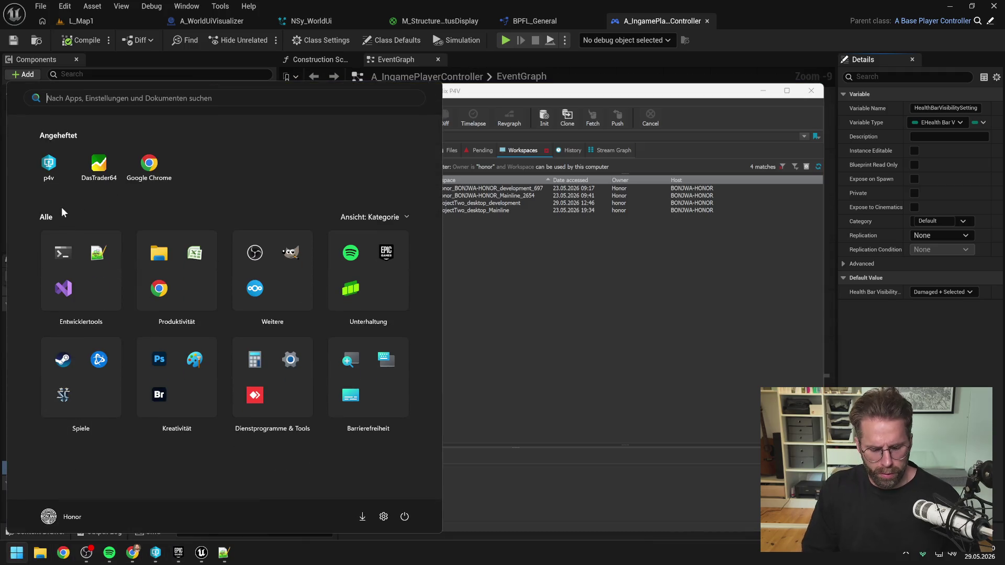
# Launch PowerShell and copy the D:\ProjectTwo\Development folder path from File Explorer.
pyautogui.write('powershell')
pyautogui.press('Return')
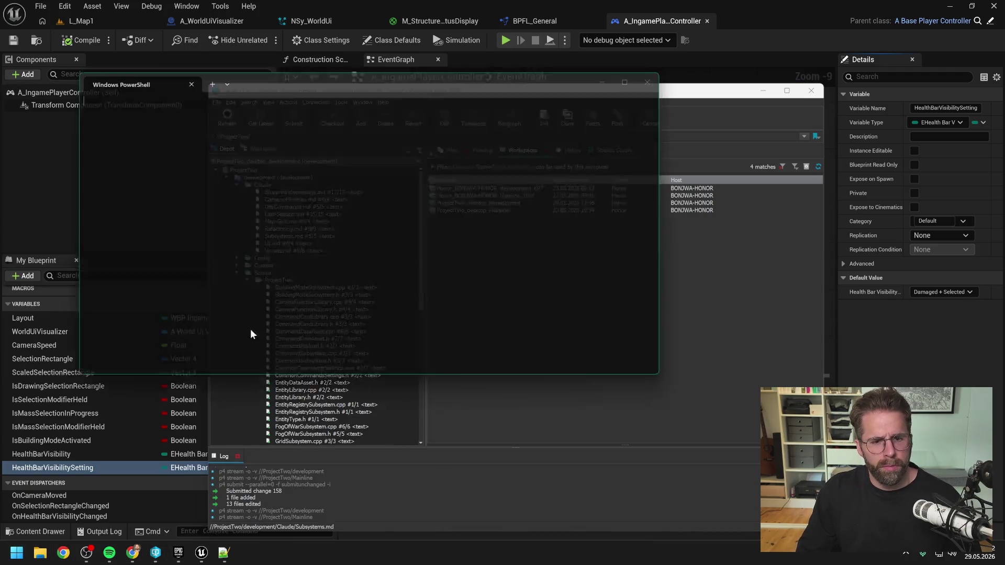
pyautogui.click(39, 553)
pyautogui.doubleClick(545, 209)
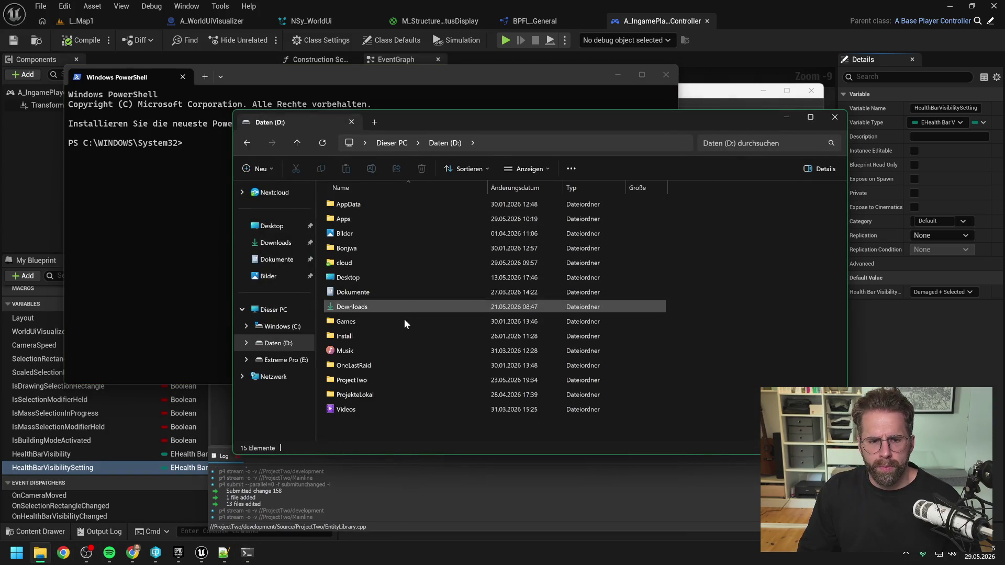
pyautogui.doubleClick(376, 382)
pyautogui.doubleClick(356, 204)
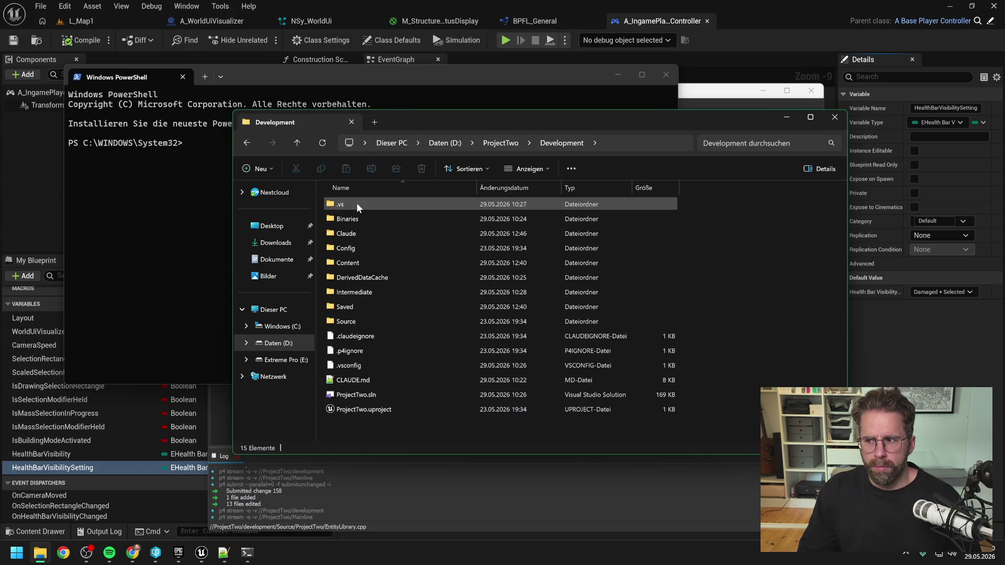
pyautogui.click(616, 144)
# Change into D:\ProjectTwo\Development, launch claude, and enter 'resume session' at its prompt.
pyautogui.click(205, 164)
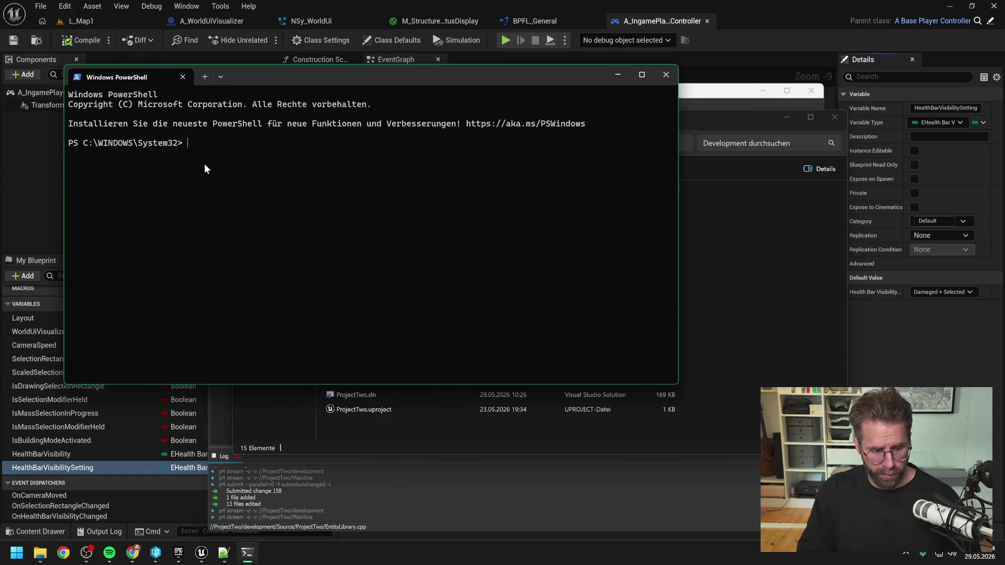
pyautogui.write('cd')
pyautogui.write('D:\\ProjectTwo\\Development')
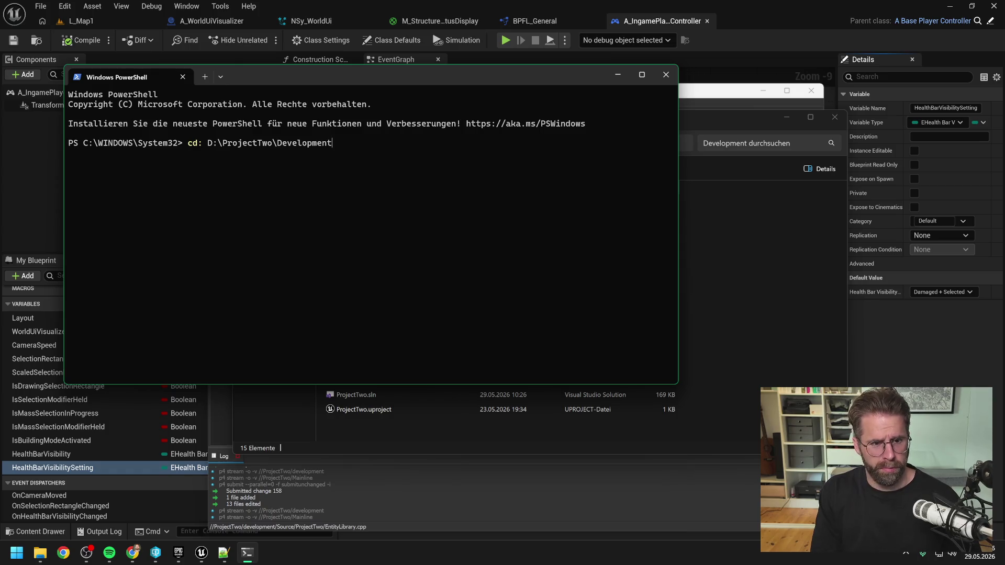
pyautogui.press('Return')
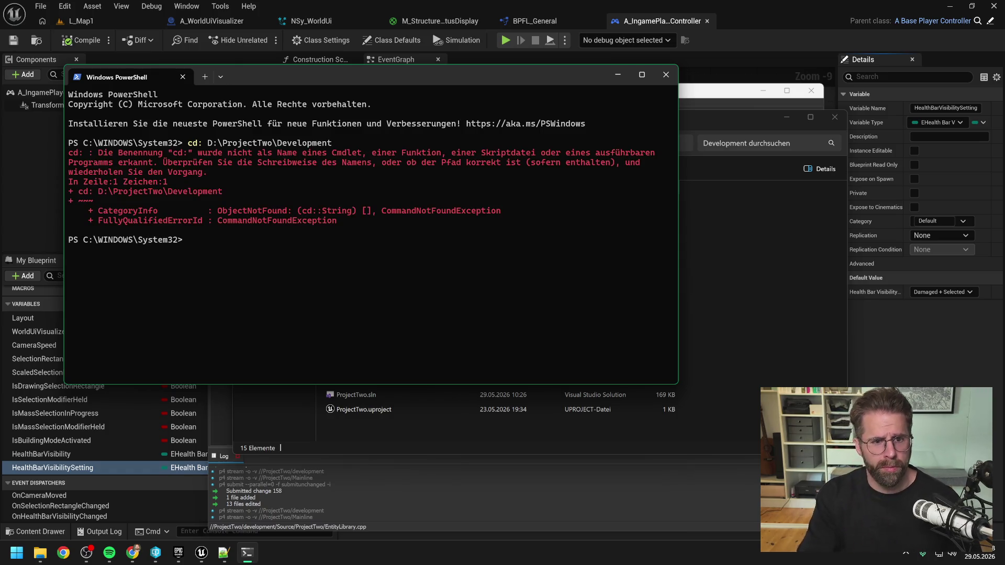
pyautogui.write('cd')
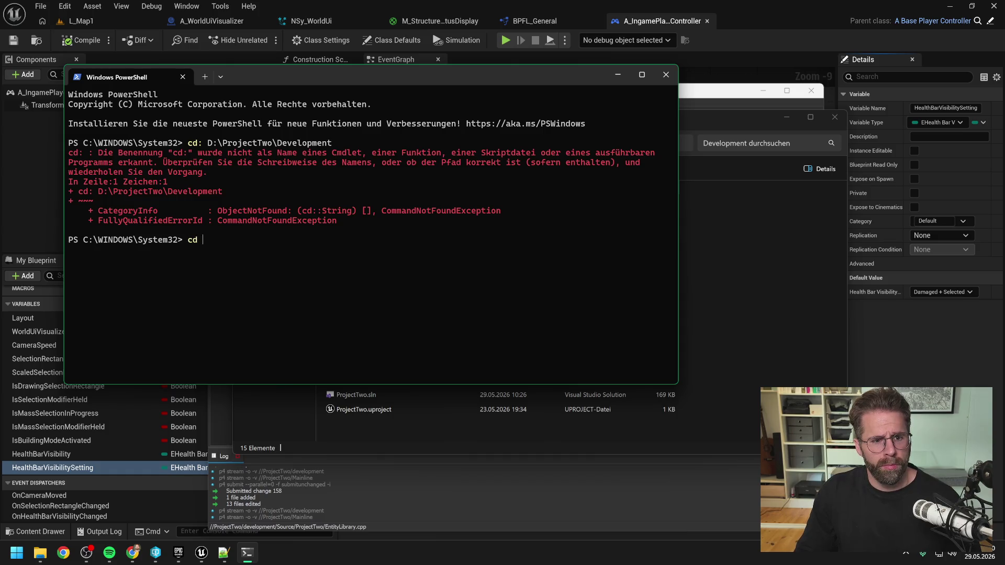
pyautogui.write('D:\\ProjectTwo\\Development')
pyautogui.press('Return')
pyautogui.write('claude')
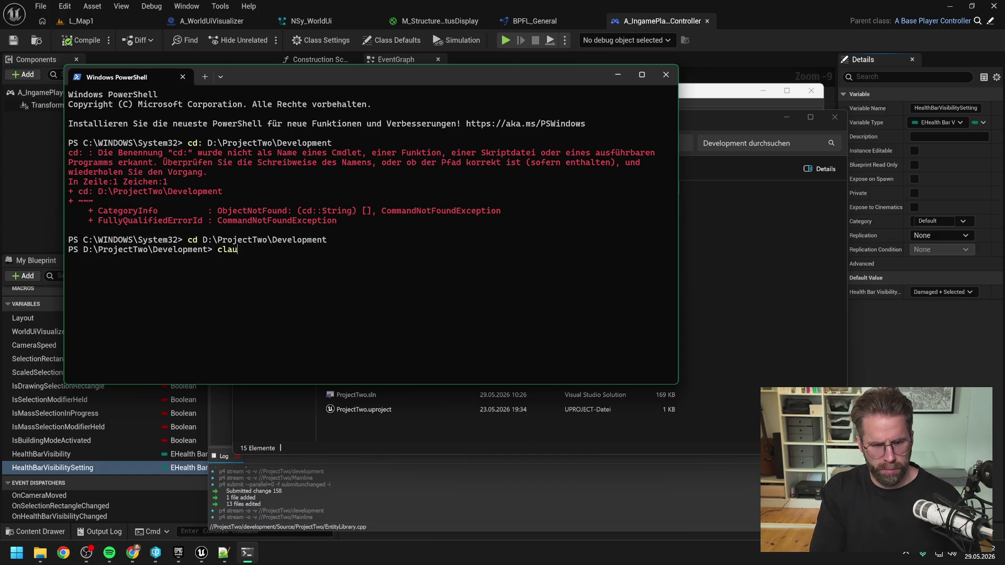
pyautogui.press('Return')
pyautogui.write('resume session')
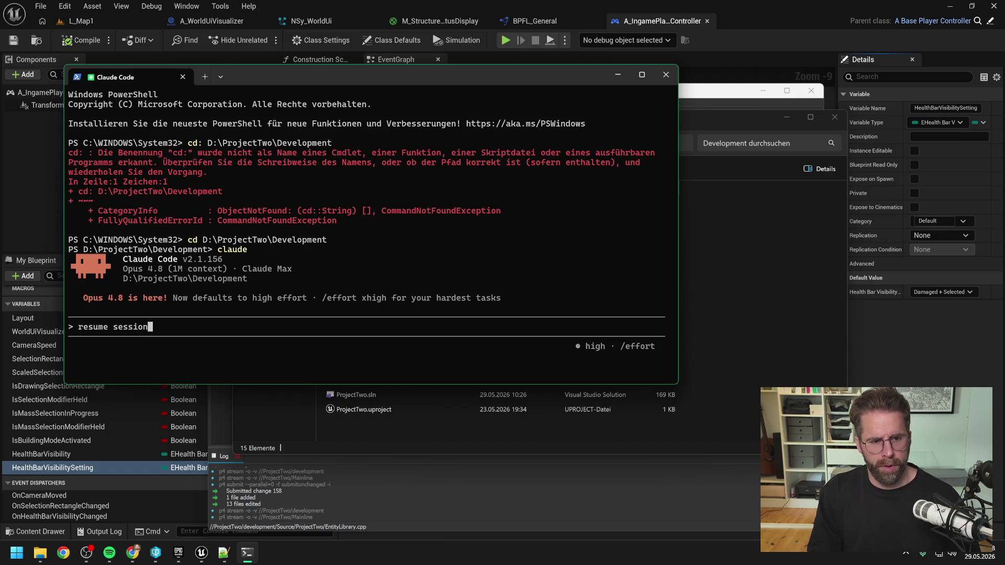
# Resume the session to restore its summary and pending Repair-Command, then return to the L_Map1 editor.
pyautogui.press('Left')
pyautogui.press('Left')
pyautogui.press('Left')
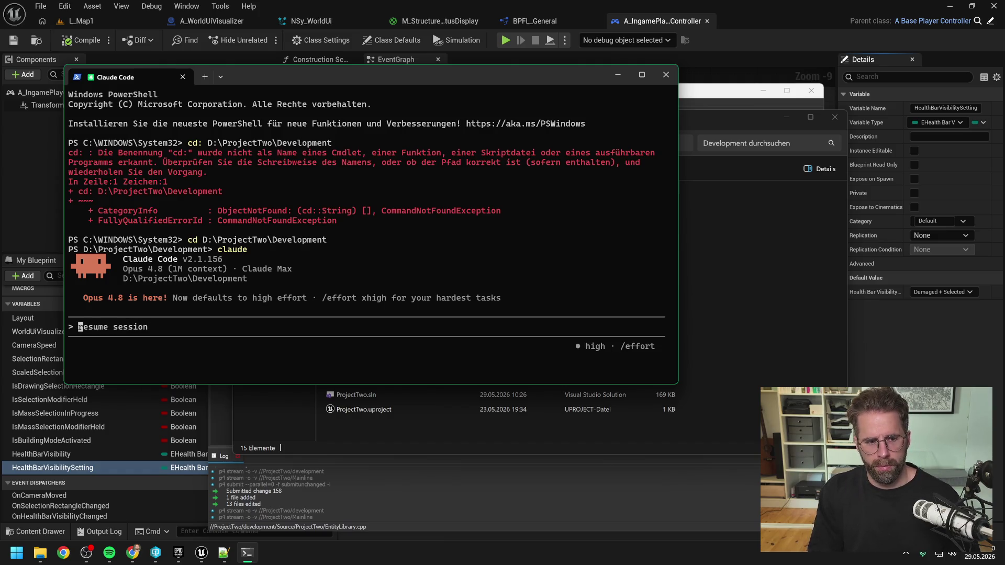
pyautogui.press('Return')
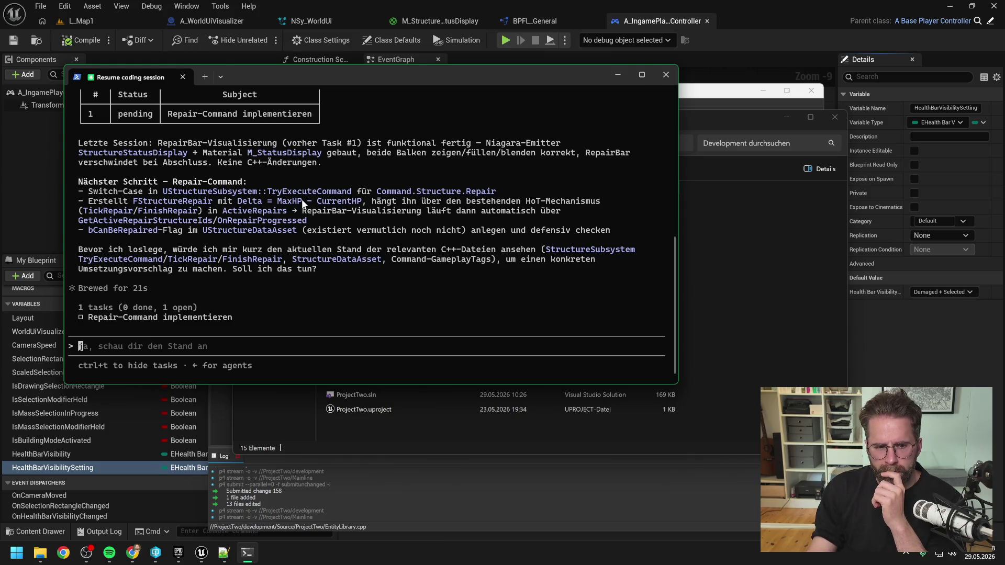
pyautogui.scroll(1, 302, 203)
pyautogui.scroll(-1, 335, 225)
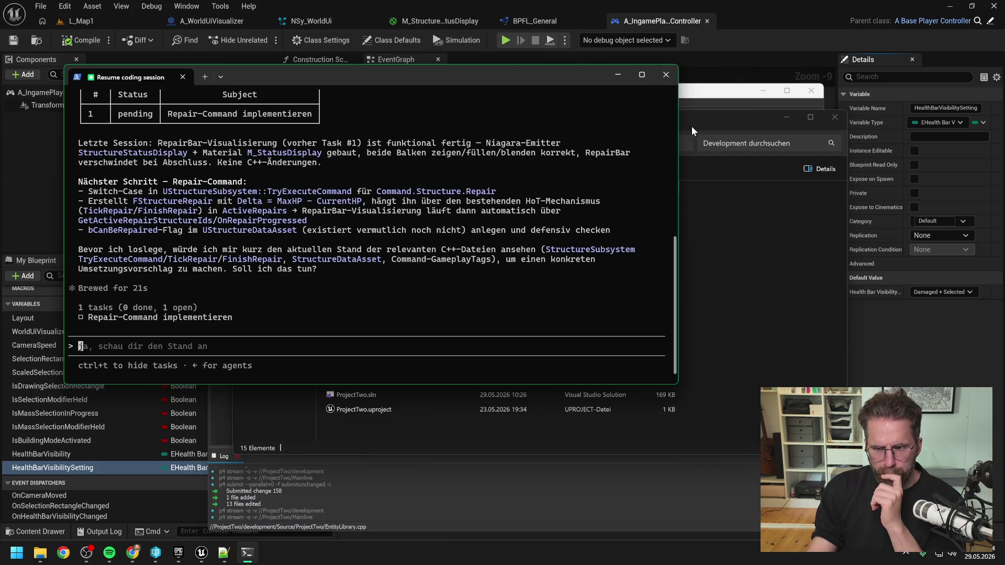
pyautogui.click(728, 49)
pyautogui.click(99, 20)
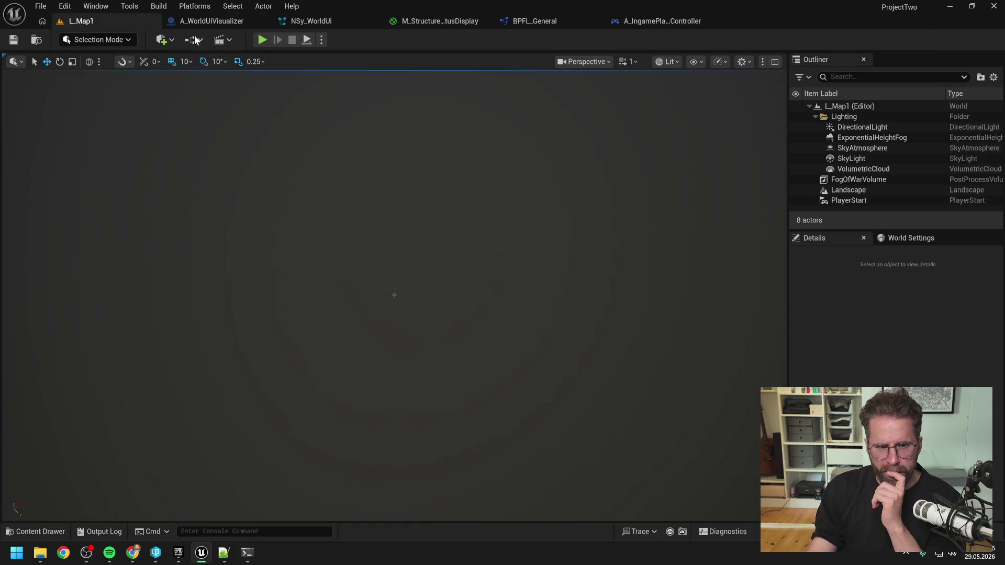
pyautogui.click(260, 39)
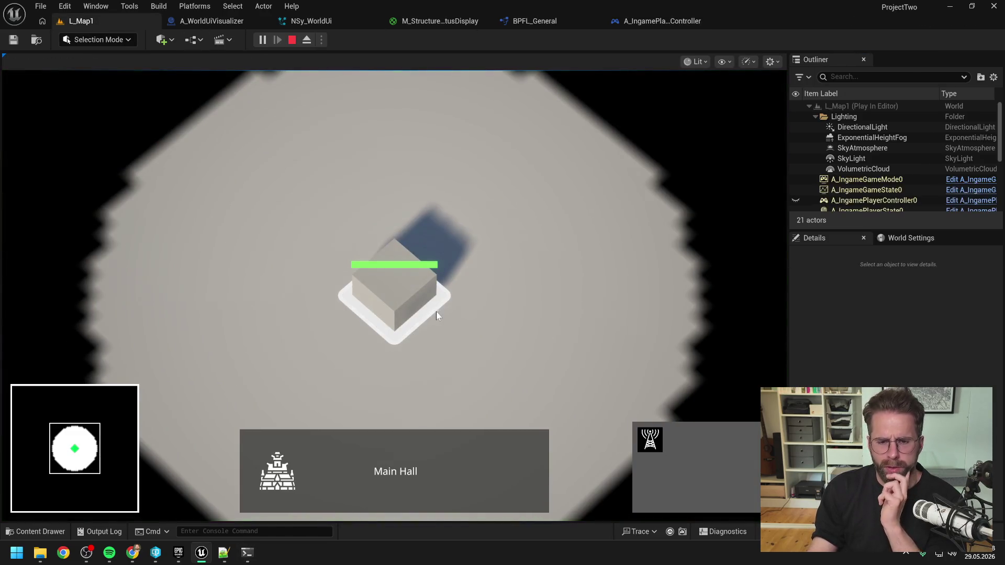
pyautogui.click(649, 440)
pyautogui.click(573, 306)
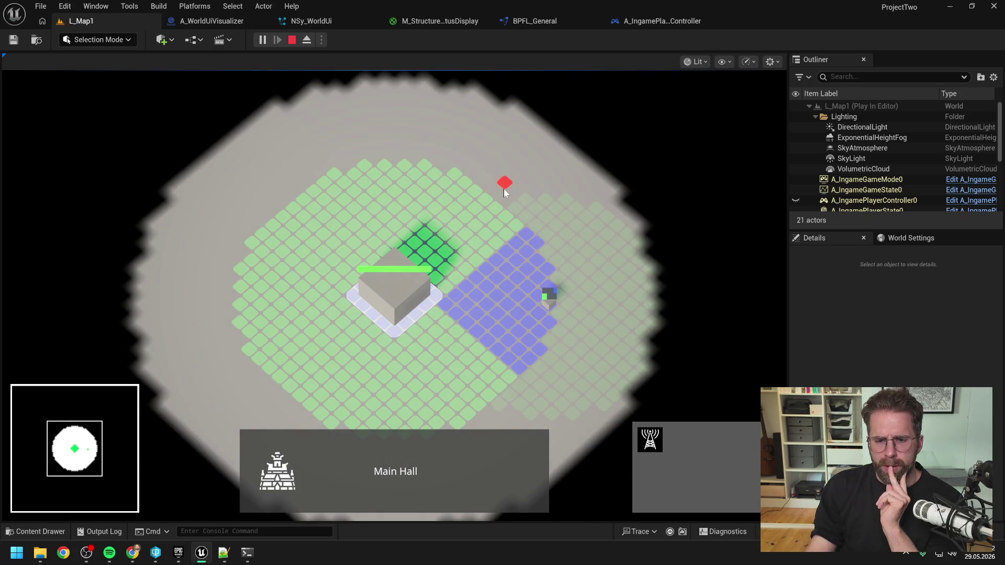
pyautogui.rightClick(504, 189)
pyautogui.click(545, 307)
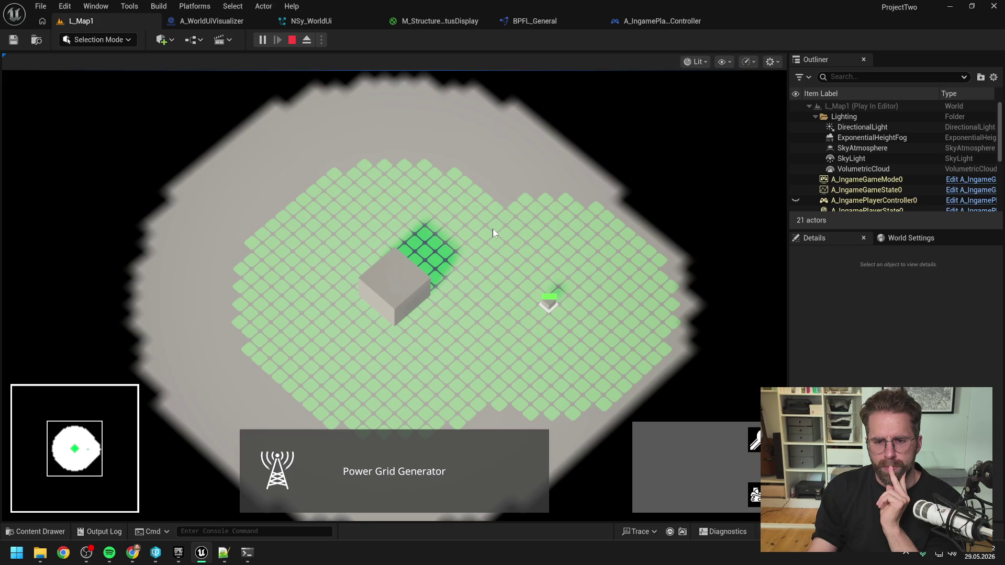
pyautogui.click(432, 274)
pyautogui.click(650, 440)
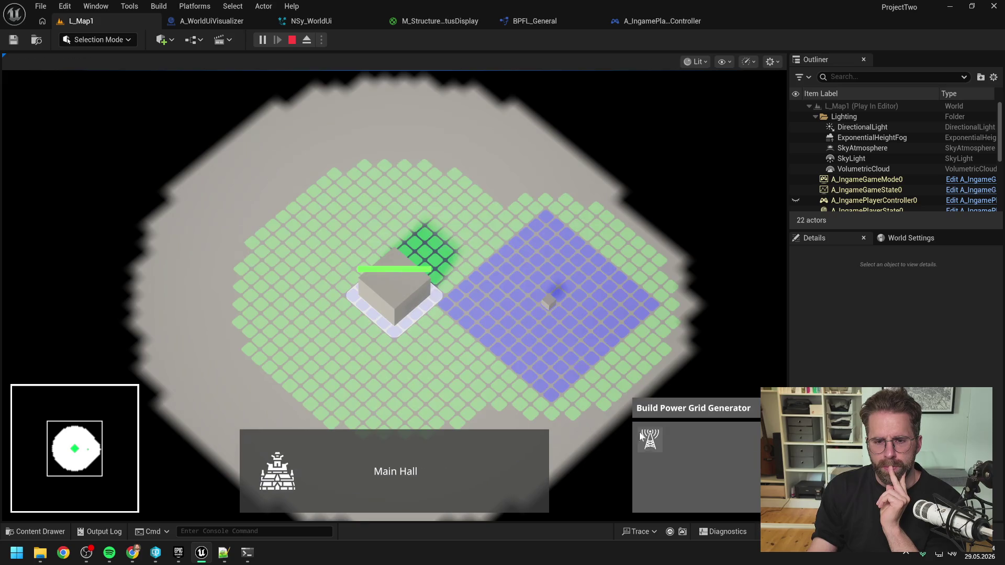
pyautogui.click(484, 199)
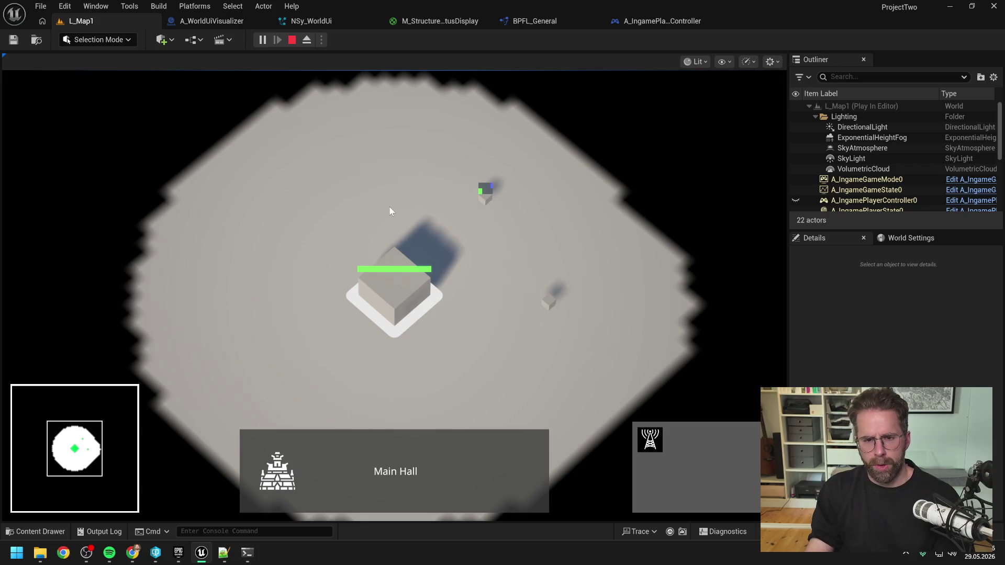
pyautogui.press('Escape')
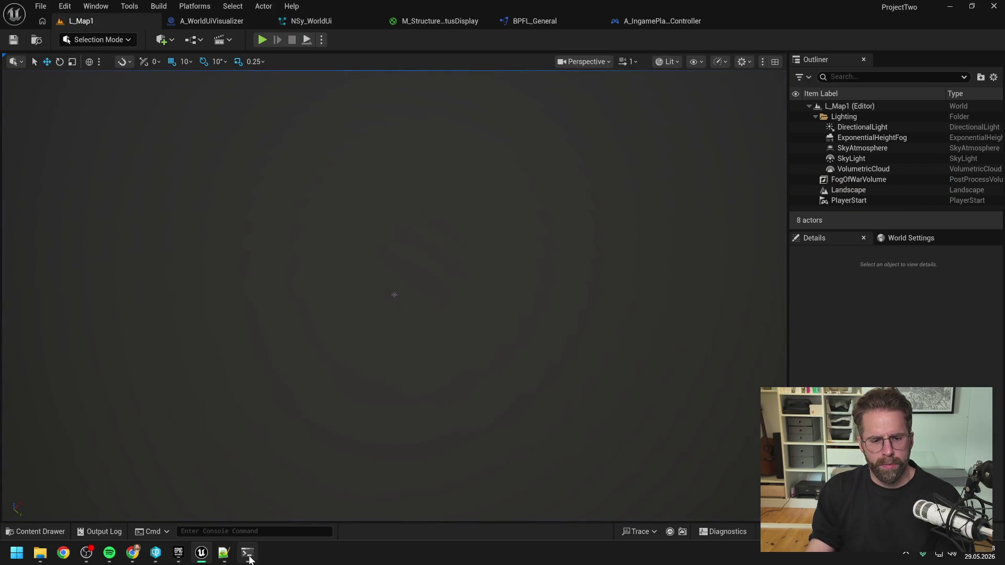
# Start a Claude Code prompt: 'Bevor wir nun mit dem Repair Command anfangen, haben wir noch einen neuen Task davor:'.
pyautogui.click(248, 556)
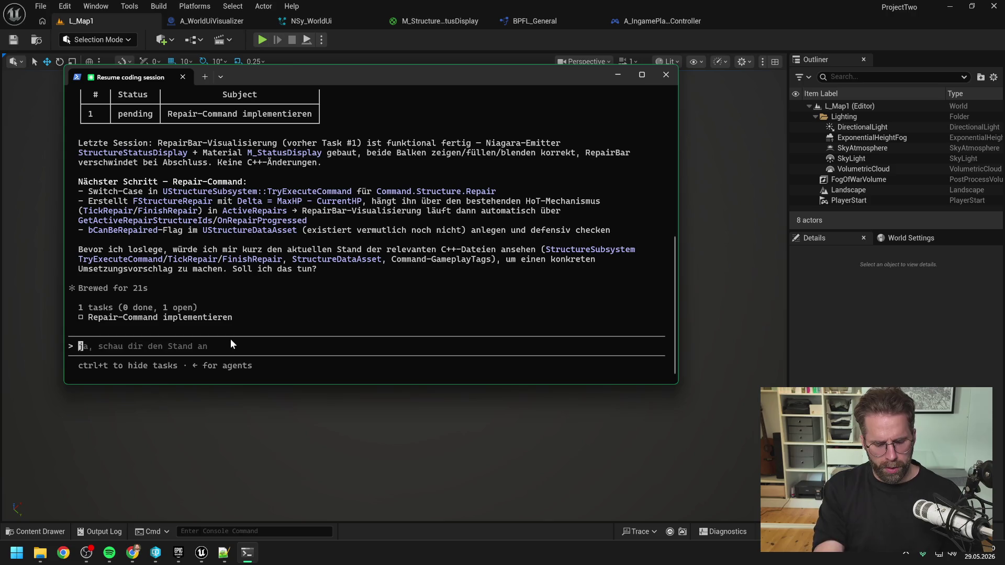
pyautogui.write('Bevor wir nun mit Repair anfangen')
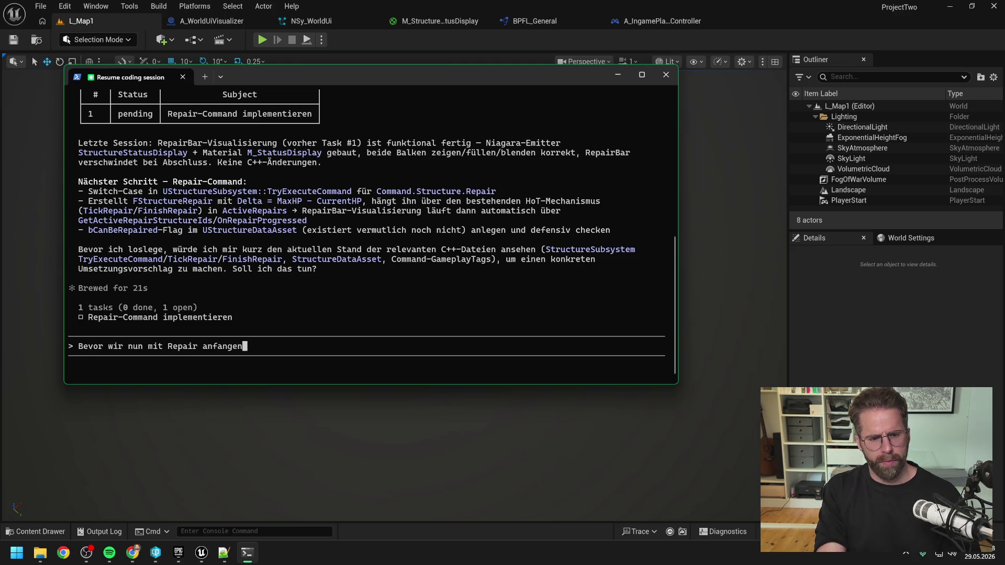
pyautogui.press('BackSpace')
pyautogui.press('BackSpace')
pyautogui.press('BackSpace')
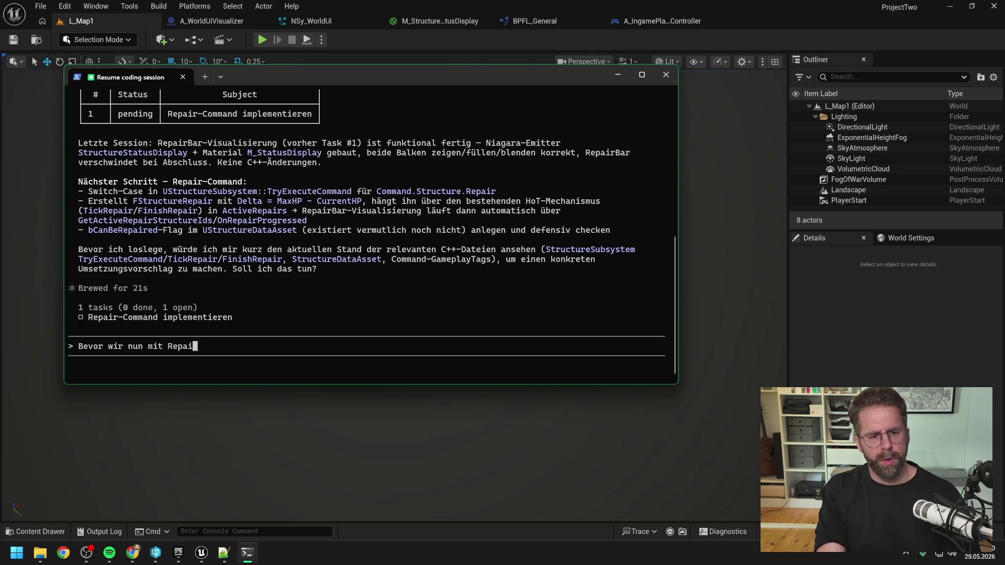
pyautogui.write('dem Repair Command ')
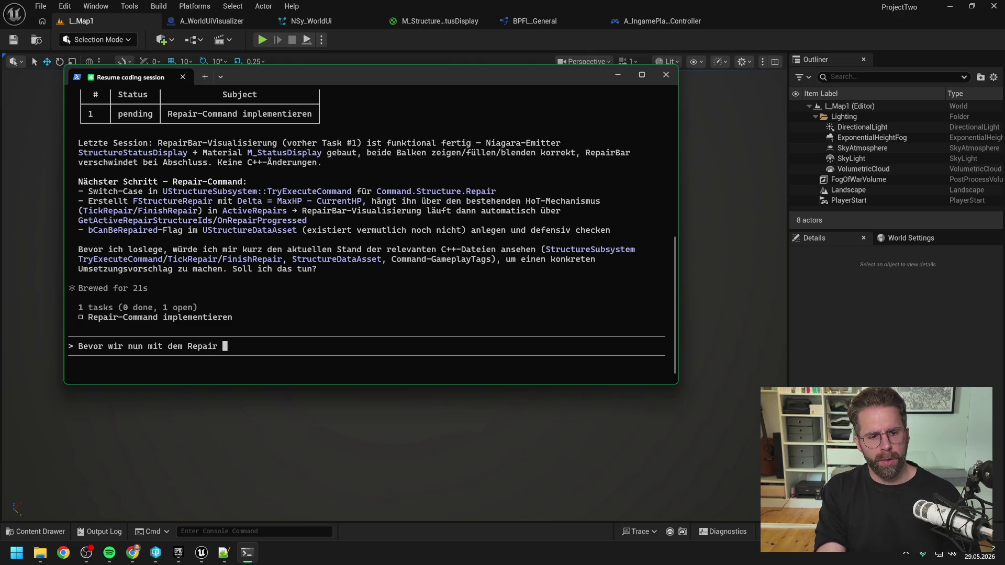
pyautogui.write('anfangen')
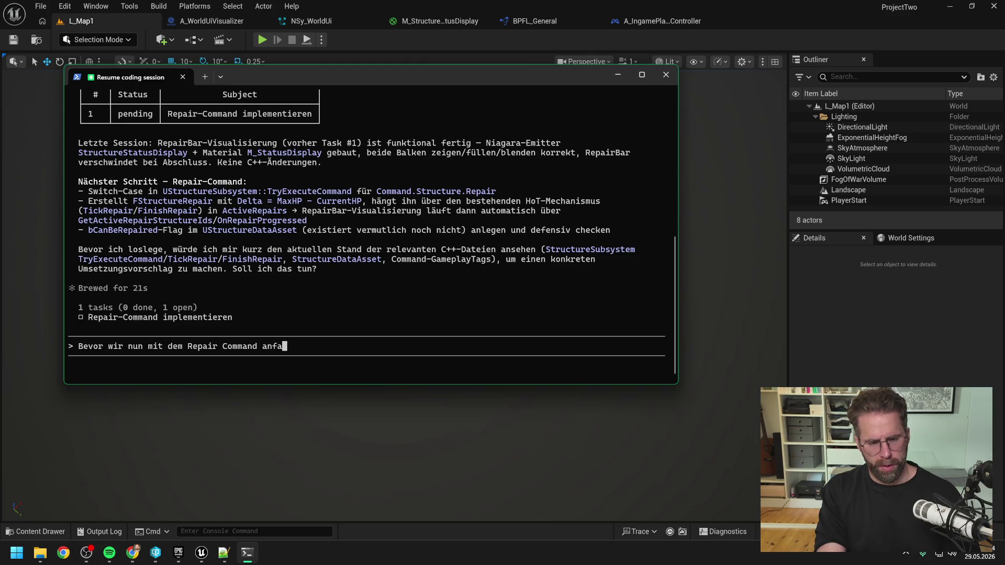
pyautogui.write(', ')
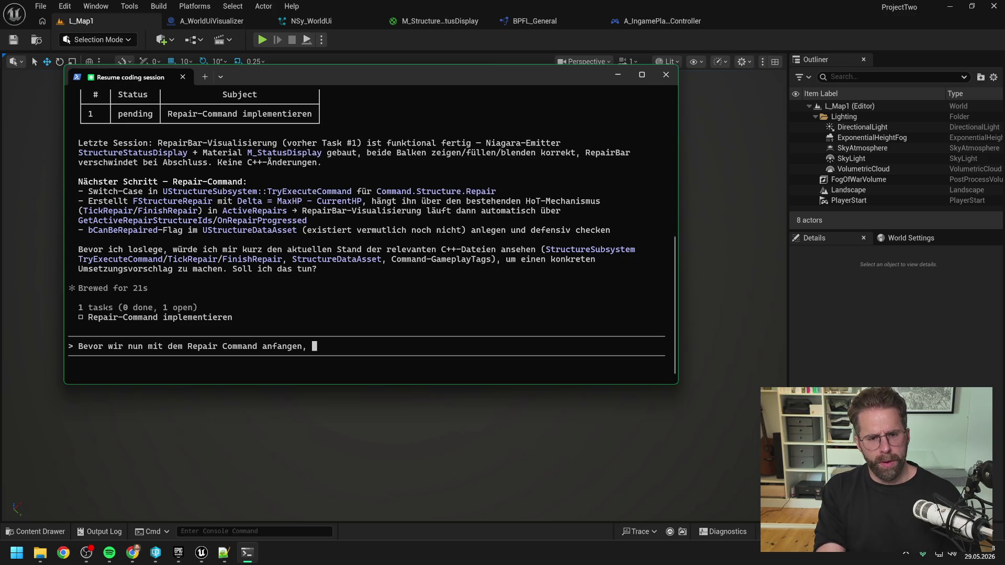
pyautogui.write('haben wir n')
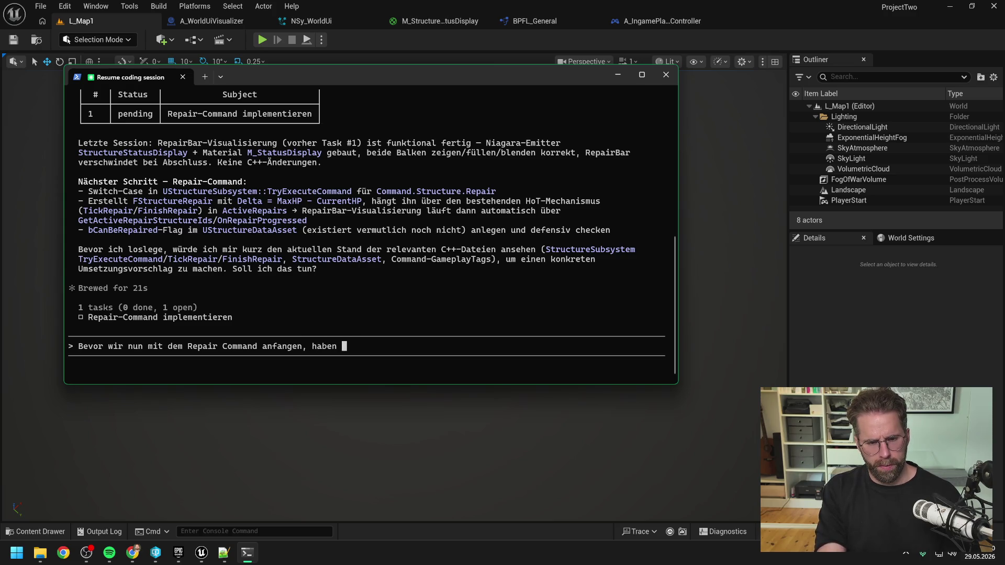
pyautogui.write('och einen neuen Tas')
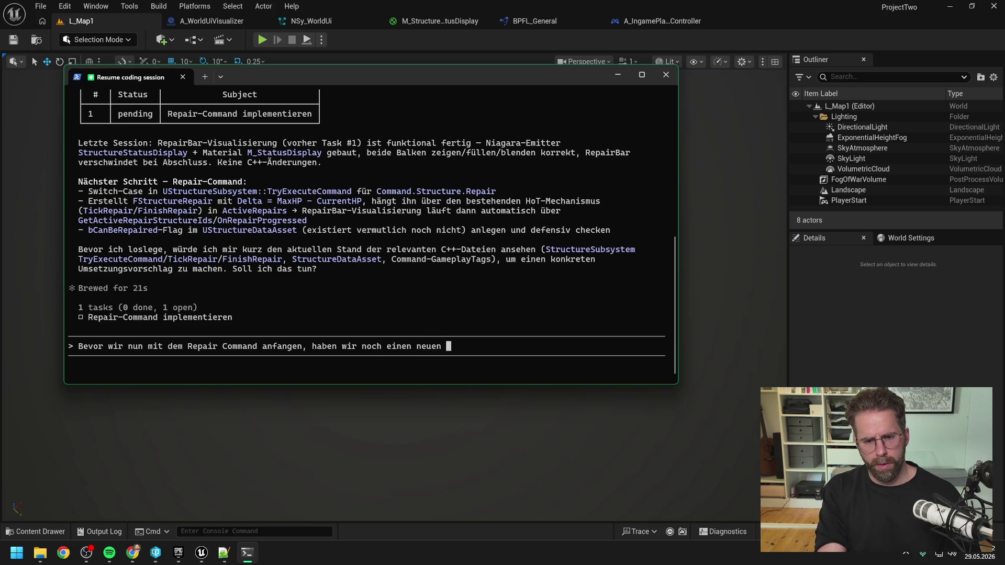
pyautogui.write('k davor:')
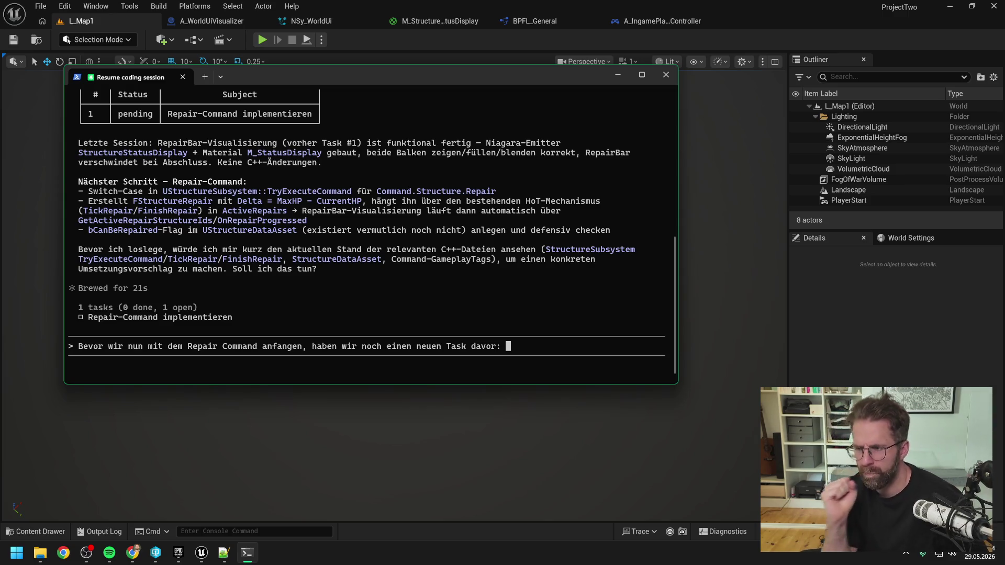
pyautogui.hotkey('alt', 'Tab')
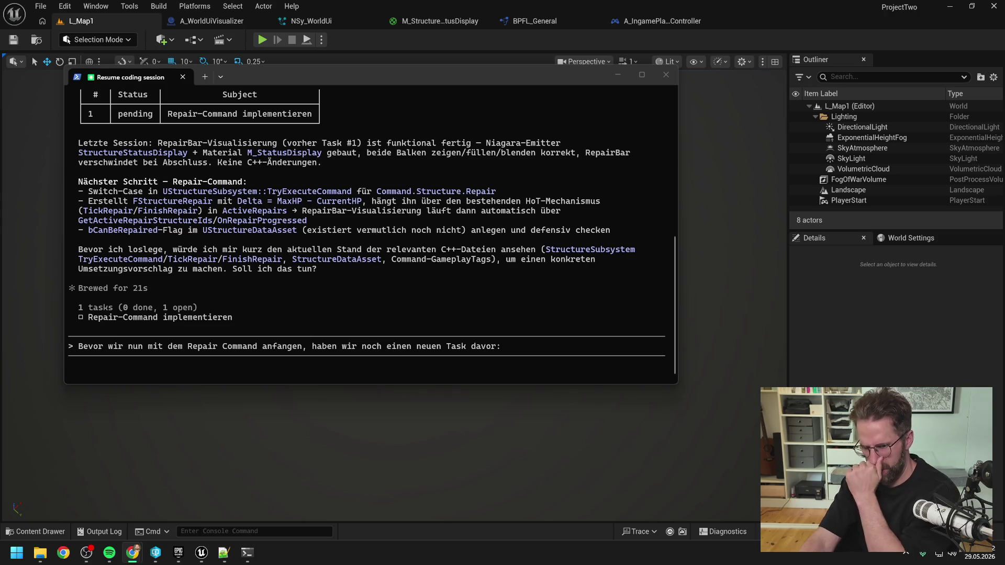
# Write that Shields/Armor should be implemented instead of Repair/Construction charging HealthPoints.
pyautogui.click(541, 359)
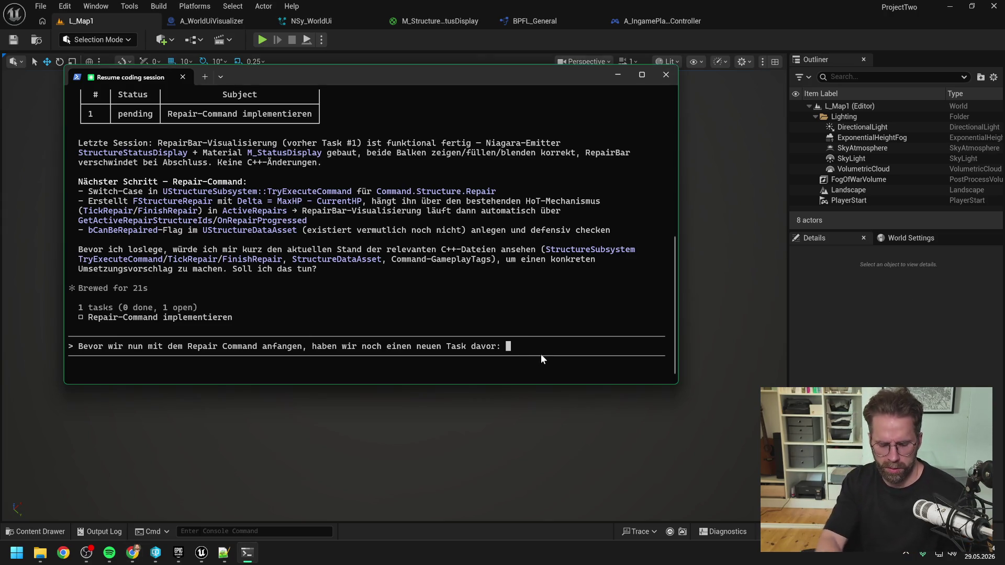
pyautogui.press('BackSpace')
pyautogui.write('Ich möchte')
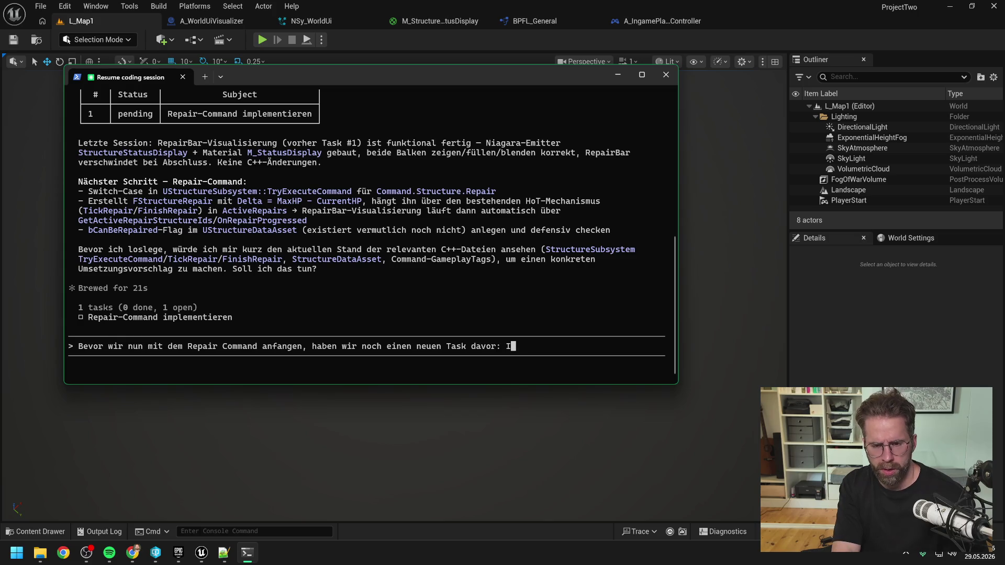
pyautogui.write(' so et')
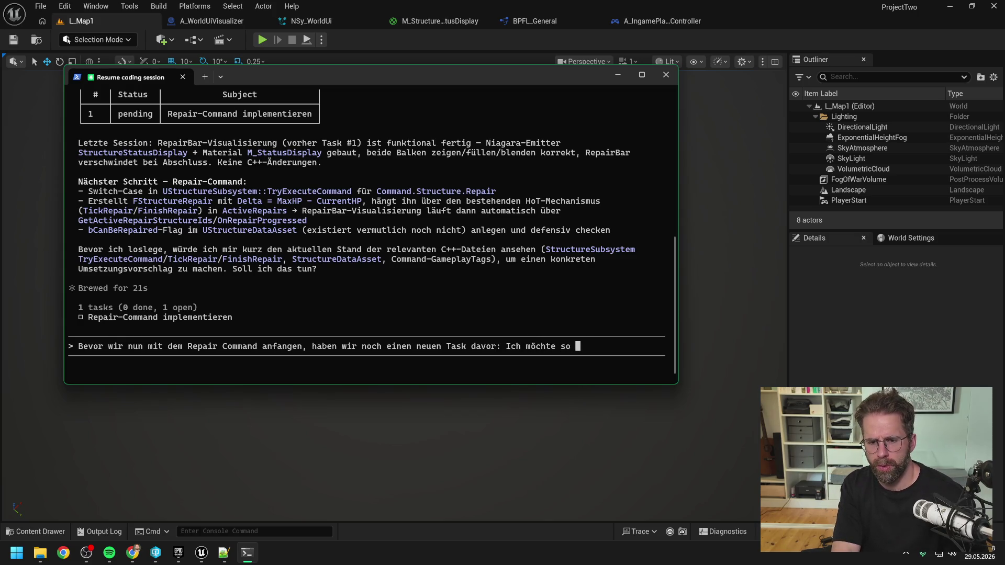
pyautogui.write('was')
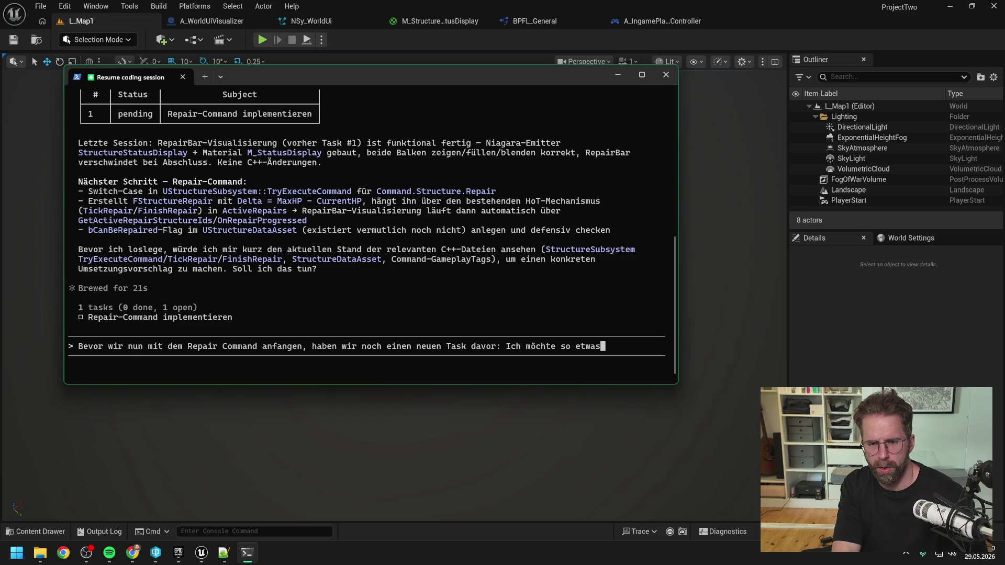
pyautogui.write(' wie Shiel')
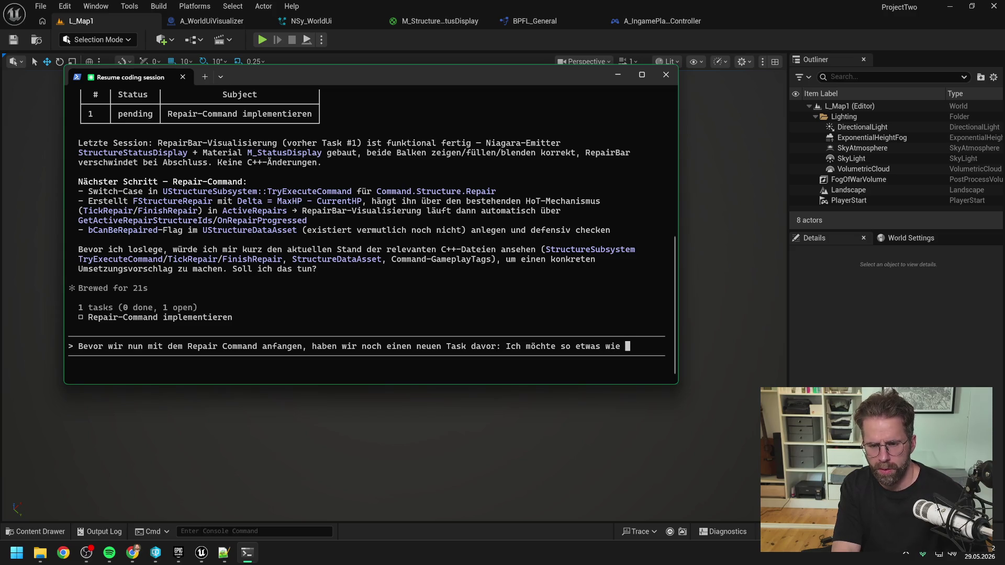
pyautogui.write('ds/ Armor i')
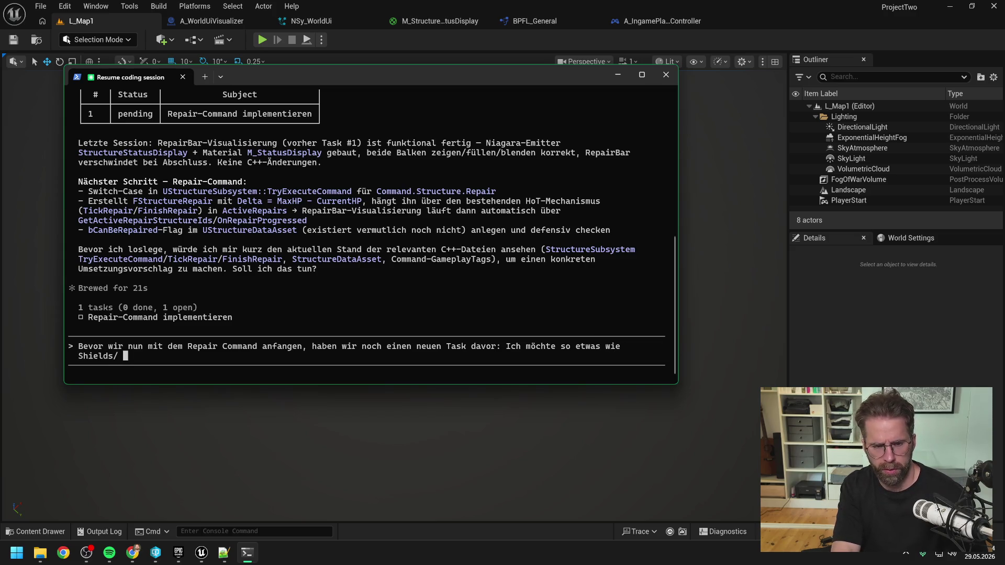
pyautogui.write('mplementieren. ')
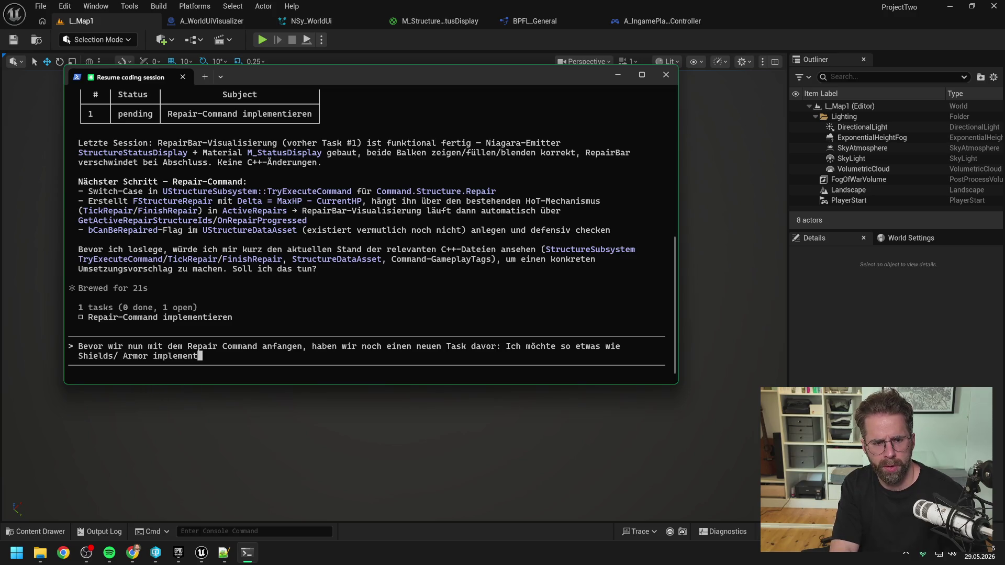
pyautogui.write('Anstatt dass Repair/ Construction unserer HealthPoints charged, möchte ich ')
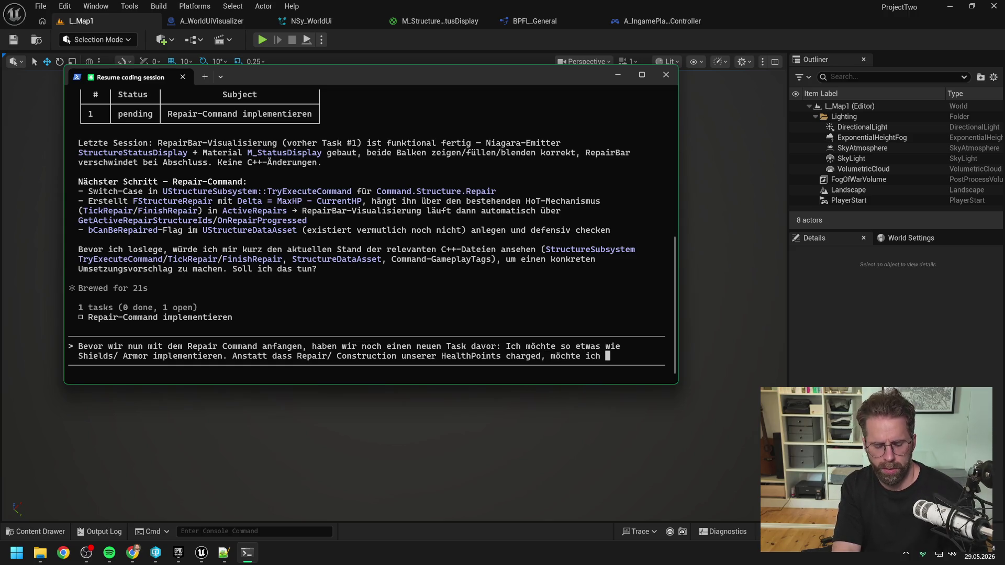
pyautogui.write('als GameD')
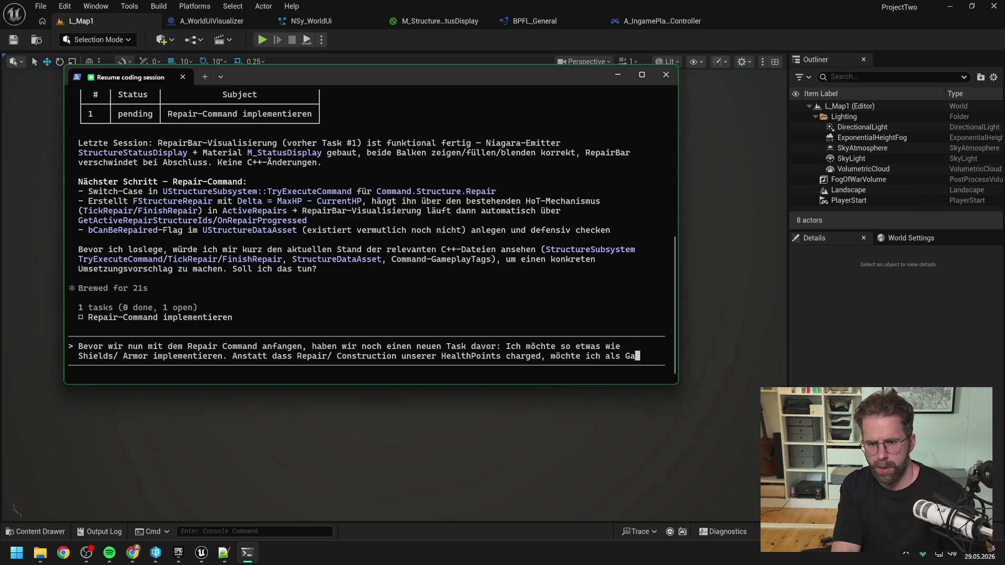
pyautogui.write('esign fü')
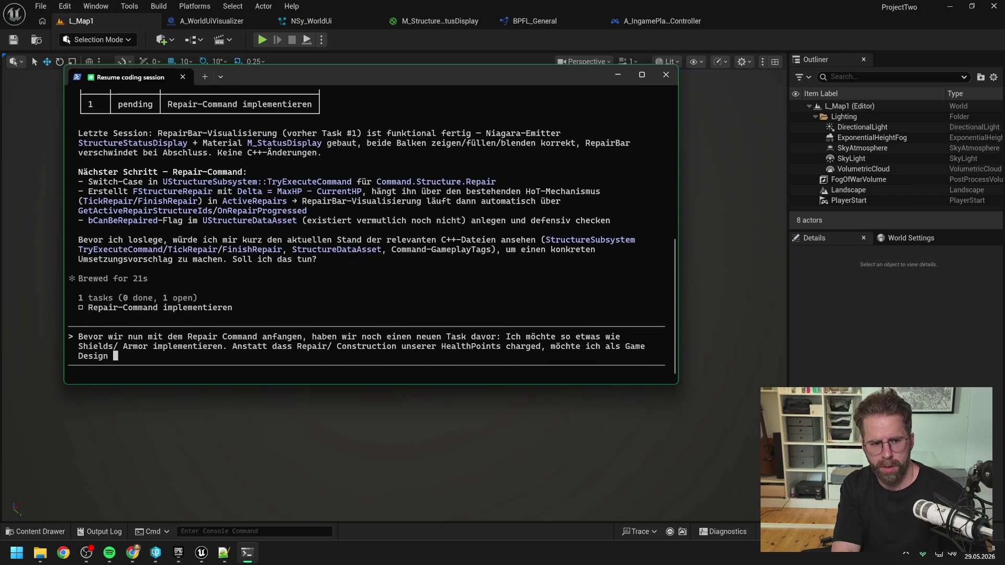
pyautogui.write('r unser Sp')
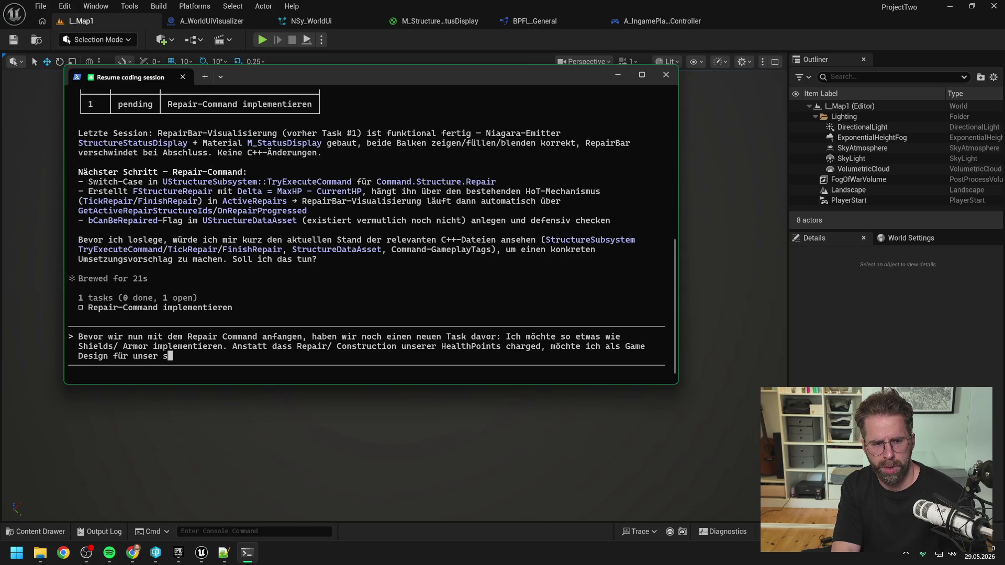
pyautogui.write('iel lieber, da')
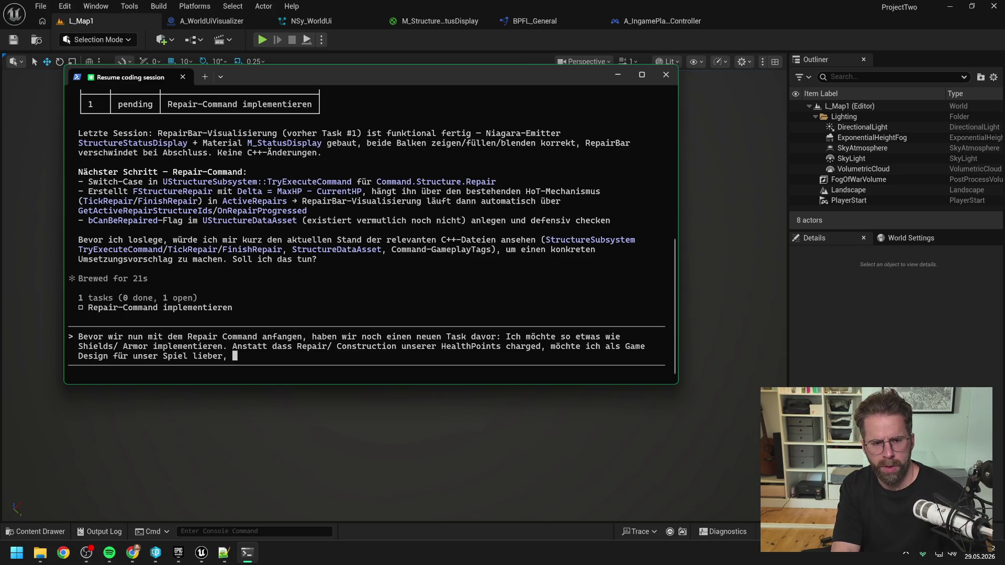
pyautogui.write('ss ein ')
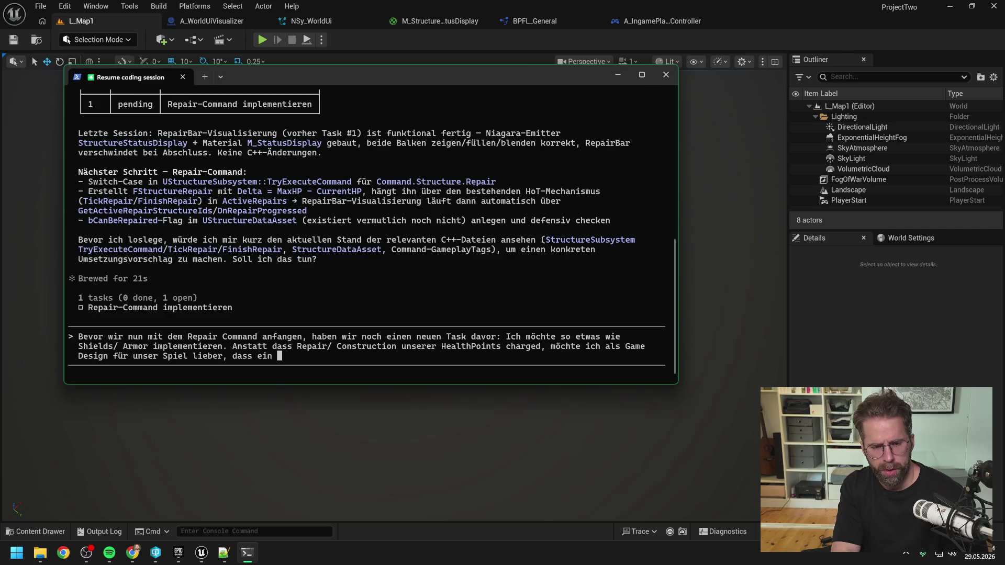
pyautogui.write('e Structure dir')
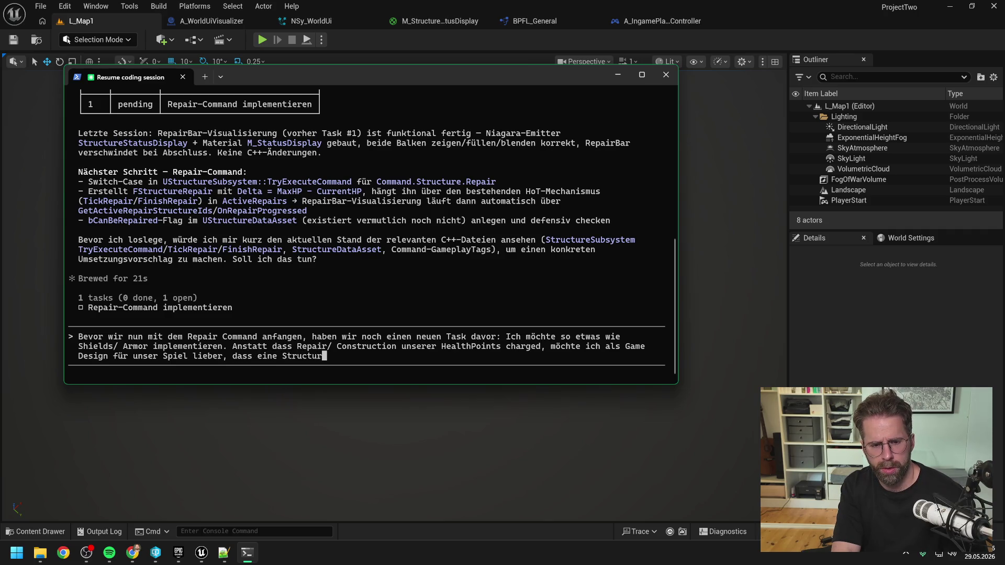
pyautogui.write('ekt mit vollen HP')
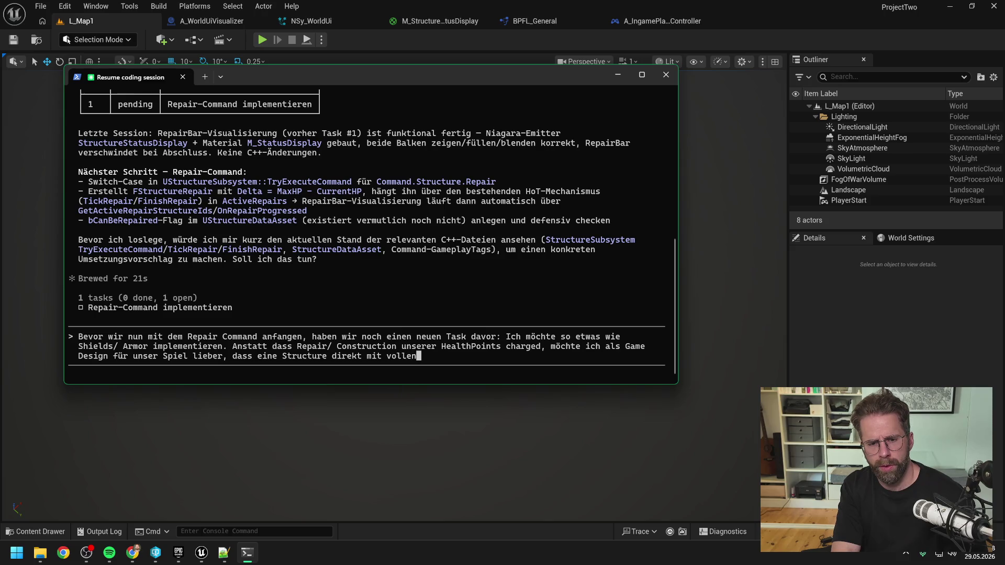
pyautogui.write(' spawnt')
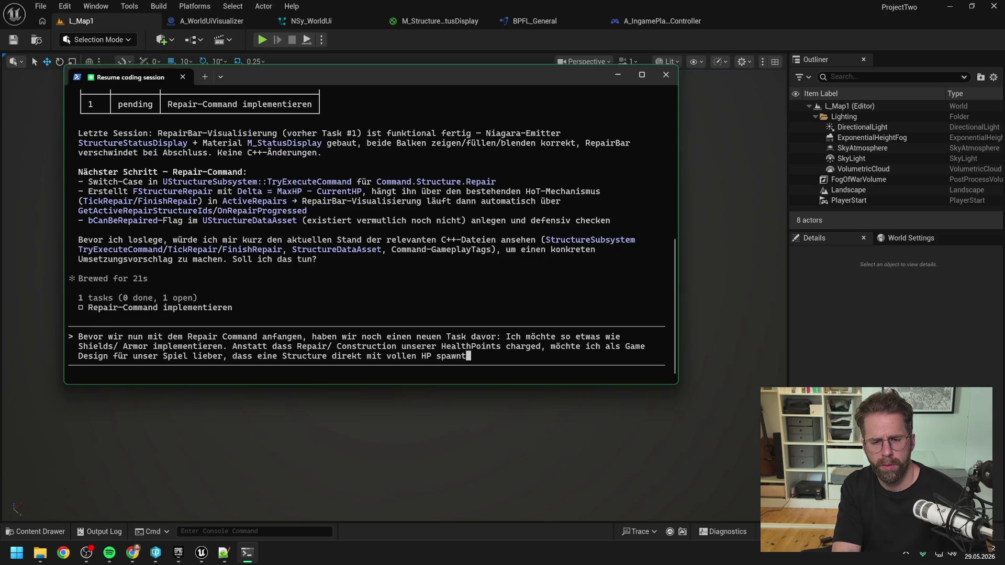
pyautogui.write('. ')
pyautogui.write('Und')
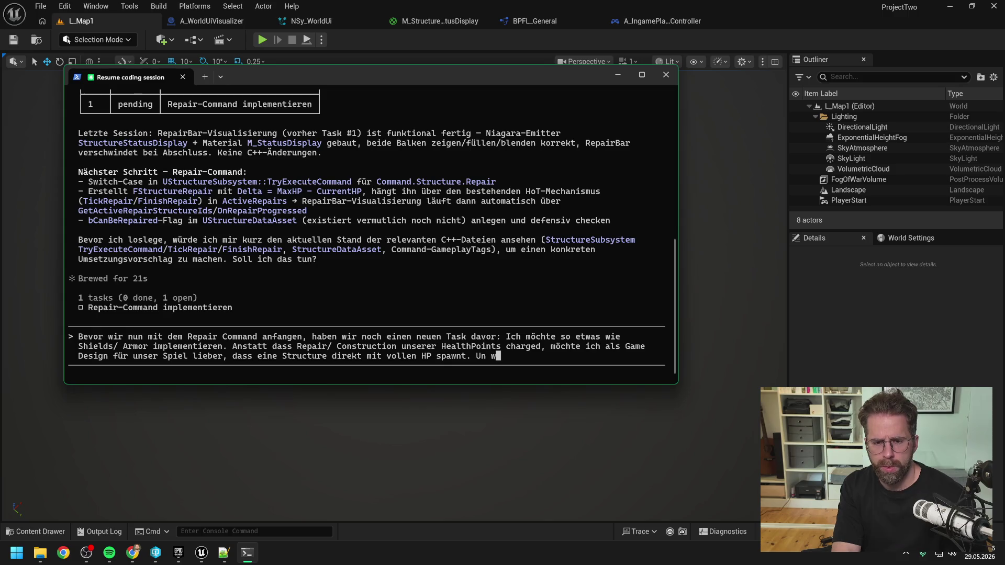
pyautogui.write(' wir eine zweite')
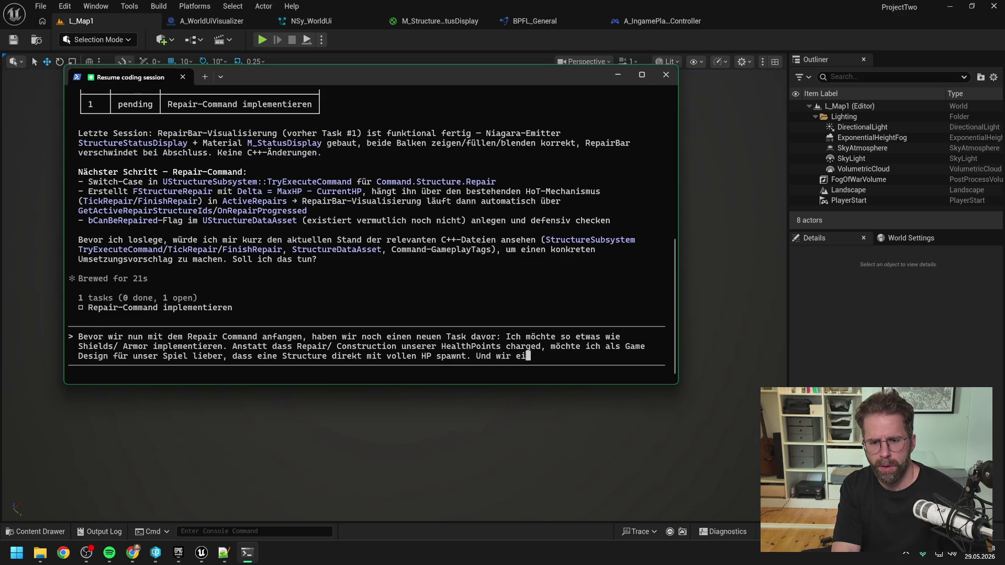
pyautogui.press('BackSpace')
pyautogui.write('n HP P')
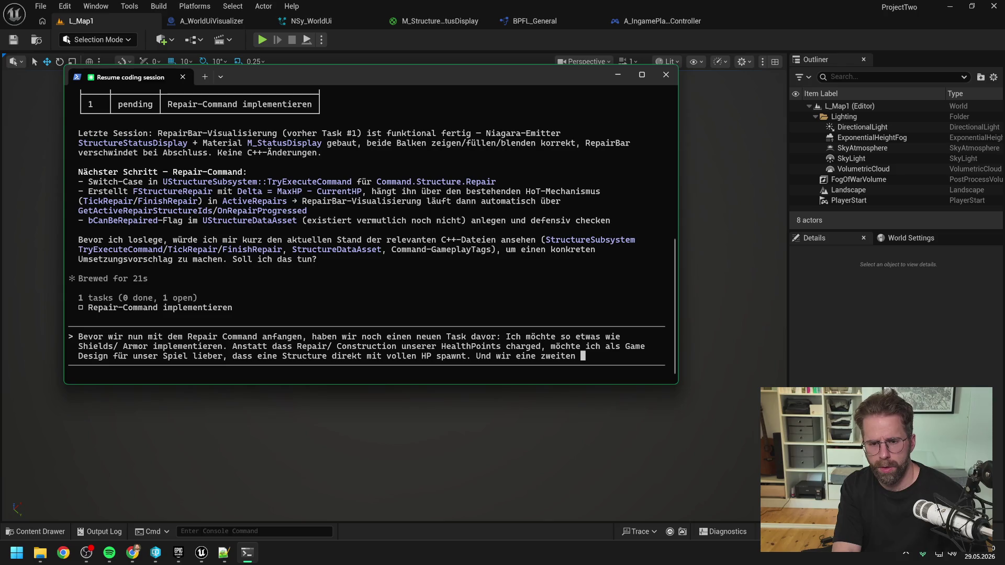
pyautogui.write('ool')
# Describe a second "HP-Pool" named Shields/Armor, needing a setting-independent term (medieval/sci-fi).
pyautogui.press('BackSpace')
pyautogui.press('BackSpace')
pyautogui.press('BackSpace')
pyautogui.write('""')
pyautogui.press('Left')
pyautogui.write('HP')
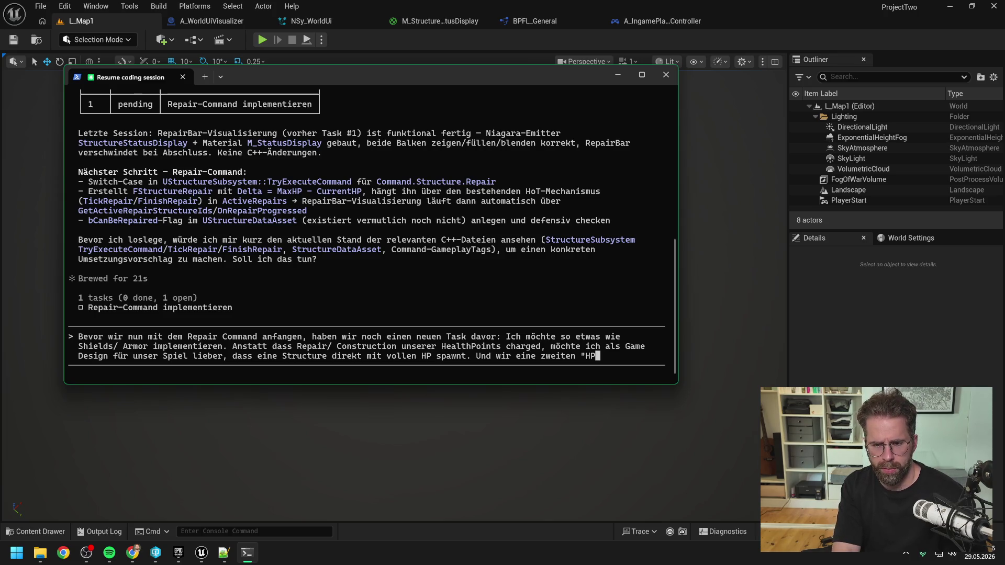
pyautogui.write('-Pool')
pyautogui.press('Right')
pyautogui.write('namens Shield')
pyautogui.write('s/ Armor hab')
pyautogui.write('en. Hier b')
pyautogui.write('rauchen wir')
pyautogui.write('en Begriff, d')
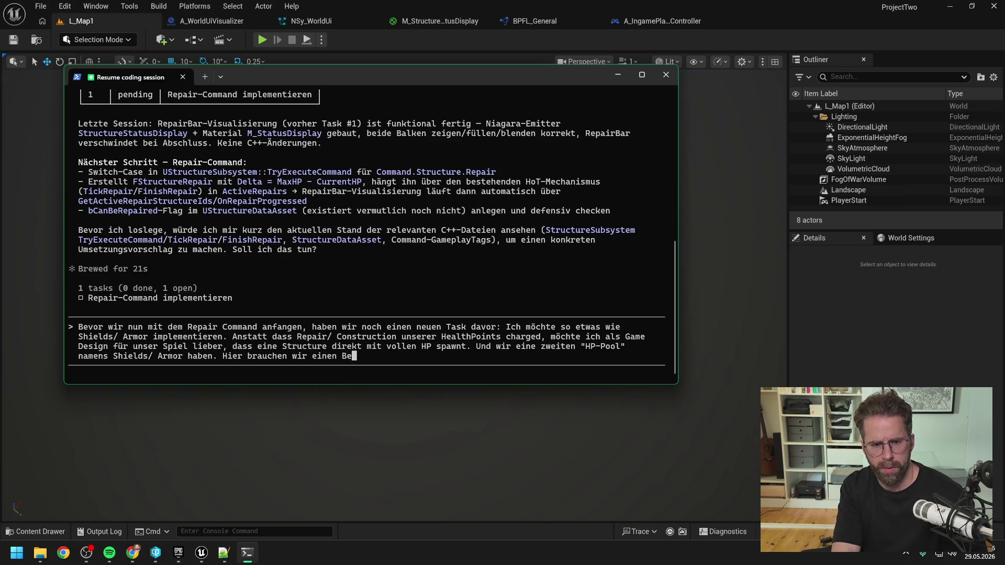
pyautogui.write('er unabhän')
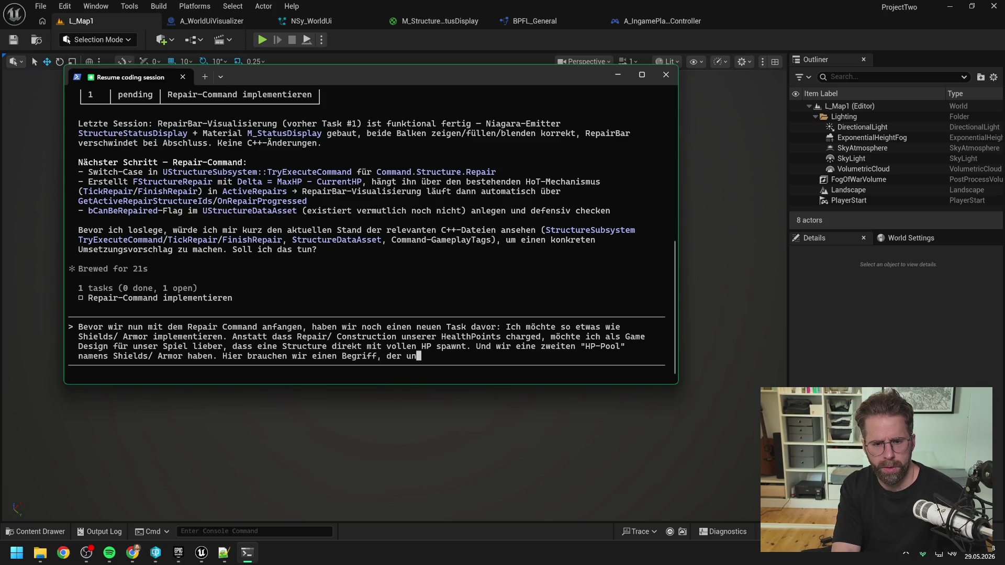
pyautogui.write('gig vom Setting')
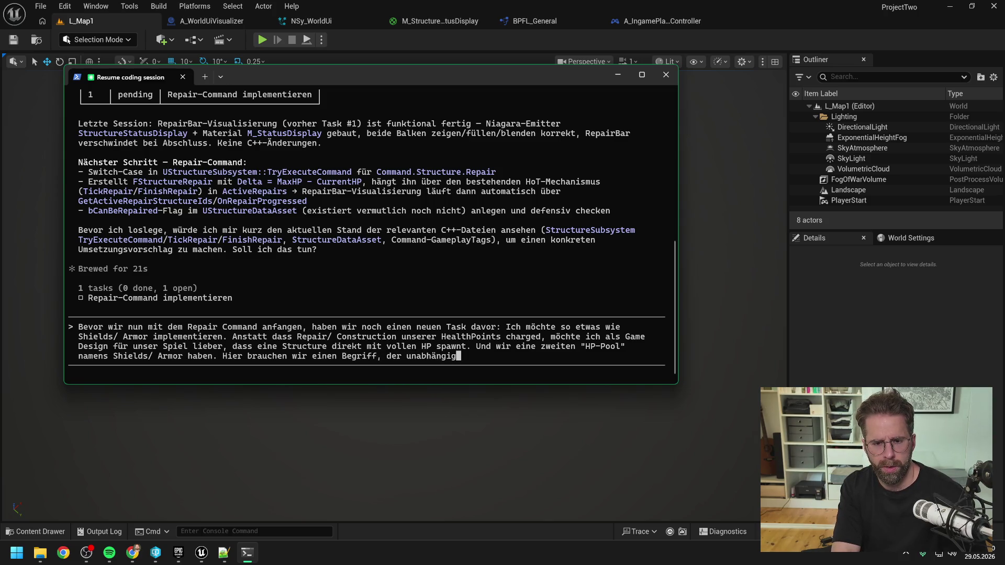
pyautogui.press('BackSpace')
pyautogui.press('BackSpace')
pyautogui.write('(m')
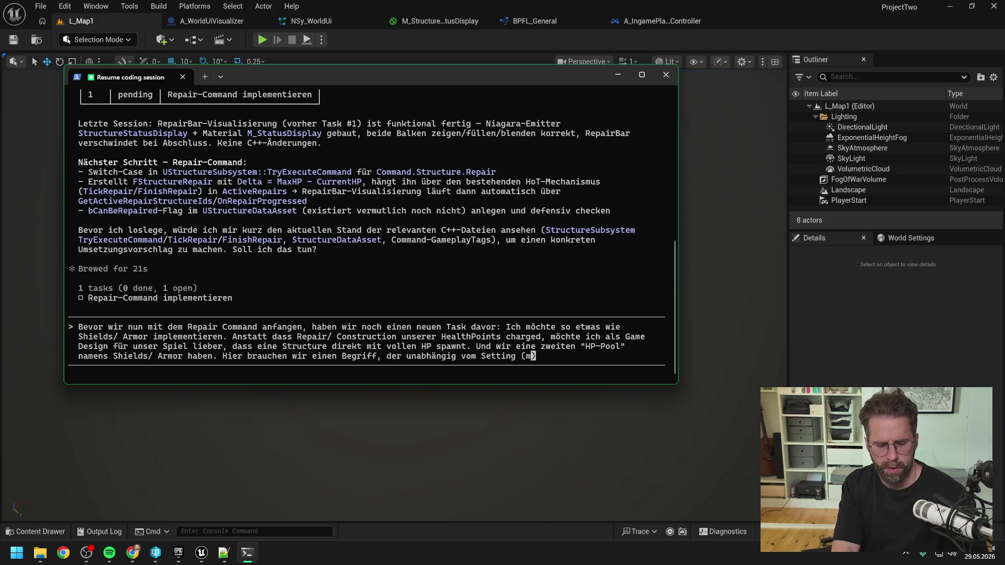
pyautogui.write('tt')
pyautogui.write('alte')
pyautogui.write('/ Sci')
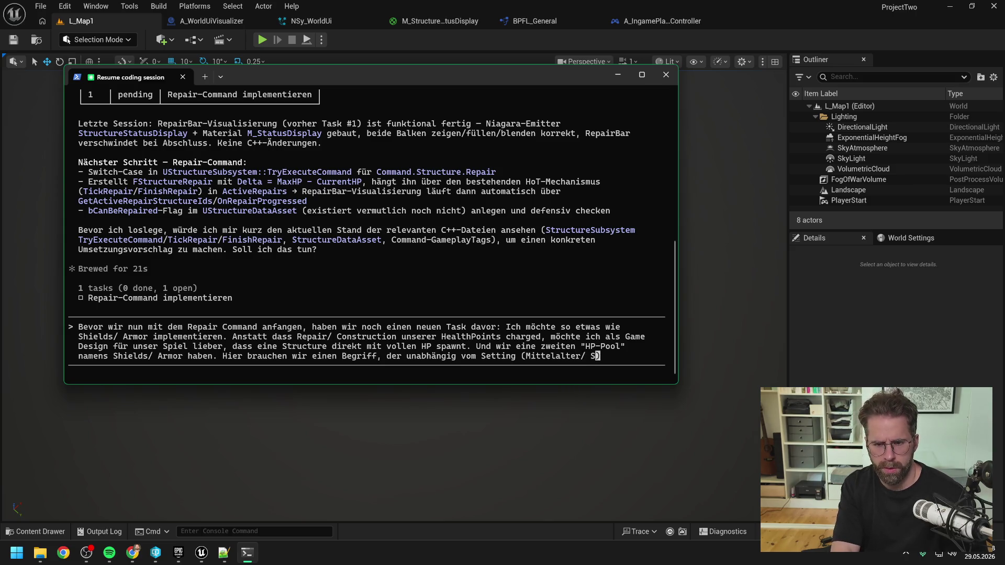
pyautogui.write('i-Fi')
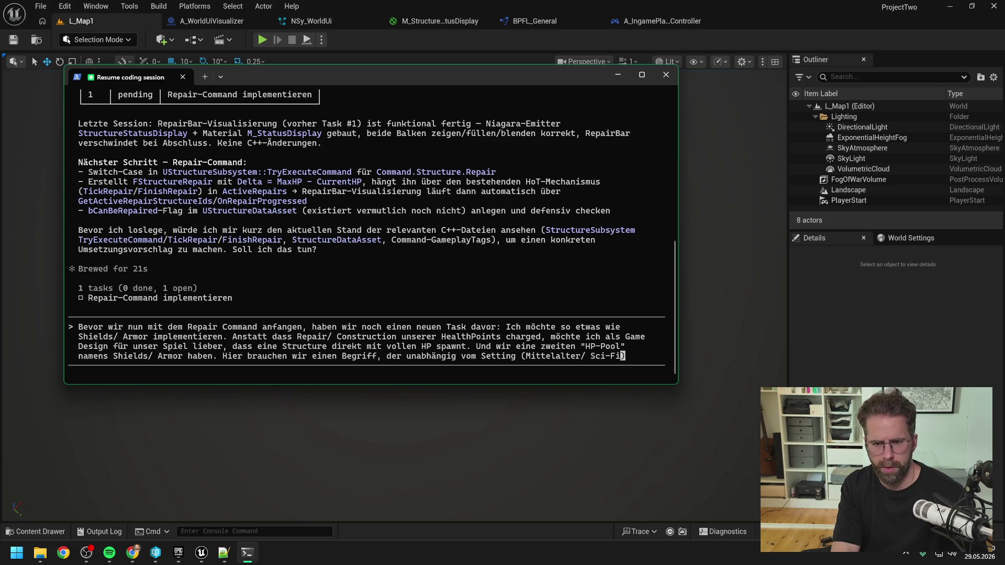
pyautogui.write('ct.) funktioniert')
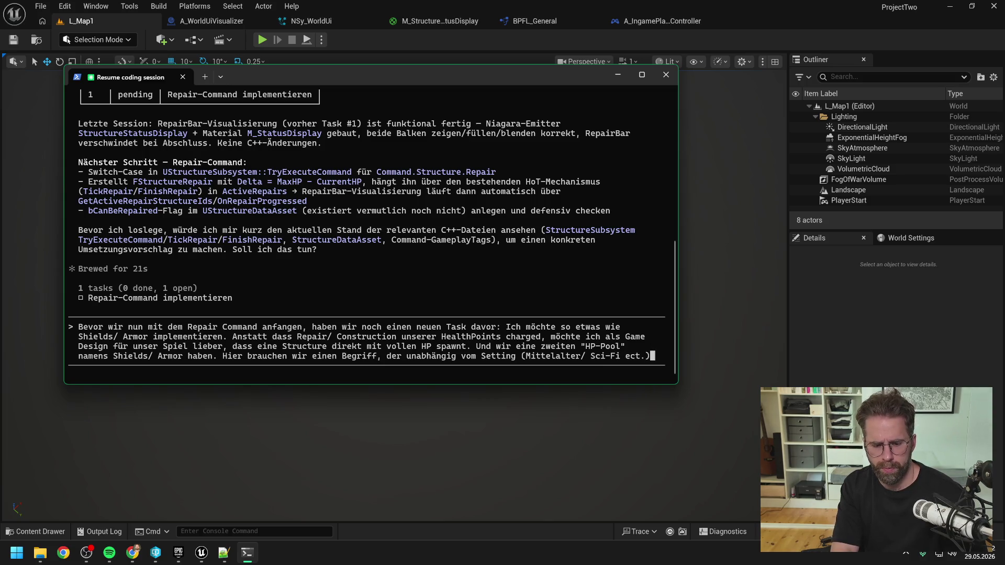
pyautogui.write('. Ich')
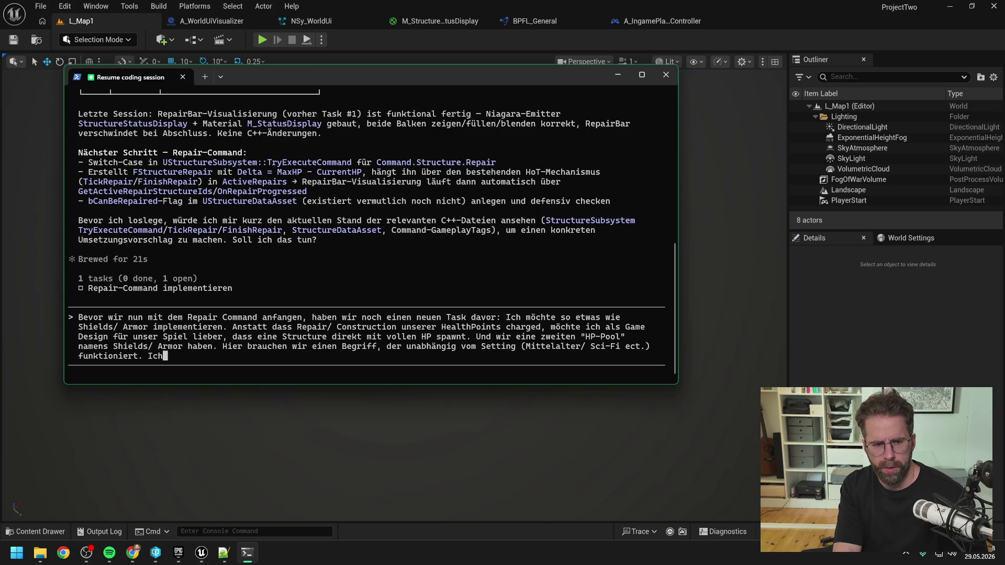
# Add that Shields makes the most sense for this mechanic, like SC2 Protoss shields.
pyautogui.press('BackSpace')
pyautogui.press('BackSpace')
pyautogui.press('BackSpace')
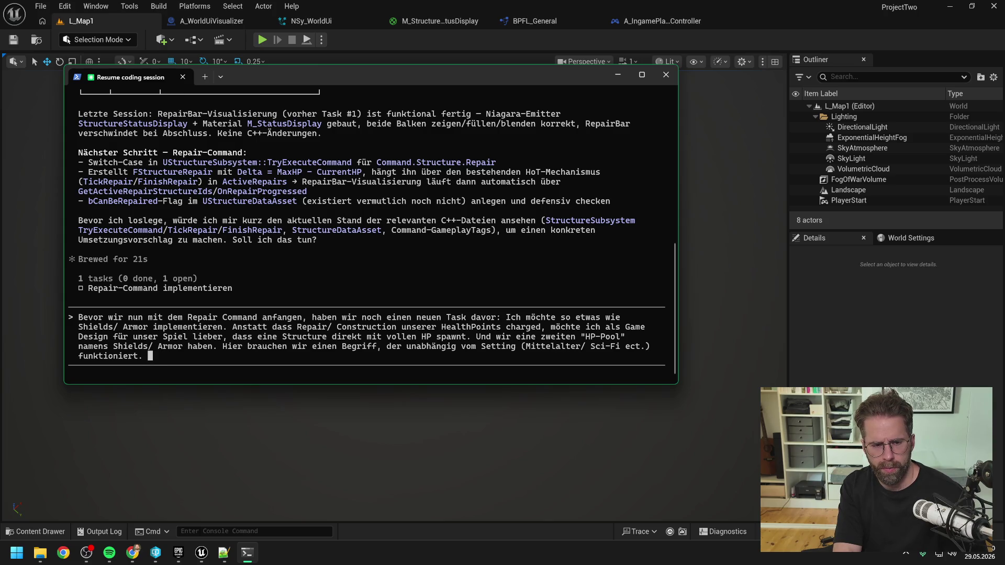
pyautogui.write('Ich')
pyautogui.press('BackSpace')
pyautogui.press('BackSpace')
pyautogui.press('BackSpace')
pyautogui.write('Shields ')
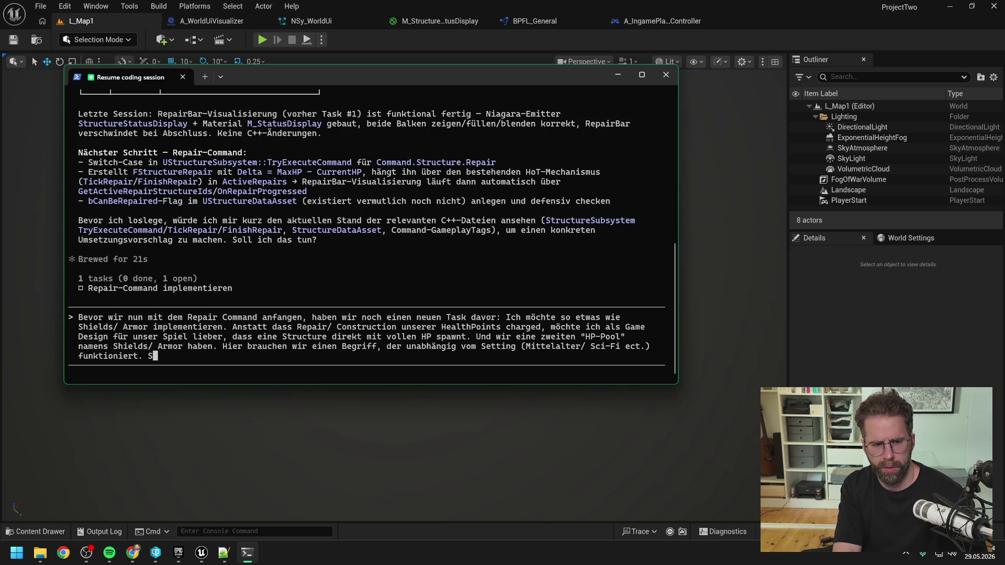
pyautogui.write('acht a')
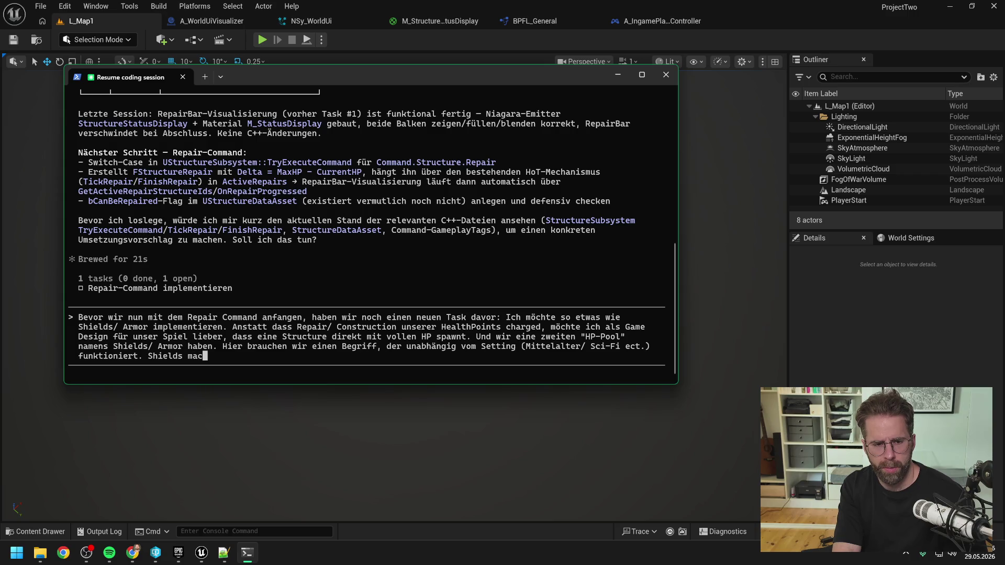
pyautogui.write('eim Vorstellen')
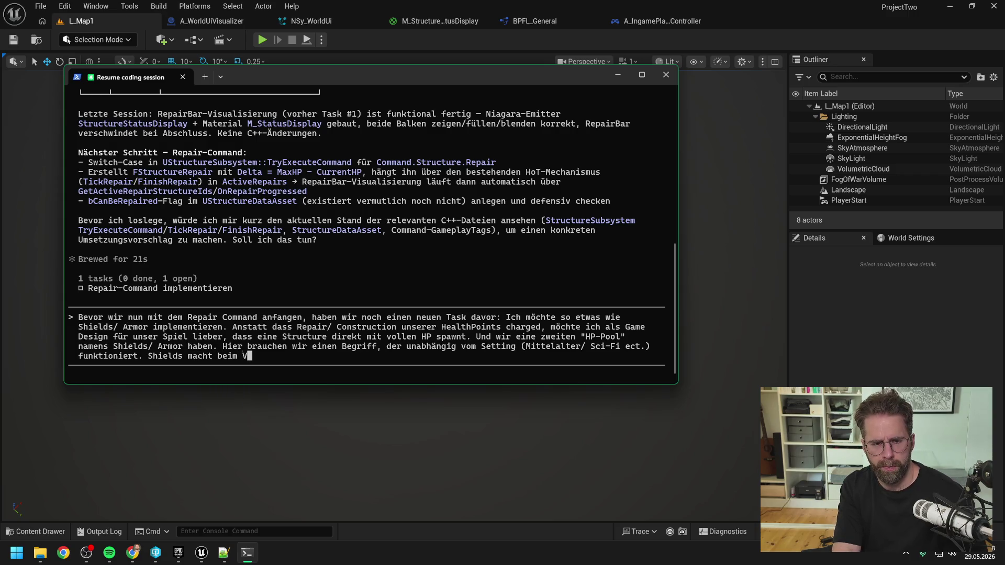
pyautogui.press('BackSpace')
pyautogui.press('BackSpace')
pyautogui.press('BackSpace')
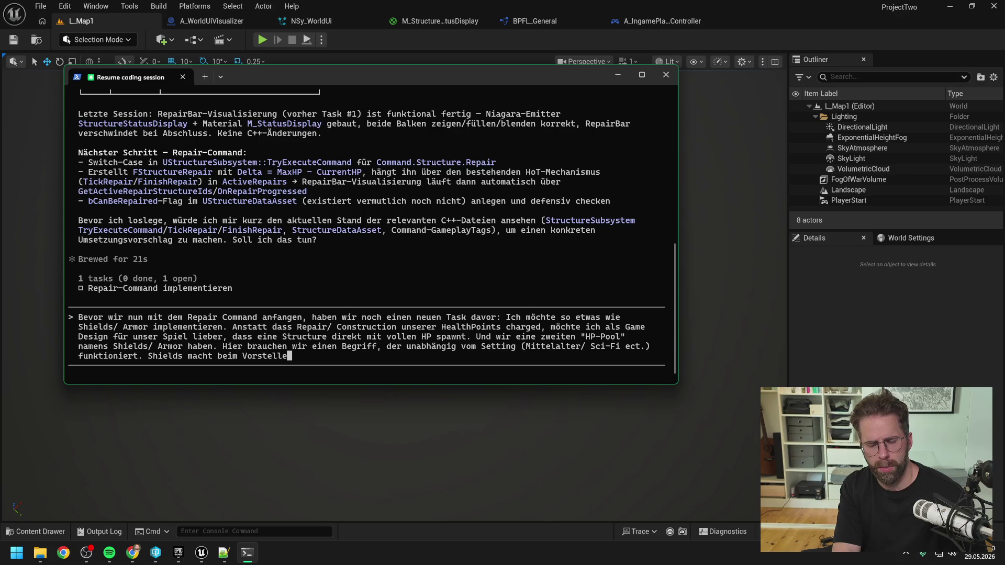
pyautogui.write('ich Vorstellen a')
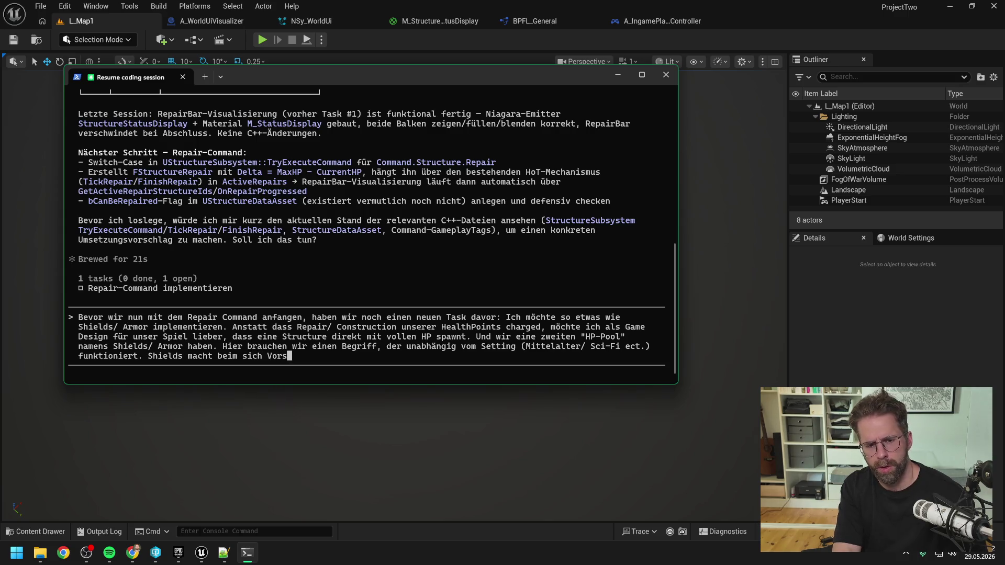
pyautogui.write('ktuell am meist')
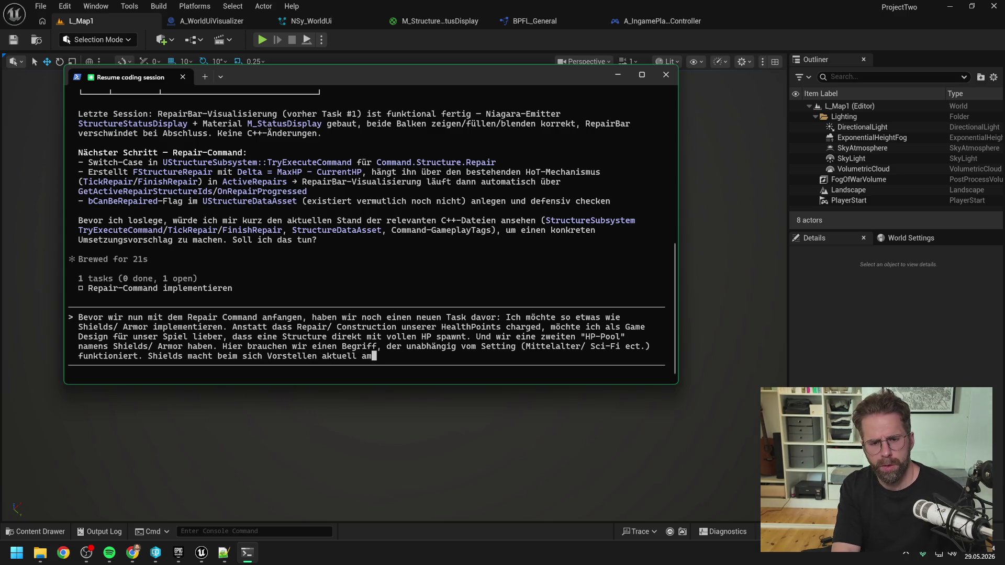
pyautogui.write('en Sinn für diese ')
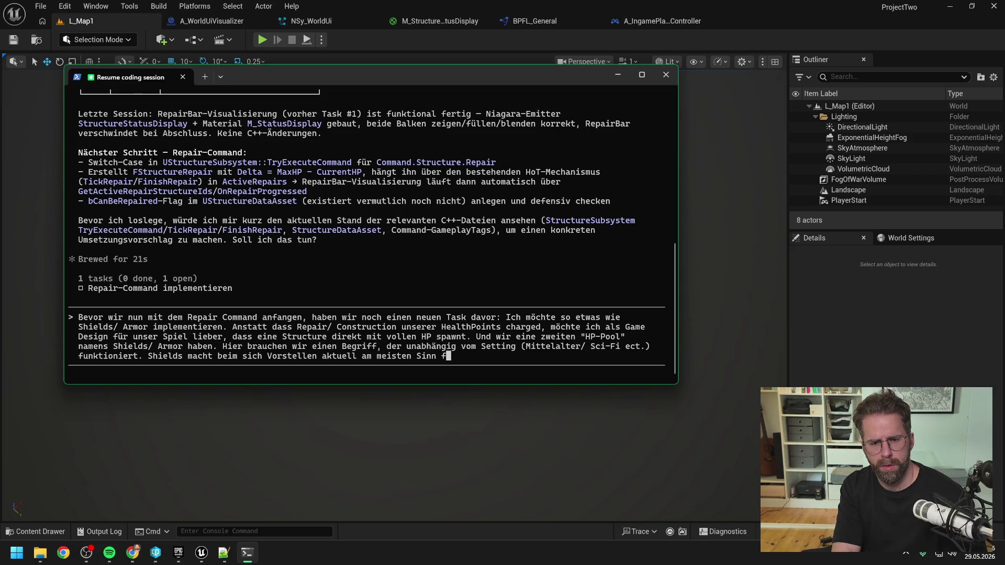
pyautogui.write('Mechanik. I')
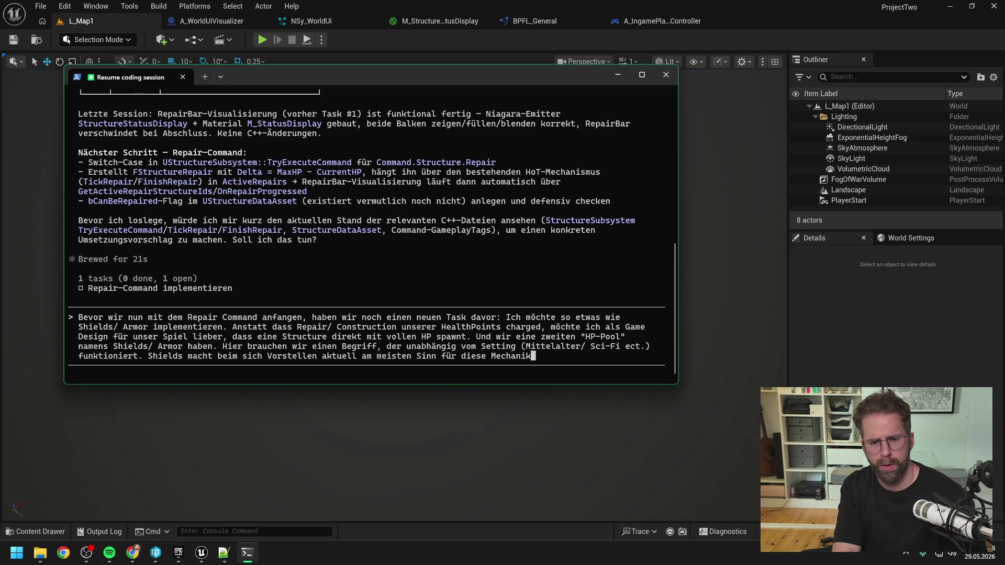
pyautogui.write('ch denke da an die ')
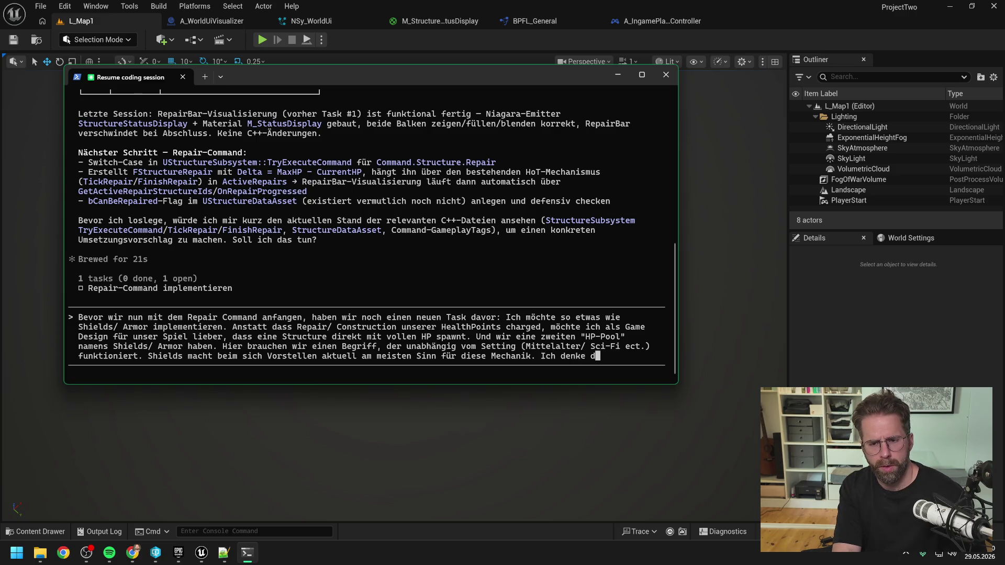
pyautogui.write('Protoss Sc')
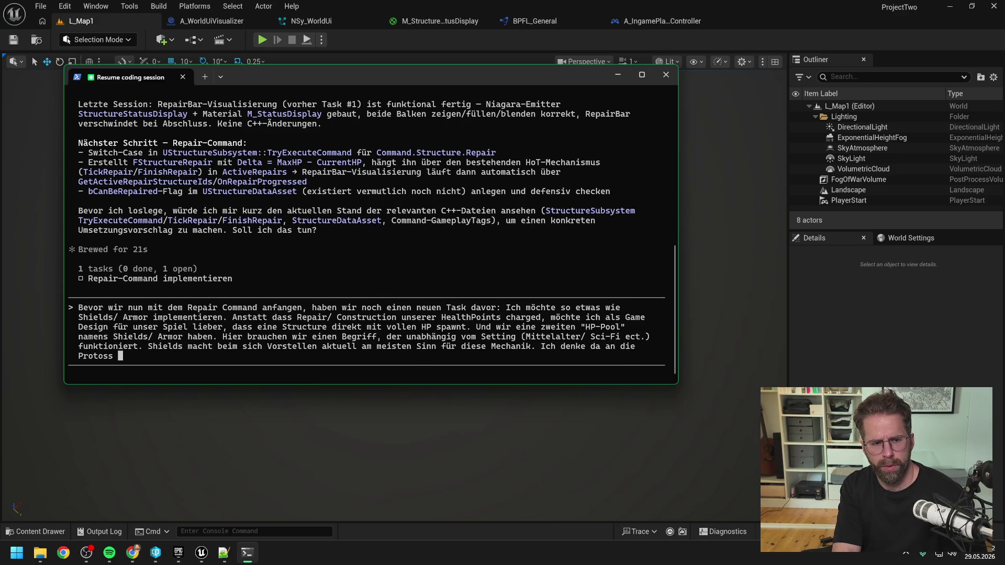
pyautogui.write('hilde von SC2')
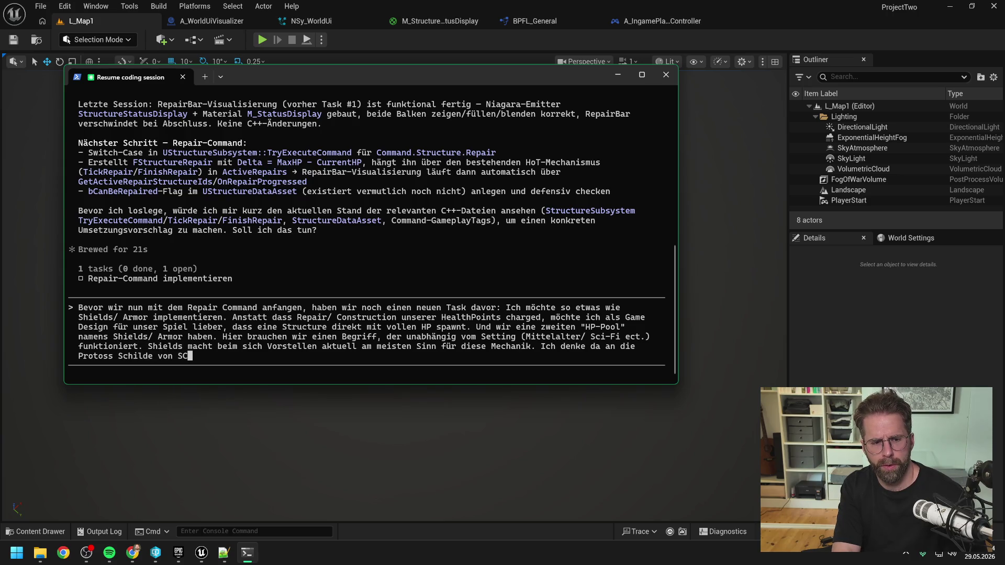
pyautogui.write('. W')
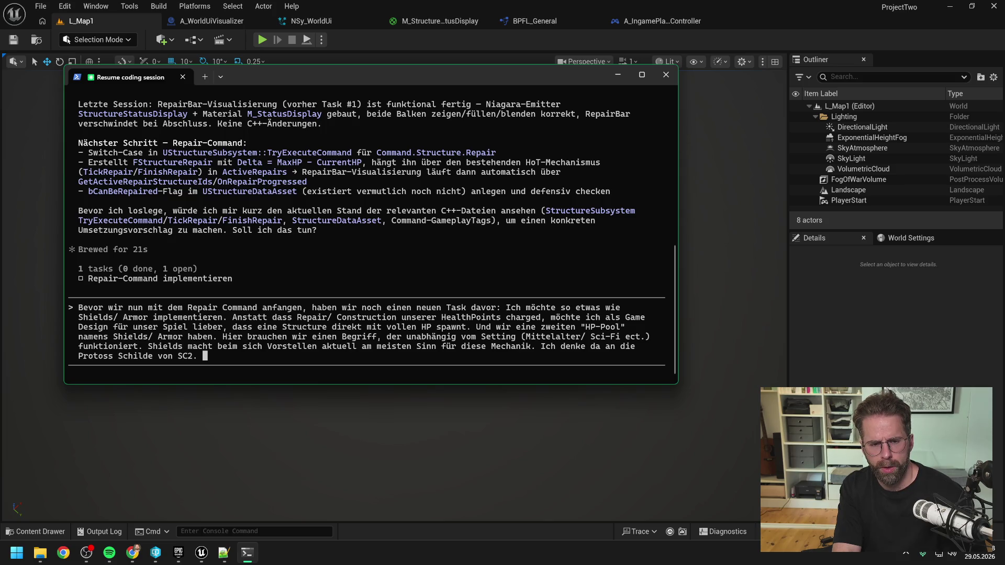
pyautogui.write('enn wir constructre')
# Add that construction and repair only recharge shields, while HP stays untouched.
pyautogui.press('BackSpace')
pyautogui.press('BackSpace')
pyautogui.press('BackSpace')
pyautogui.write('/ repairen')
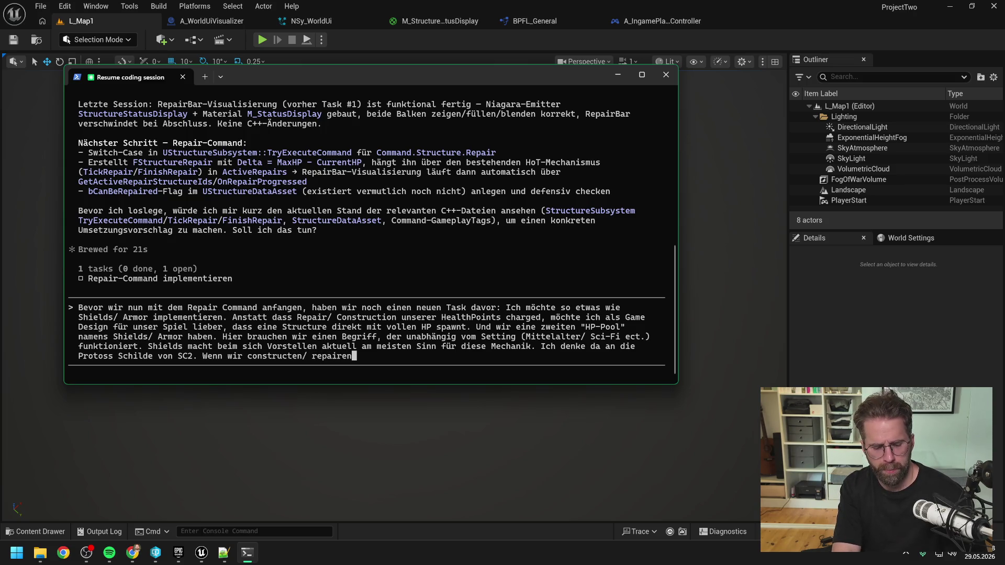
pyautogui.write('können wir nur unse')
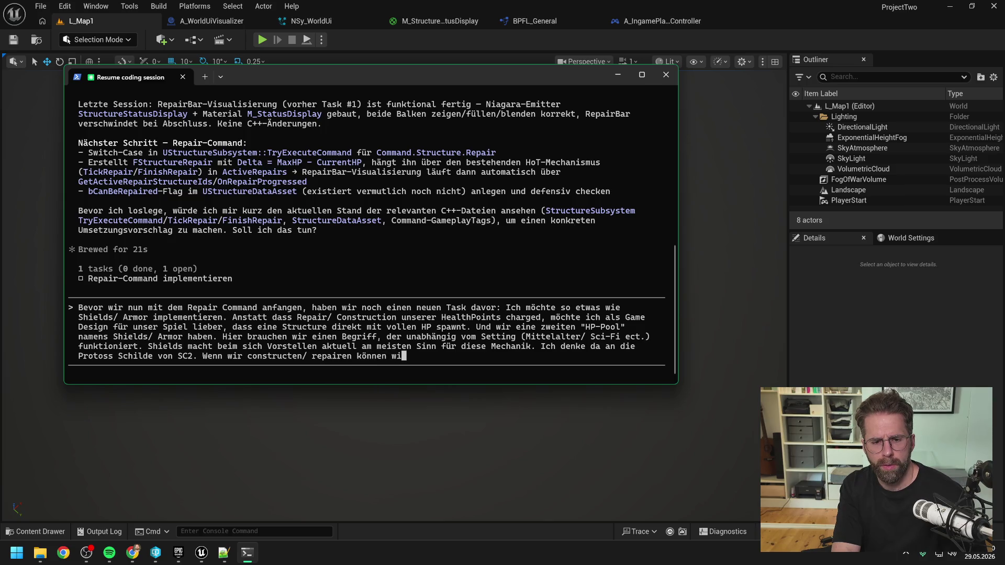
pyautogui.write('re Schilde repa')
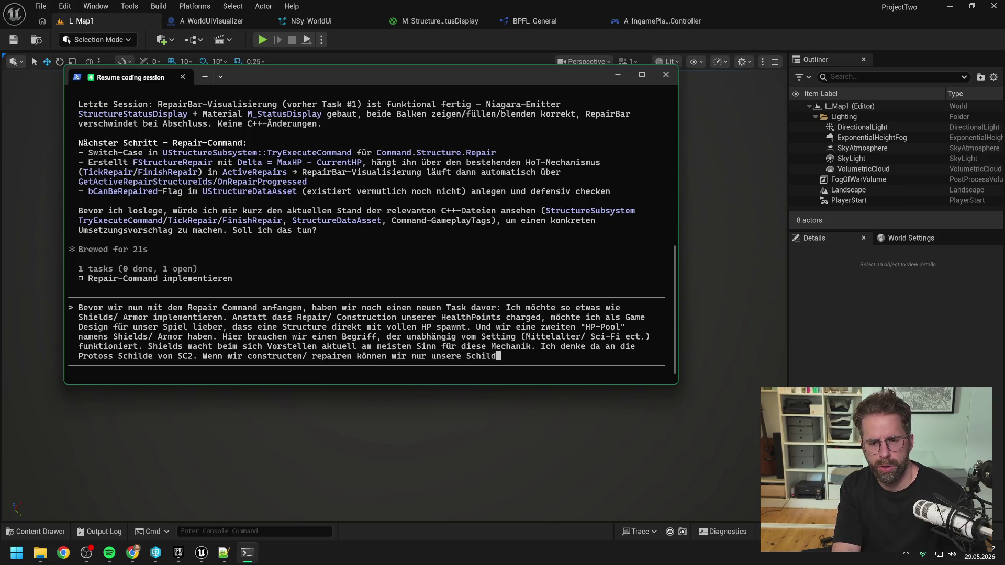
pyautogui.write('iren')
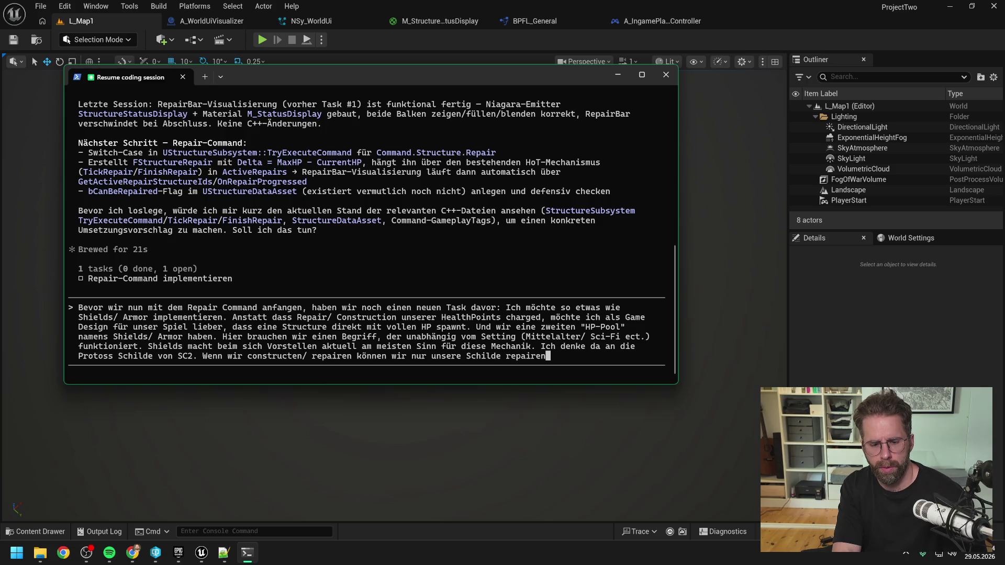
pyautogui.write('/ chargen. ')
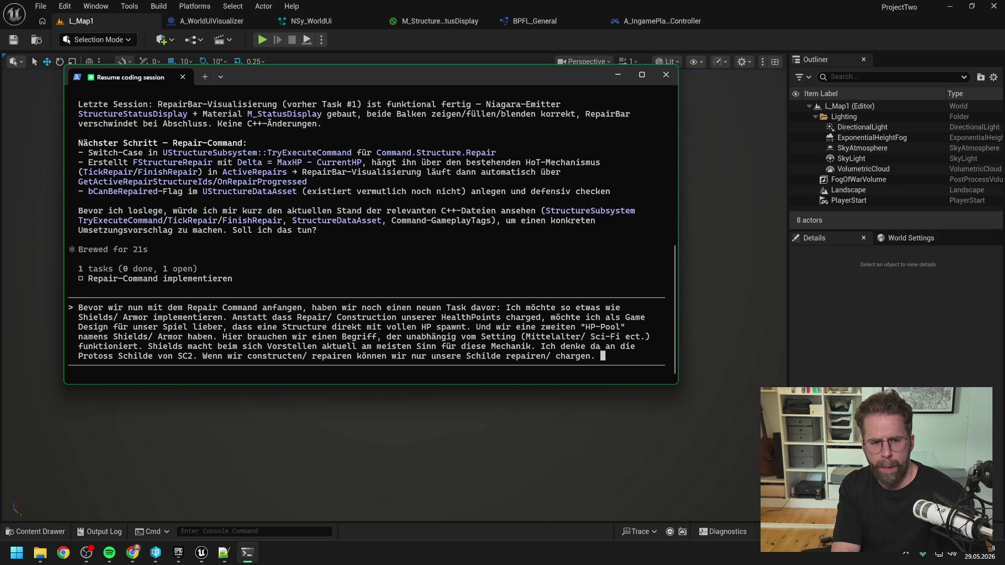
pyautogui.write('Unsr')
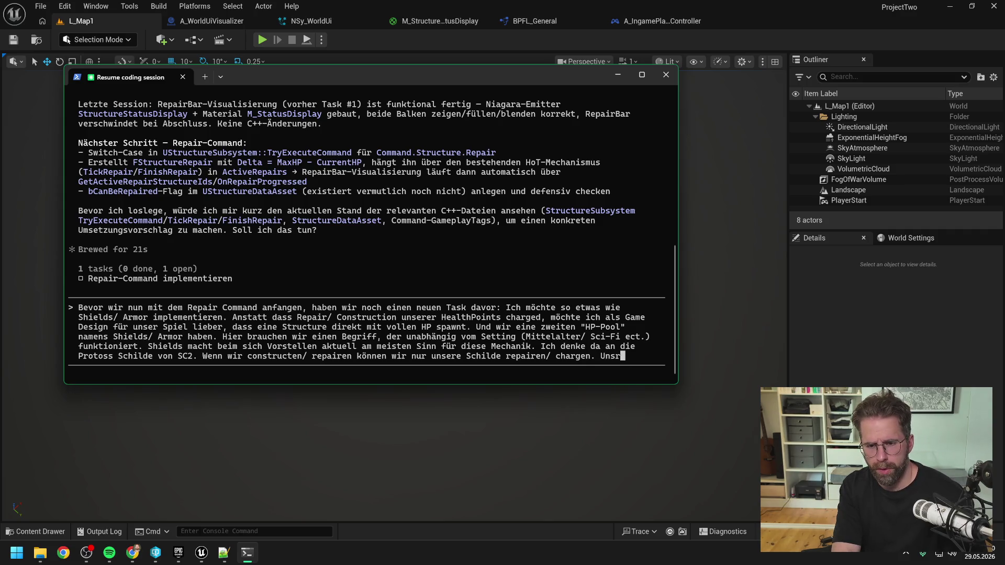
pyautogui.press('BackSpace')
pyautogui.write('ere HP')
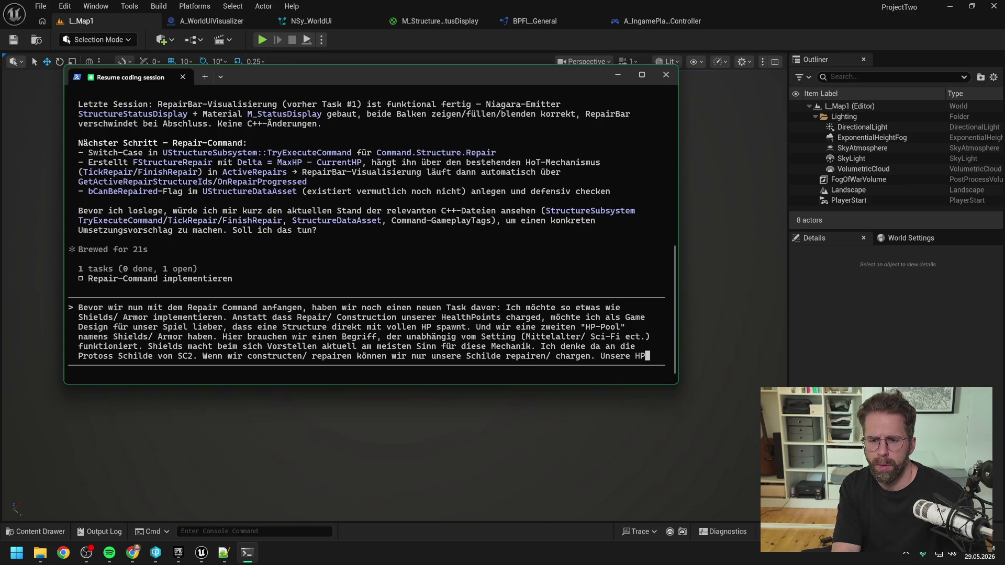
pyautogui.write(' beli')
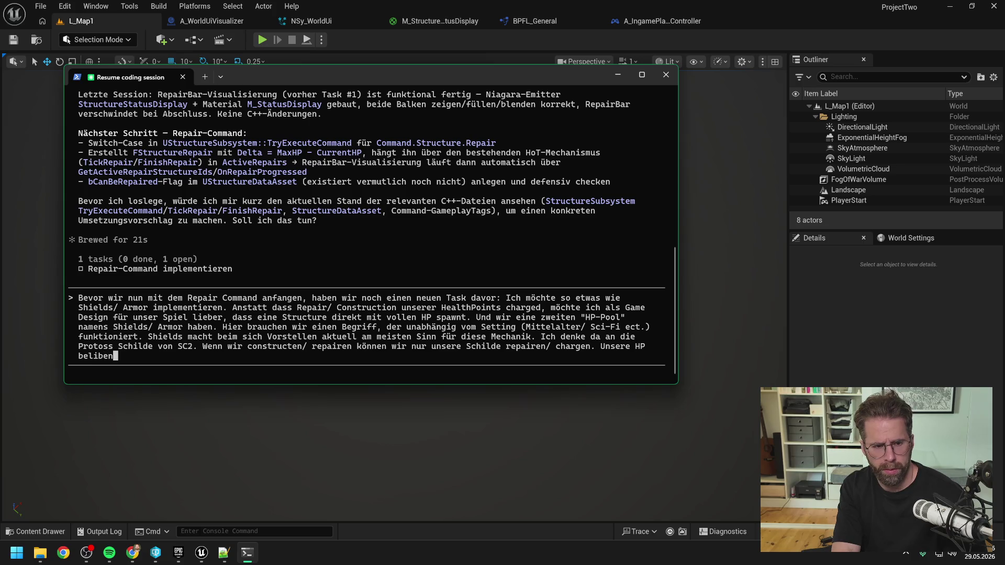
pyautogui.press('BackSpace')
pyautogui.write('eiben unberührt')
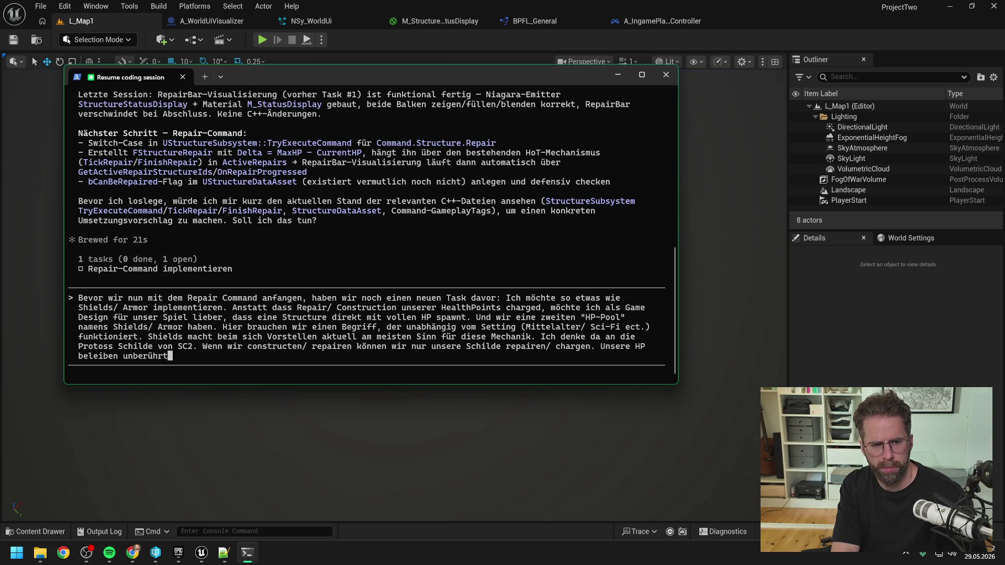
pyautogui.press('BackSpace')
pyautogui.press('BackSpace')
pyautogui.press('BackSpace')
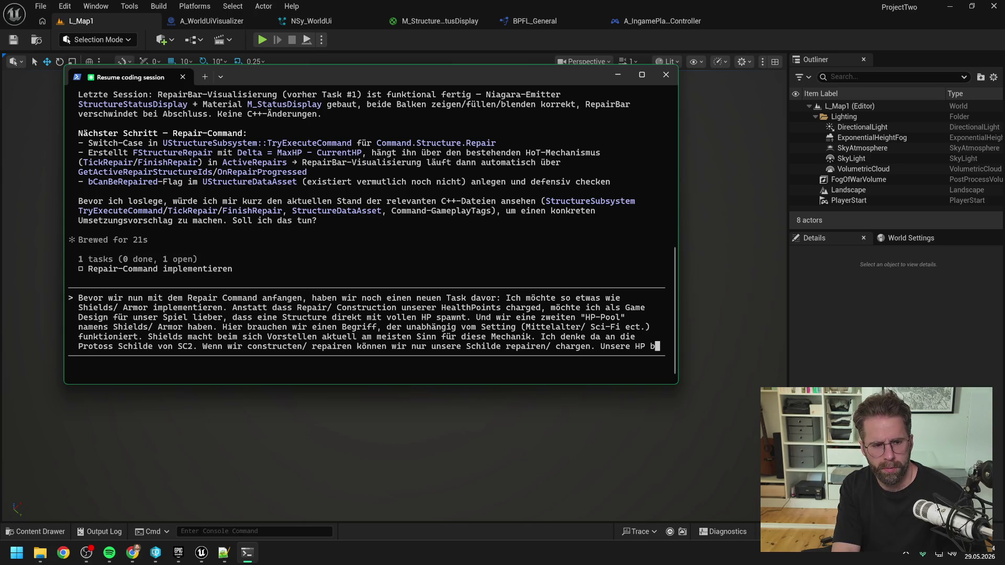
pyautogui.write('leiben unbe')
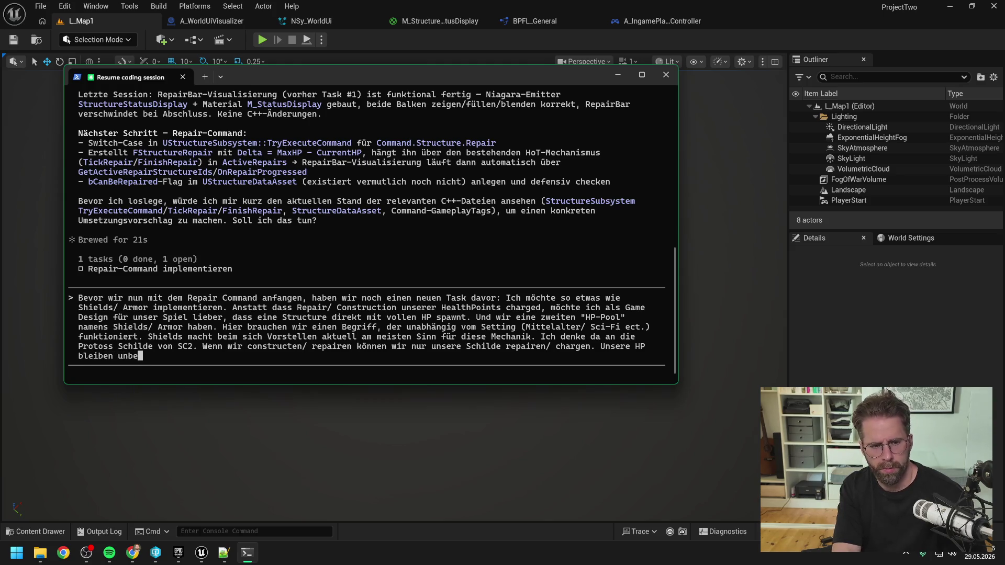
pyautogui.write('rührt.')
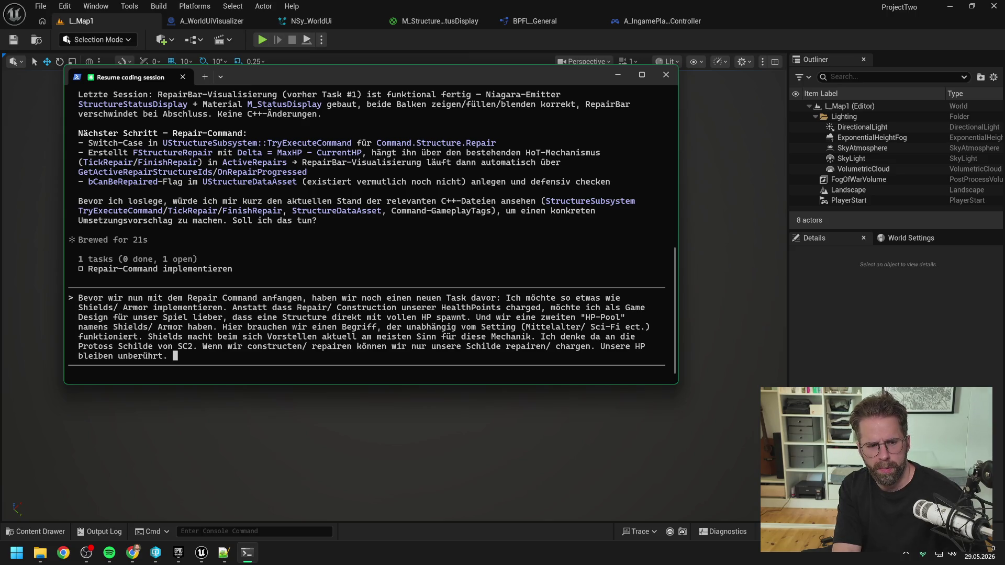
# Add that lost HP stays lost, while shields can be recharged via the Repair Command.
pyautogui.write('Haben wir einm')
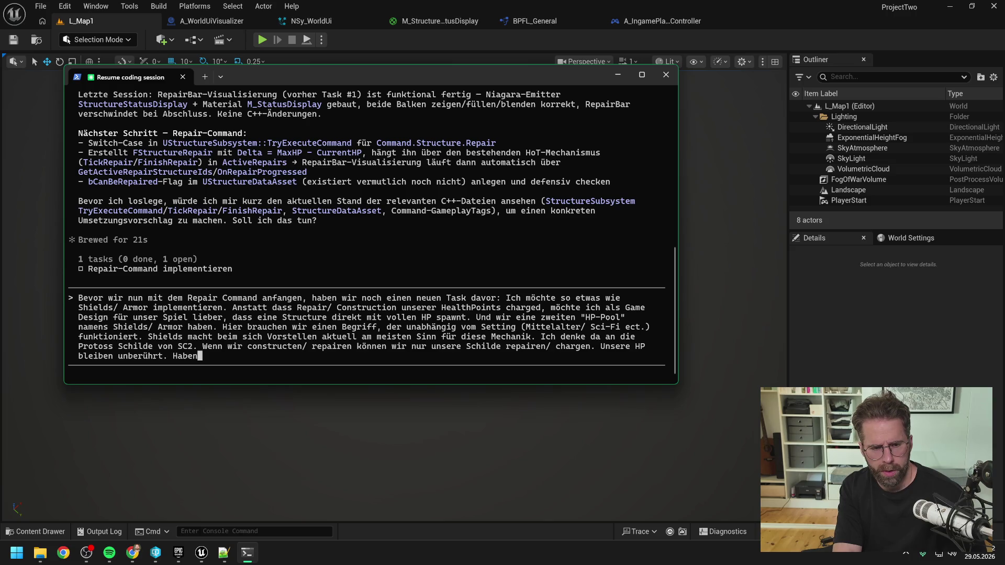
pyautogui.write('al HP v')
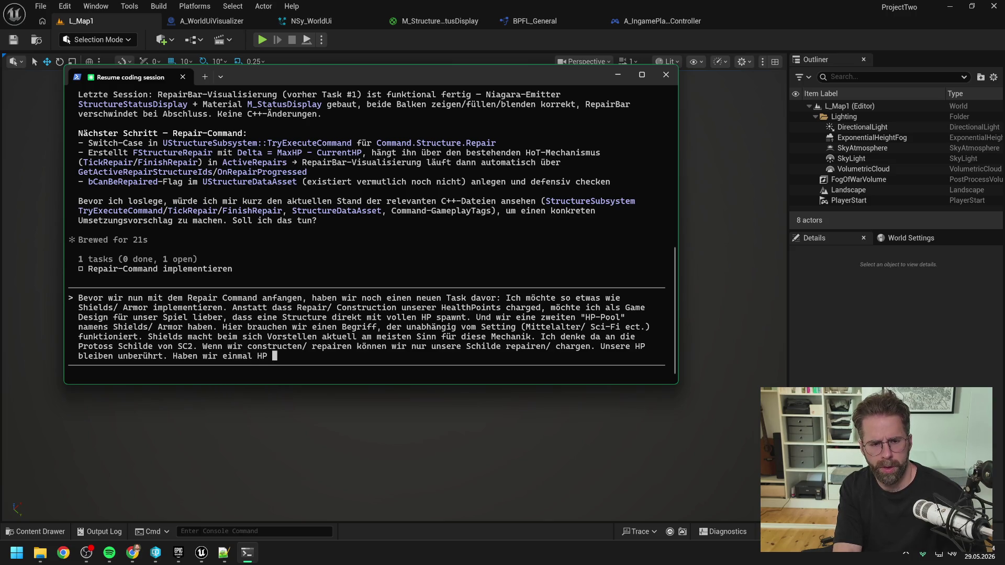
pyautogui.write('erloren, b')
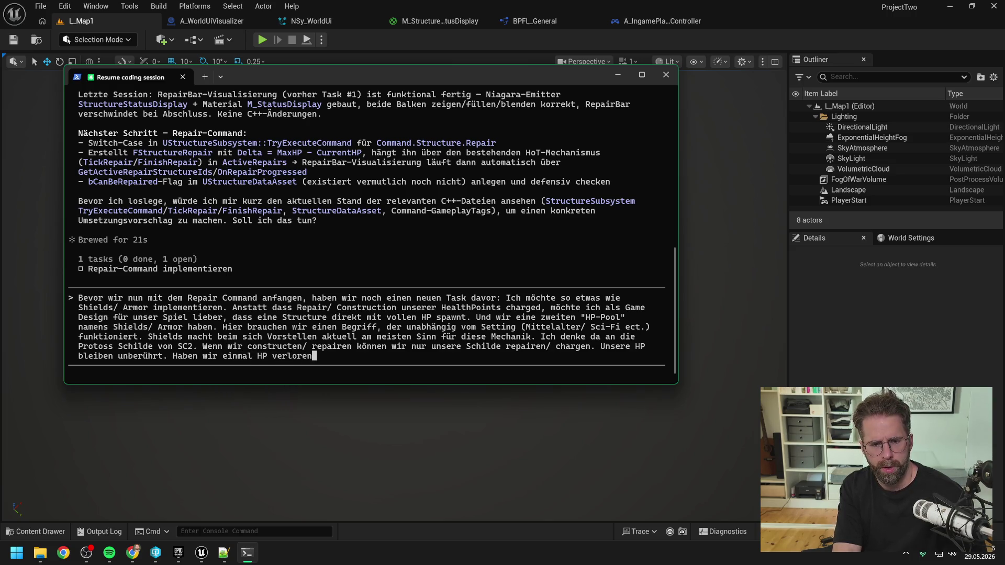
pyautogui.write('leibt es so. ')
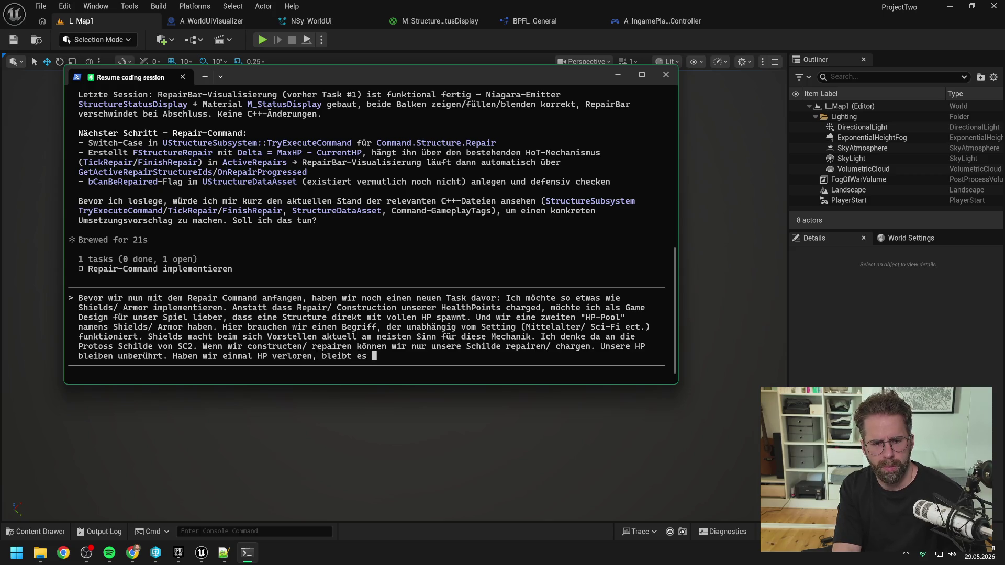
pyautogui.write('Schilde können wir per R')
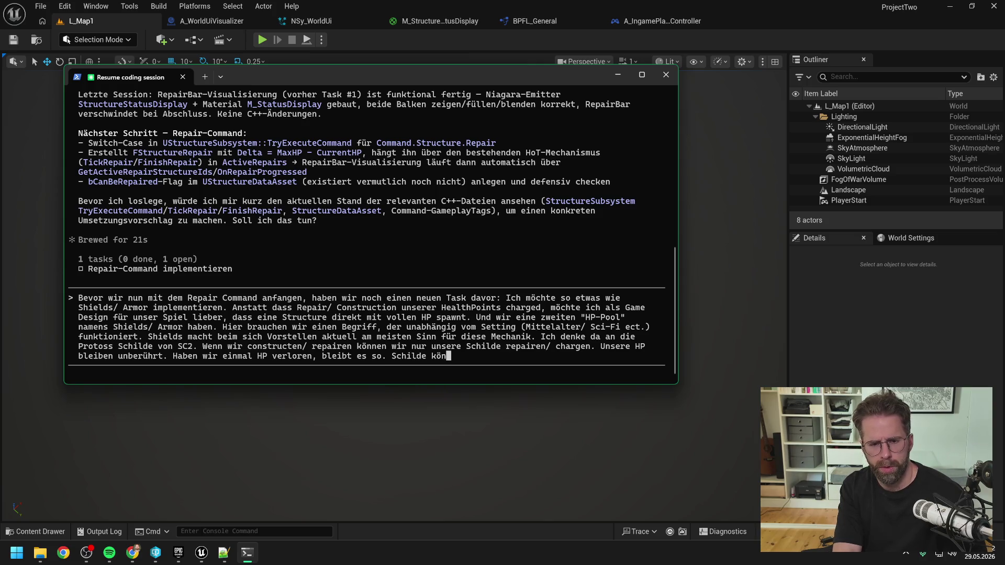
pyautogui.write('epair Command ')
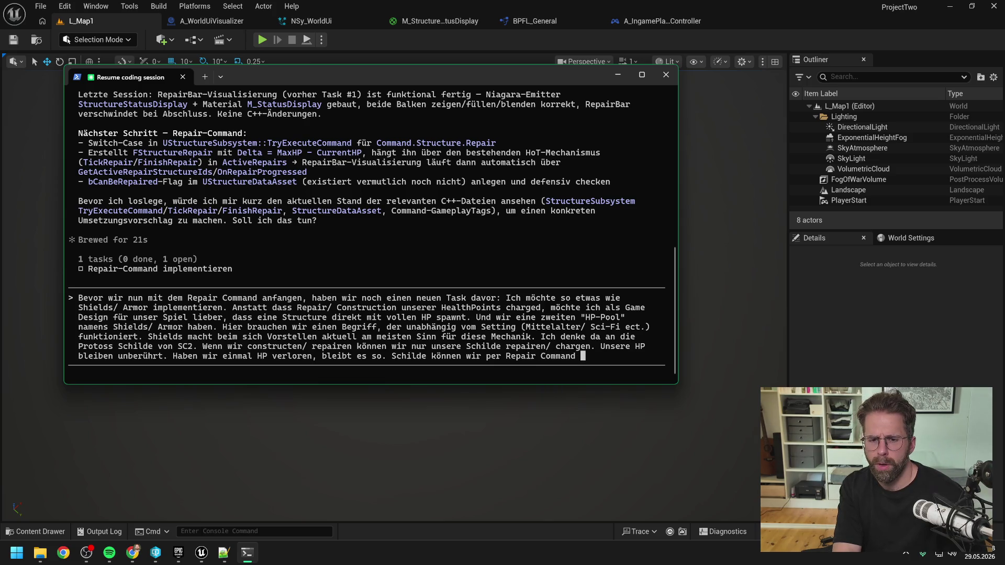
pyautogui.write('wiederherstellen')
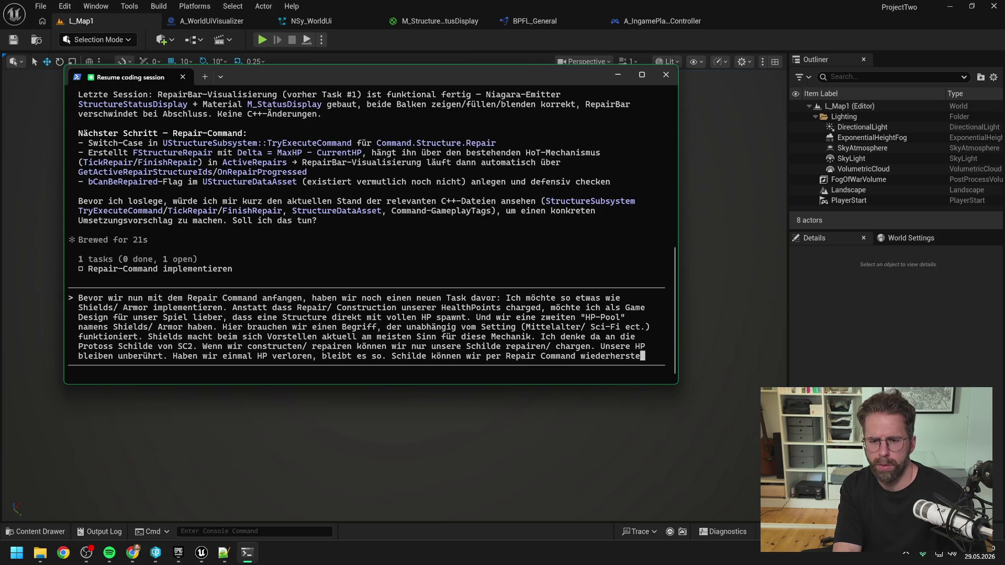
pyautogui.write('. ')
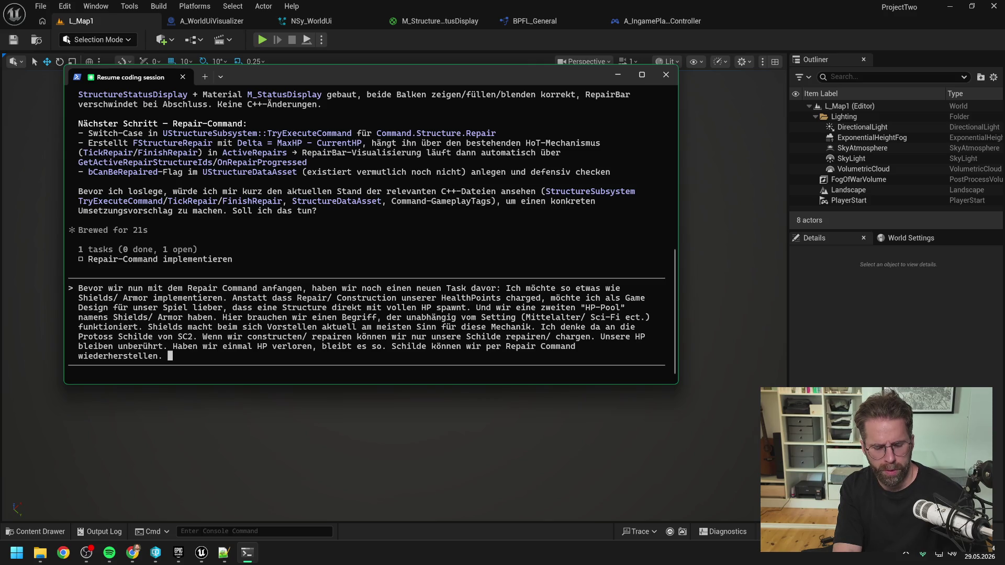
pyautogui.write('Bekommt eine')
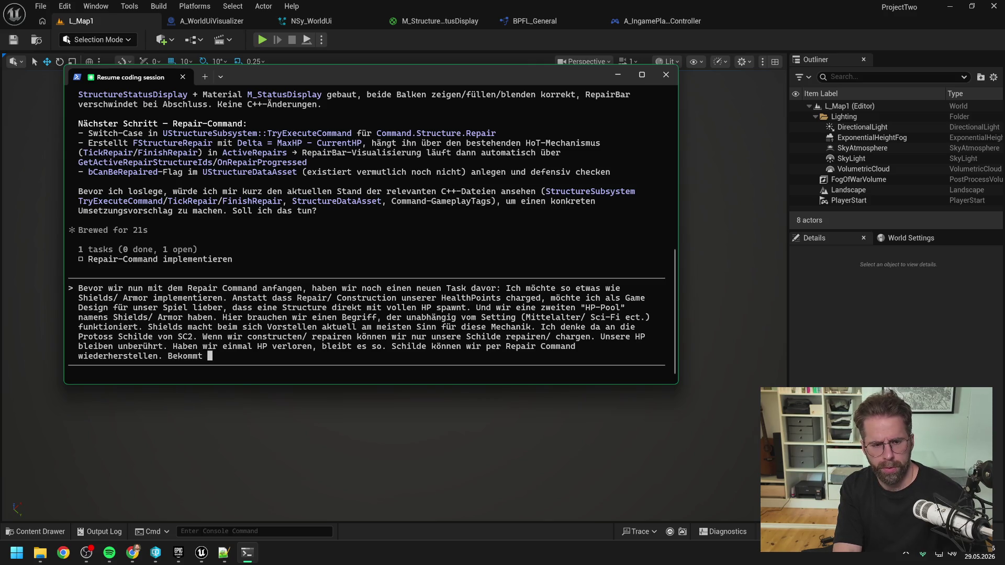
pyautogui.write(' Structure Da')
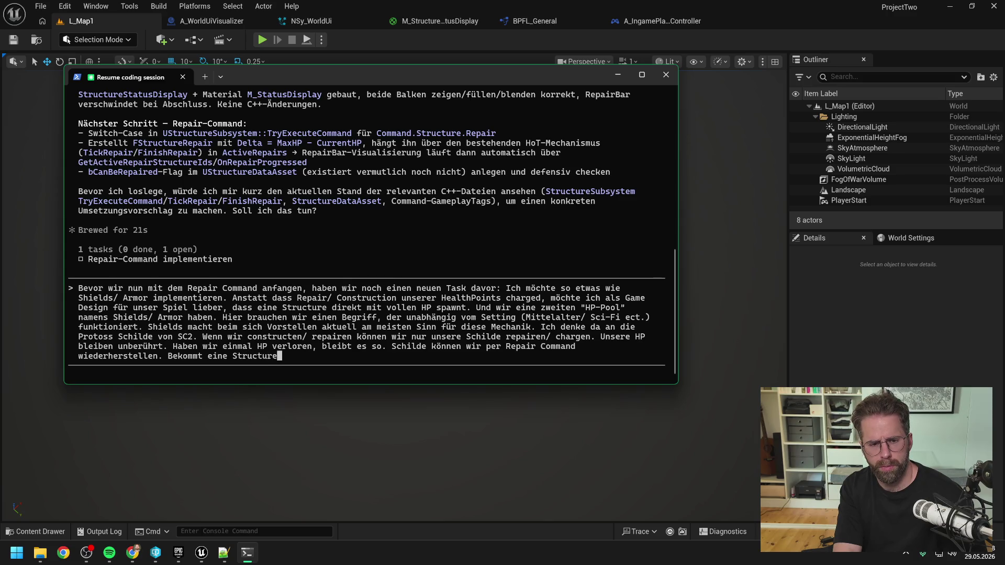
pyautogui.write('mage, werden ')
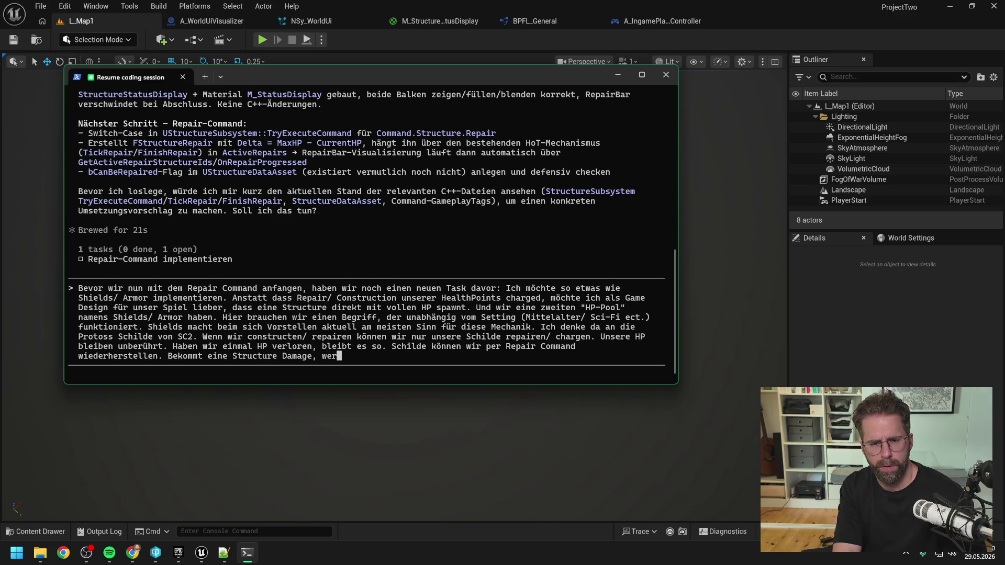
pyautogui.write('zuerst die Schi')
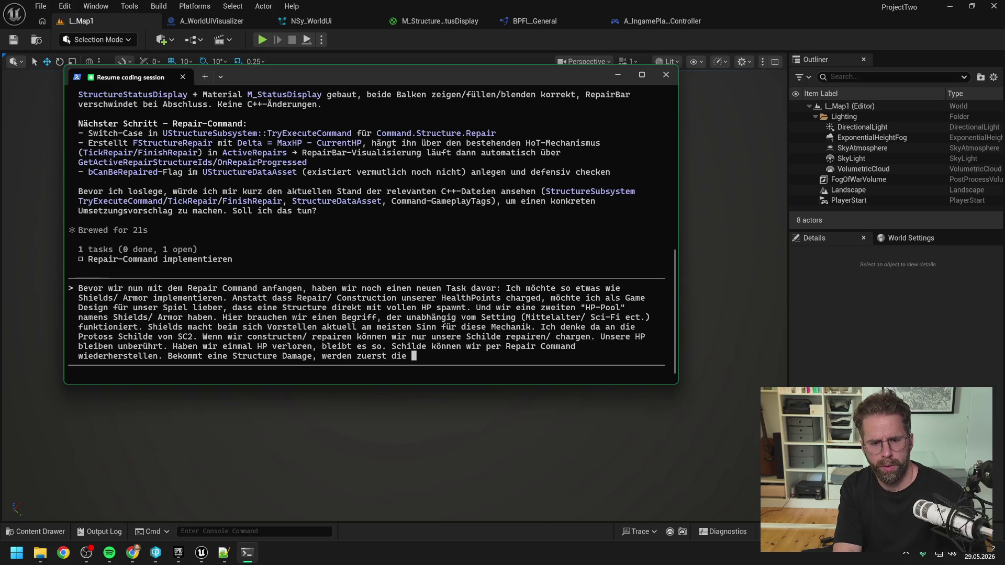
pyautogui.write('lde aufgebrauc')
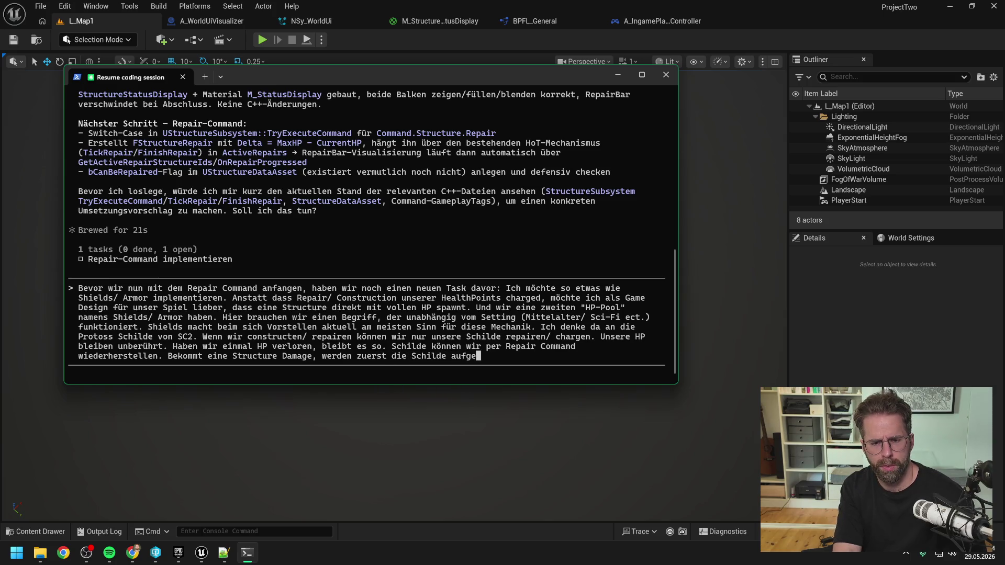
pyautogui.write('ht')
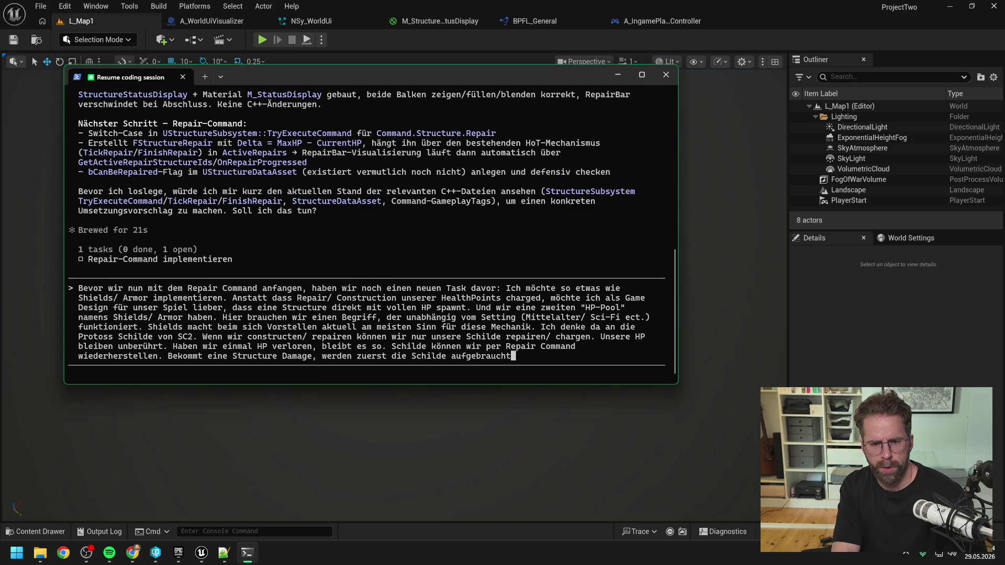
# Add that damage passes to HP once shields are gone, and ask how many shields a structure gets.
pyautogui.write('. Sobald keine ')
pyautogui.write('Schilde mehr da s')
pyautogui.write('ind, geht der Da')
pyautogui.write('mage durch auf die HP')
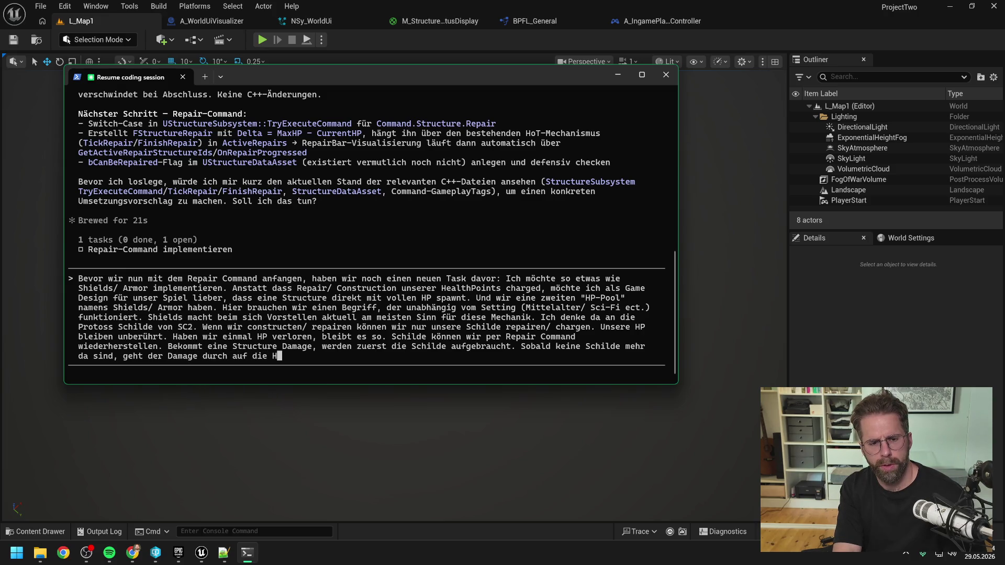
pyautogui.write('.')
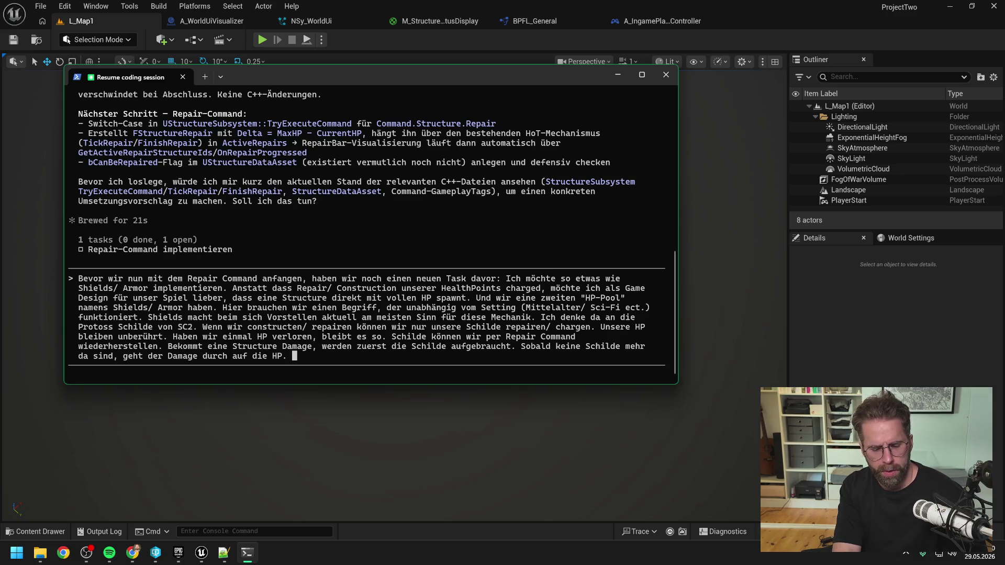
pyautogui.write('leibt die Frage:')
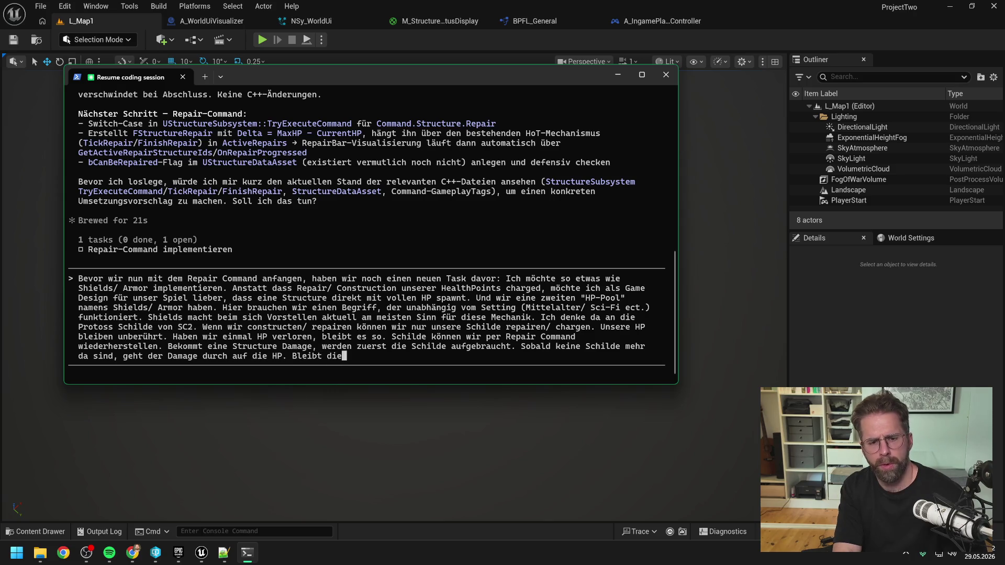
pyautogui.write(' Wieviel S')
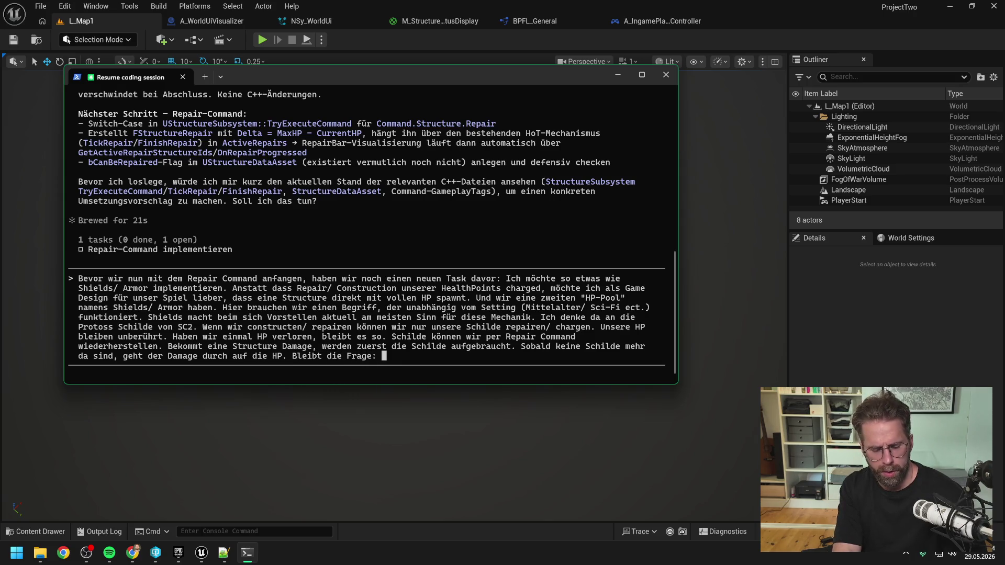
pyautogui.write('childe hat eine St')
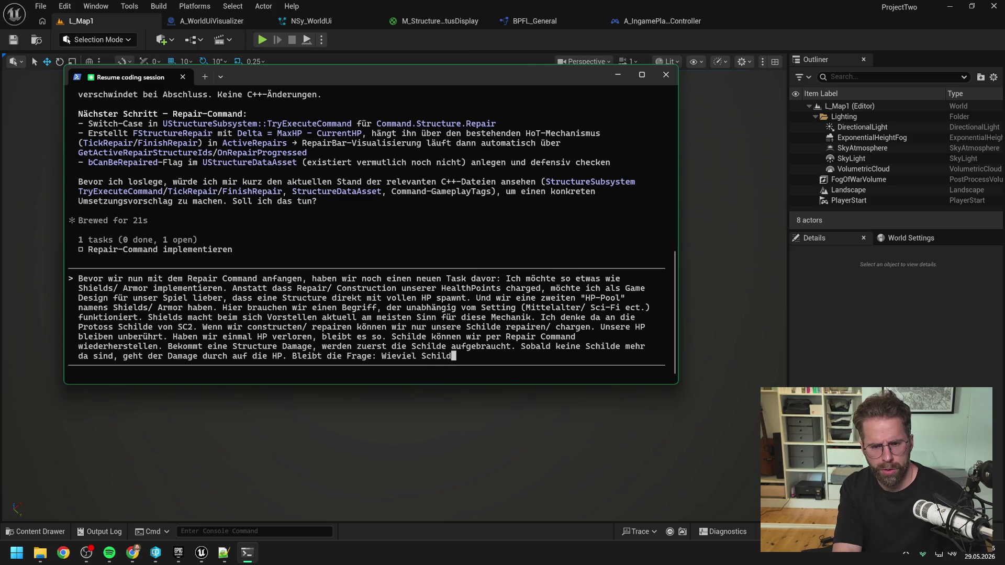
pyautogui.write('ructure. Ak')
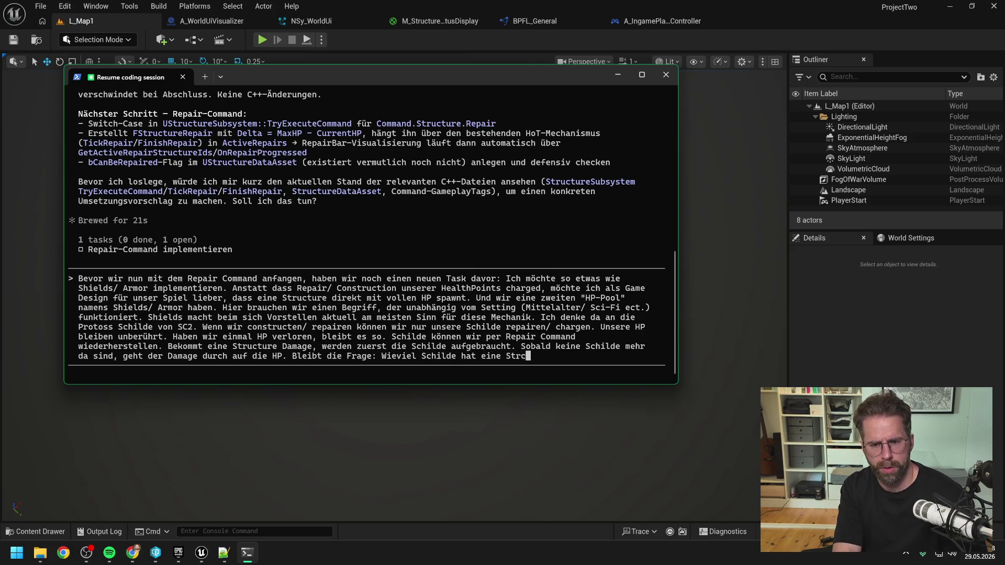
pyautogui.write('tuell haben wir nuzr')
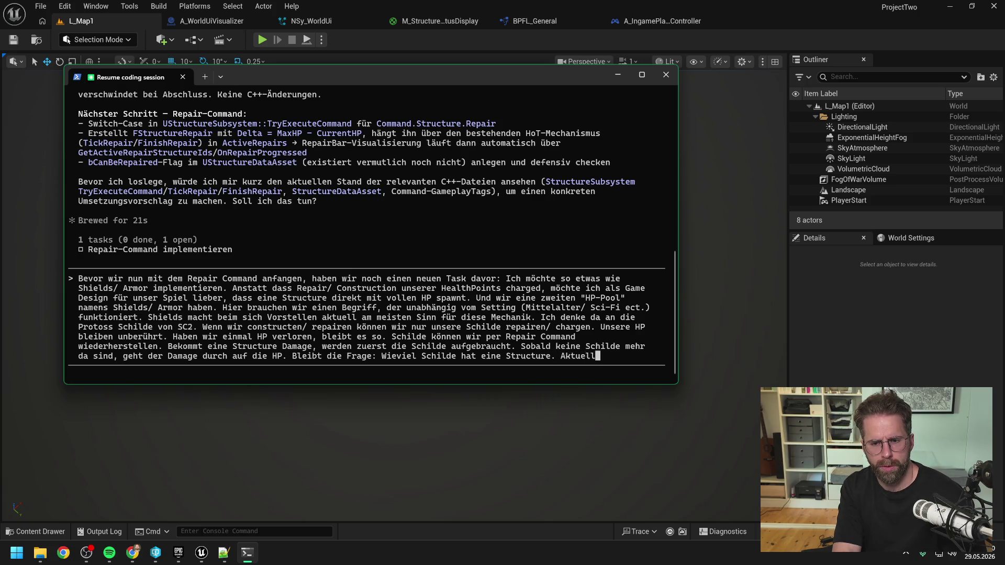
pyautogui.press('BackSpace')
pyautogui.press('BackSpace')
pyautogui.press('BackSpace')
pyautogui.write('r die MaxHP ')
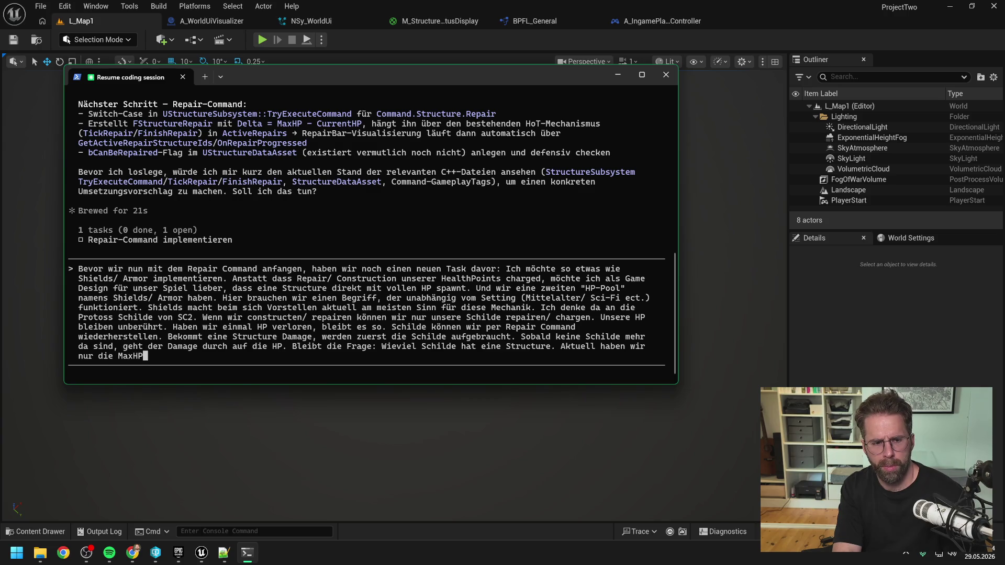
pyautogui.write('bestimmt. ')
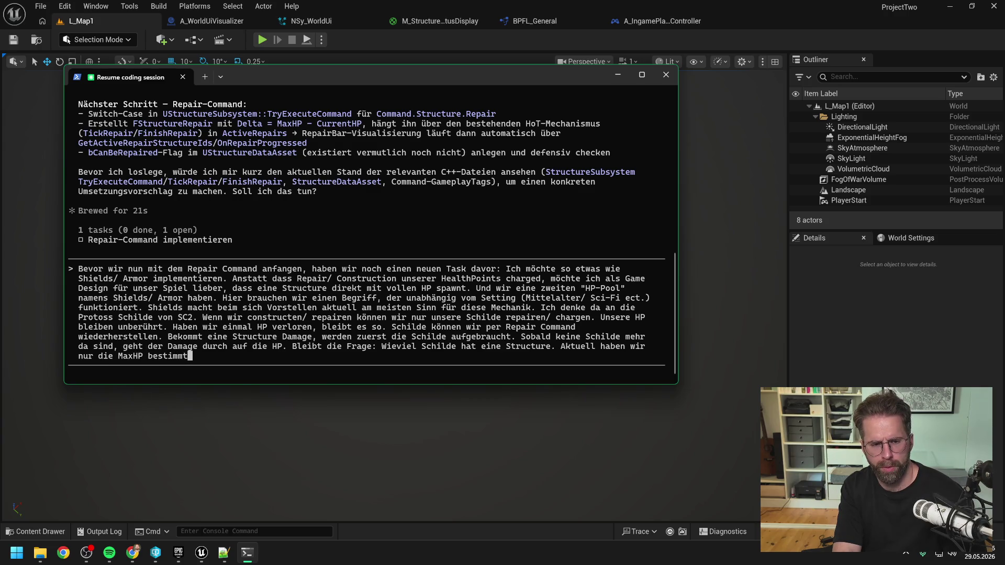
pyautogui.write('Haben wir einen zw')
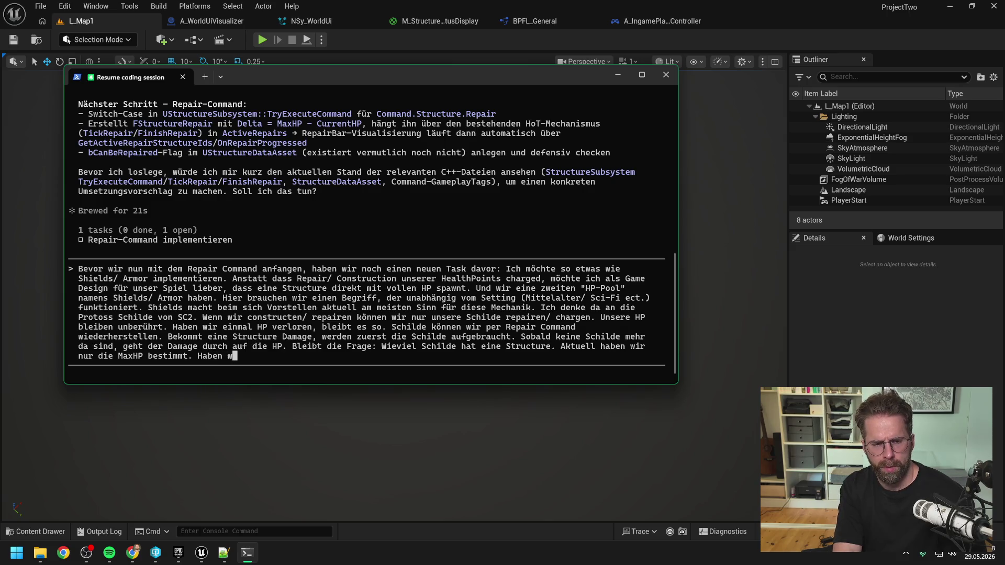
pyautogui.write('eiten Wert ')
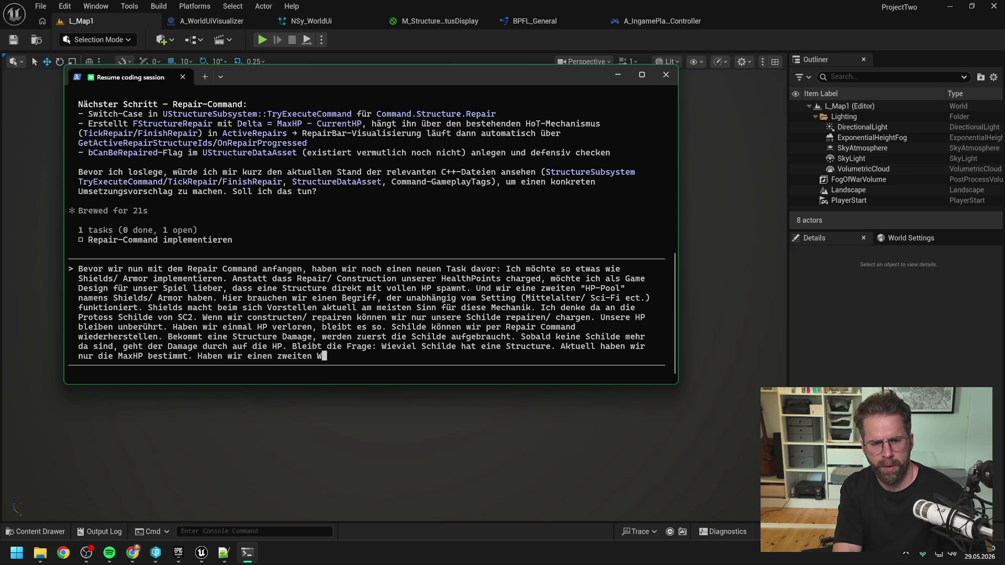
pyautogui.write('oder ')
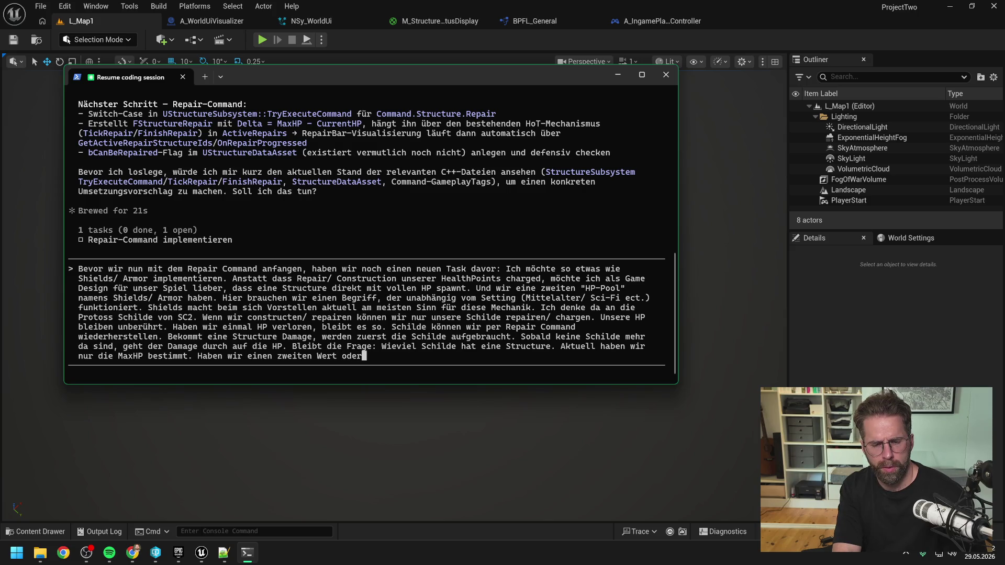
pyautogui.write('berechnen wir di')
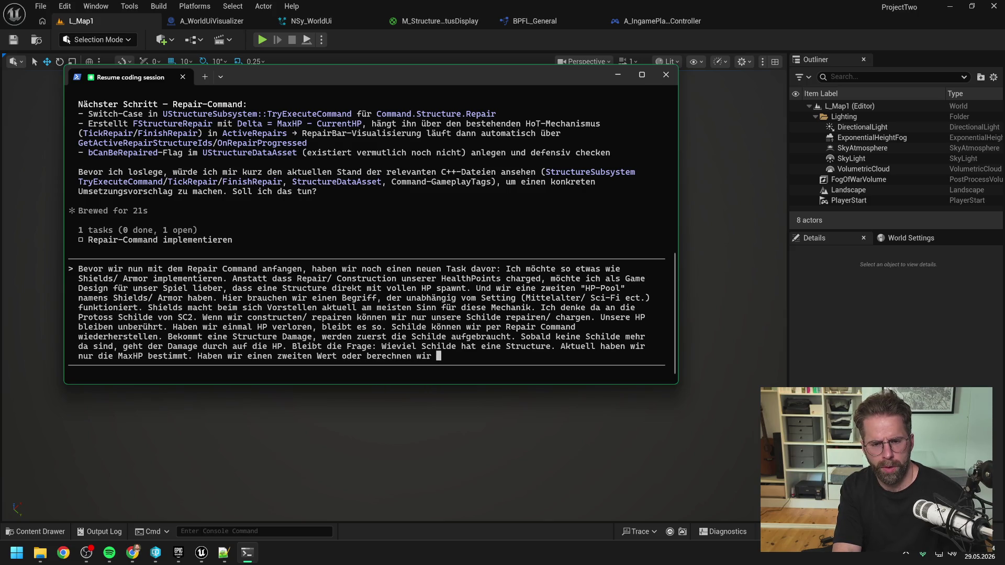
pyautogui.write('e Schilde per F')
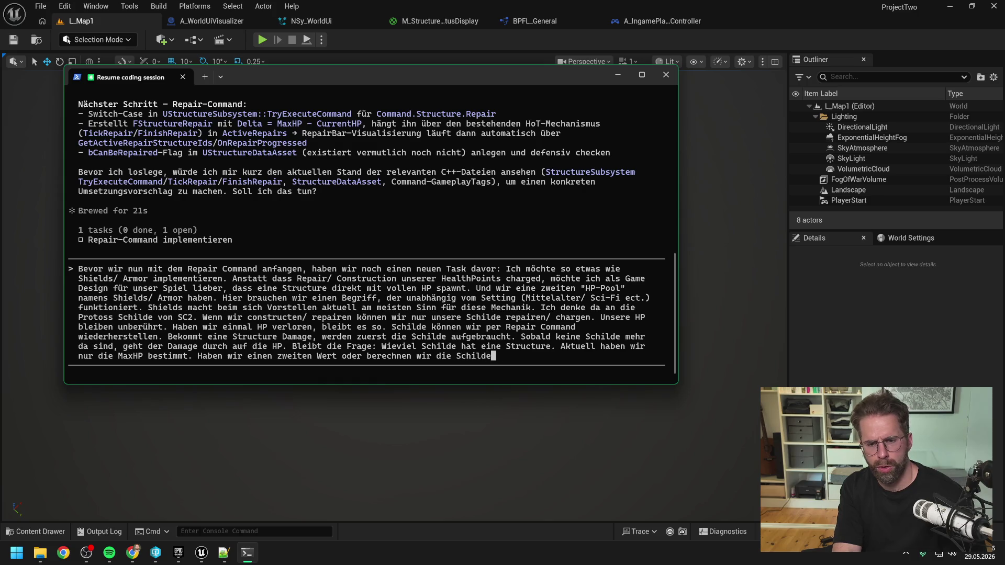
pyautogui.write('ormel')
# Weigh a formula derived from MaxHP against a second value, favouring MaxShields in the DataAsset.
pyautogui.press('BackSpace')
pyautogui.write('abgeleitet ')
pyautogui.write('von den MaxHP')
pyautogui.write('.')
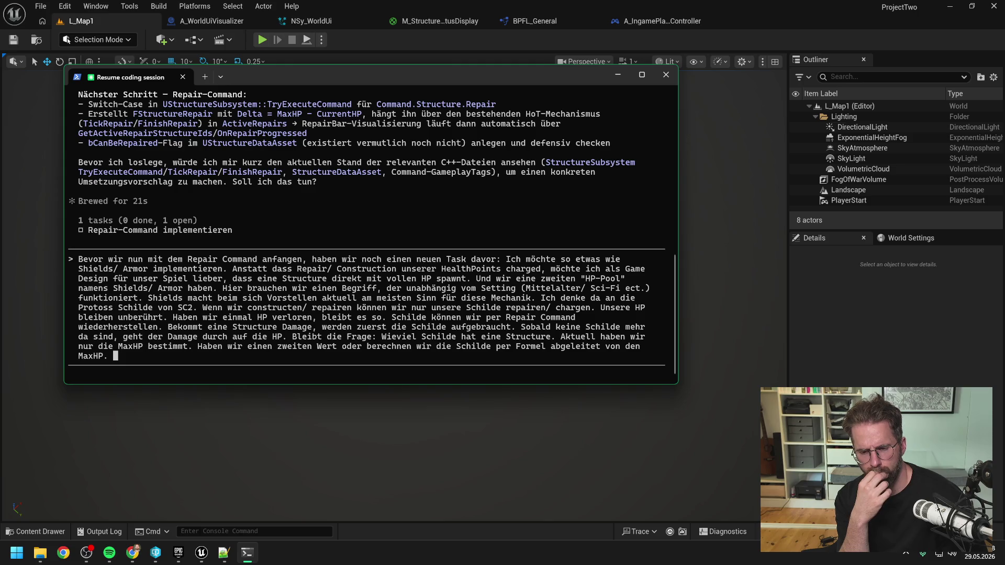
pyautogui.write('ch tendiere')
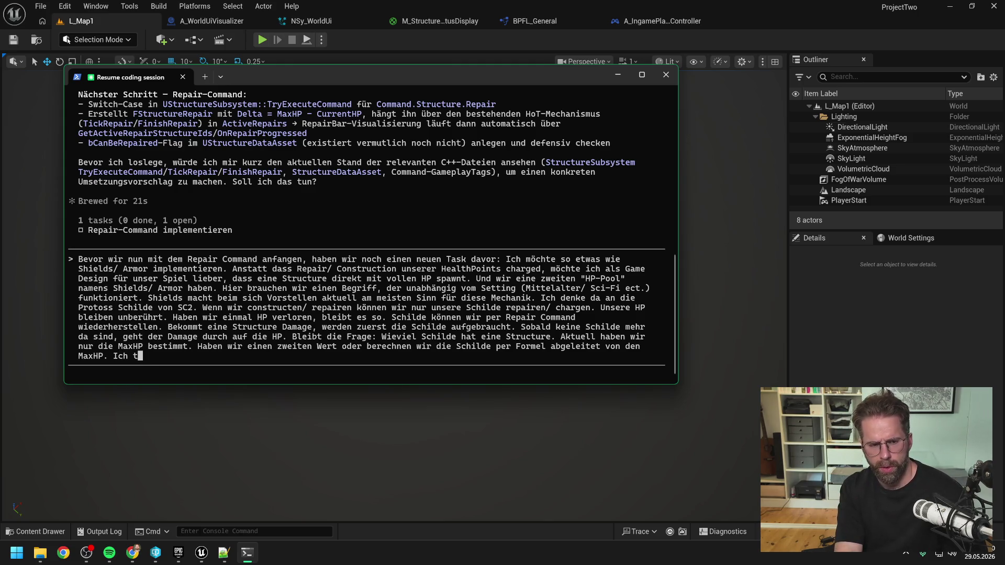
pyautogui.write('m zweiten Wwe')
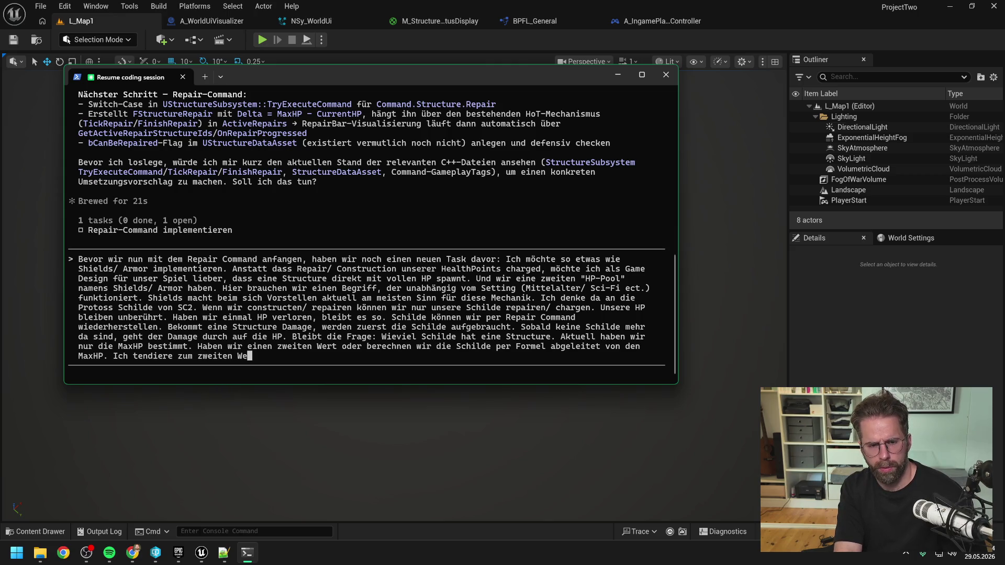
pyautogui.write(' für feineres B')
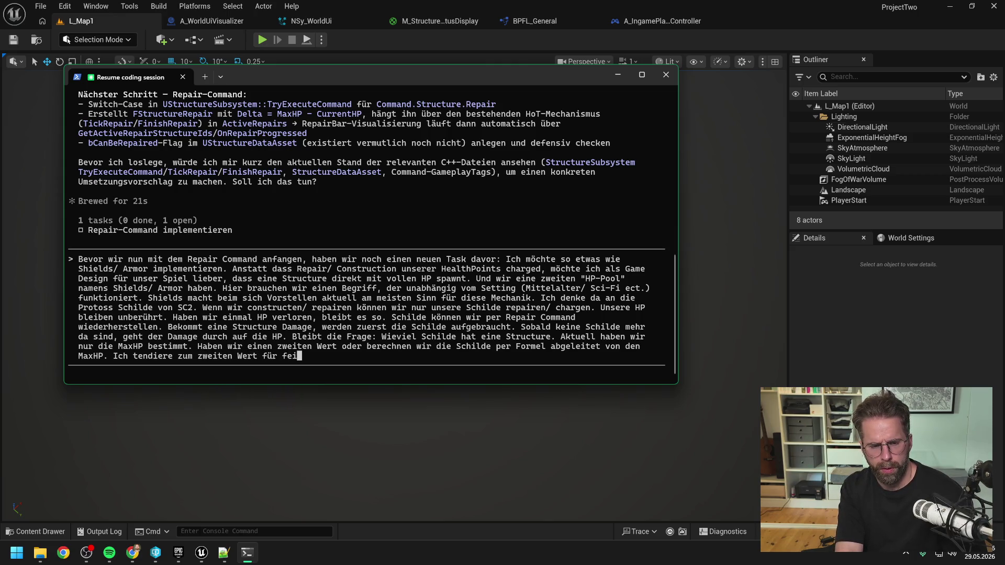
pyautogui.write('alancing. ')
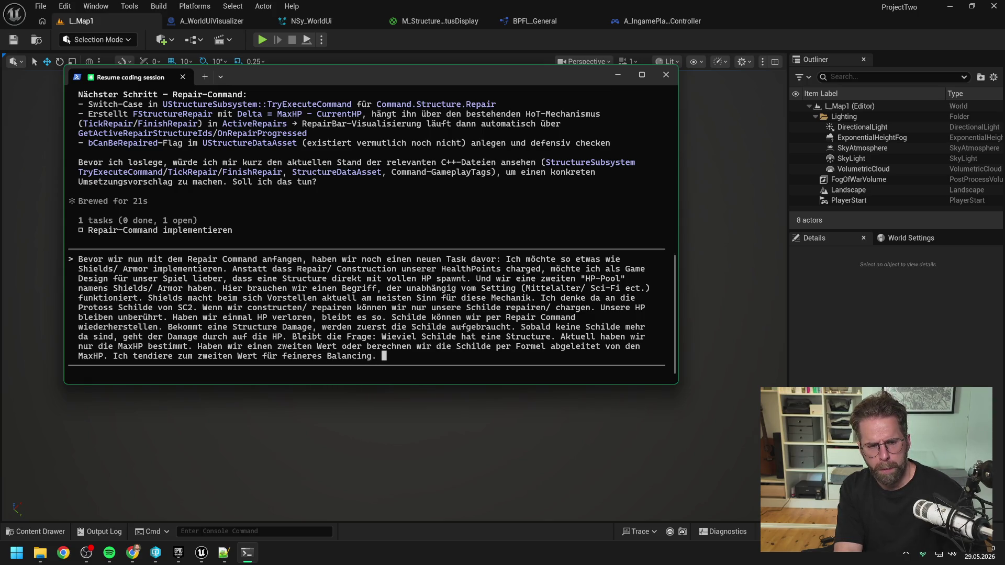
pyautogui.write('Lass uns als dire')
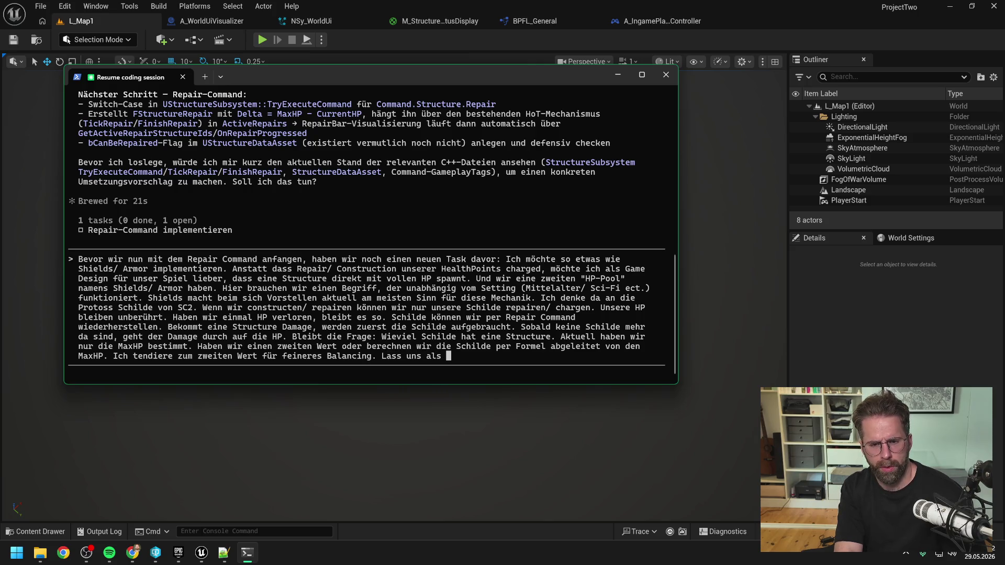
pyautogui.write('kt Sch')
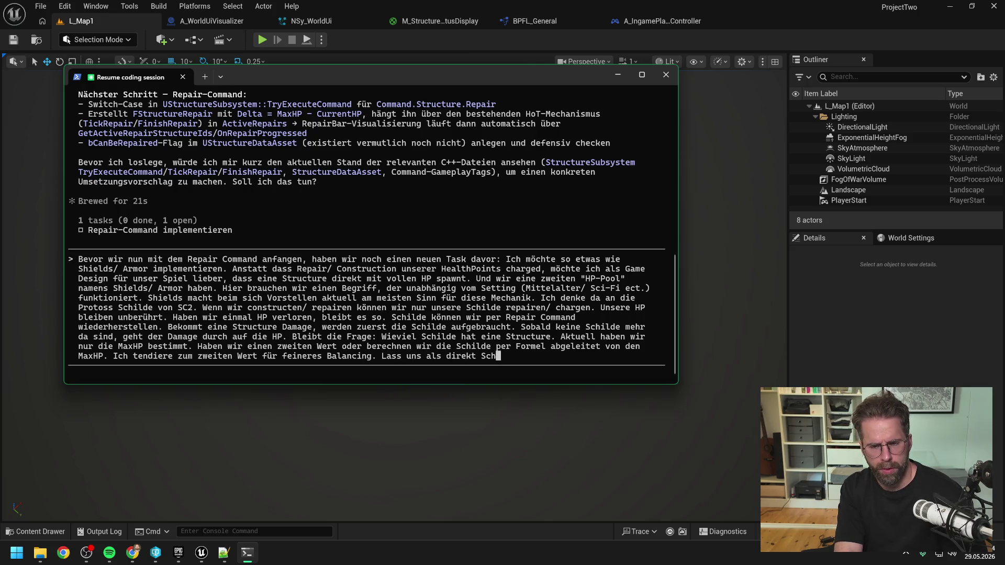
pyautogui.write('axSchile ins')
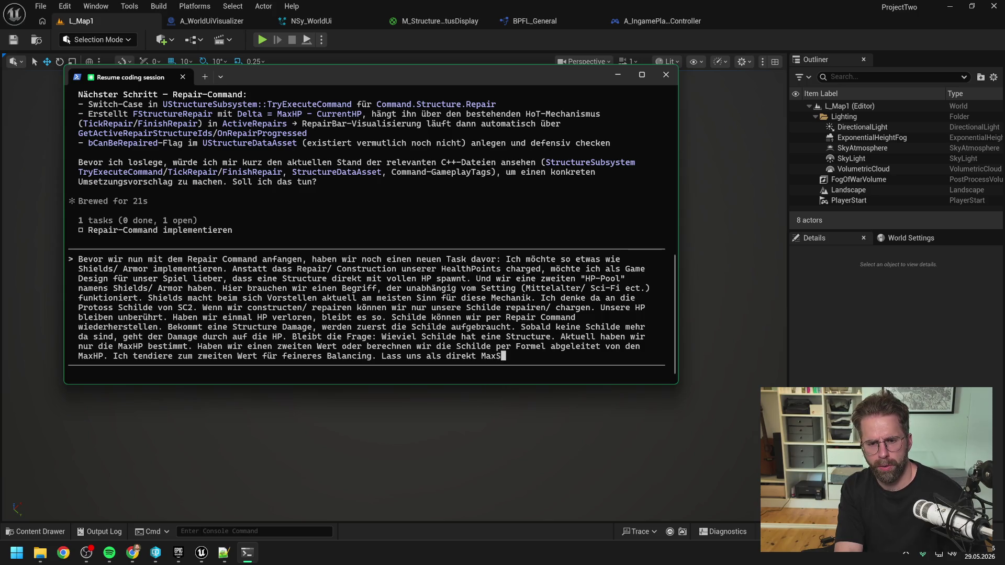
pyautogui.write(' Da')
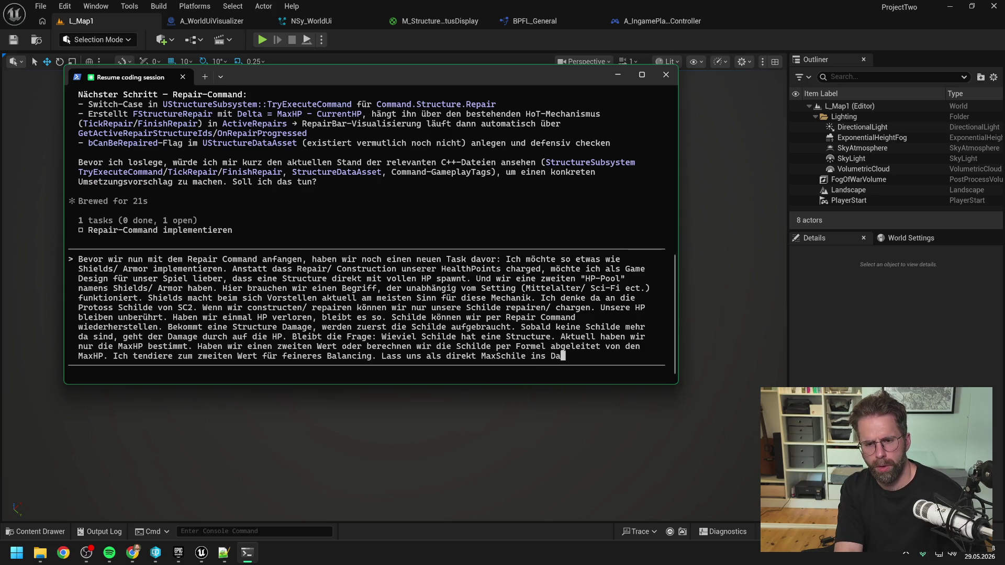
pyautogui.write('taAsset bringen. ')
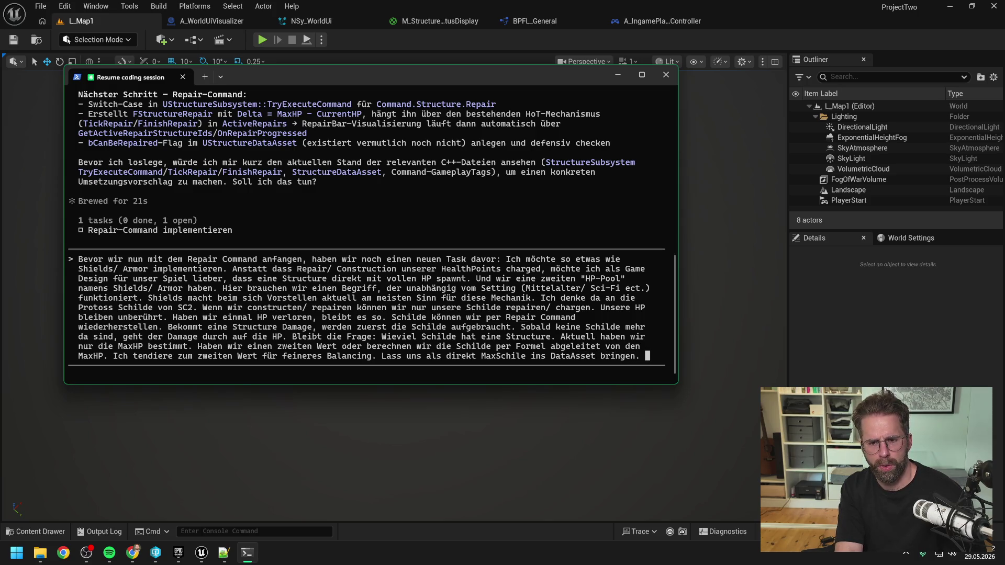
pyautogui.write('Es kann später')
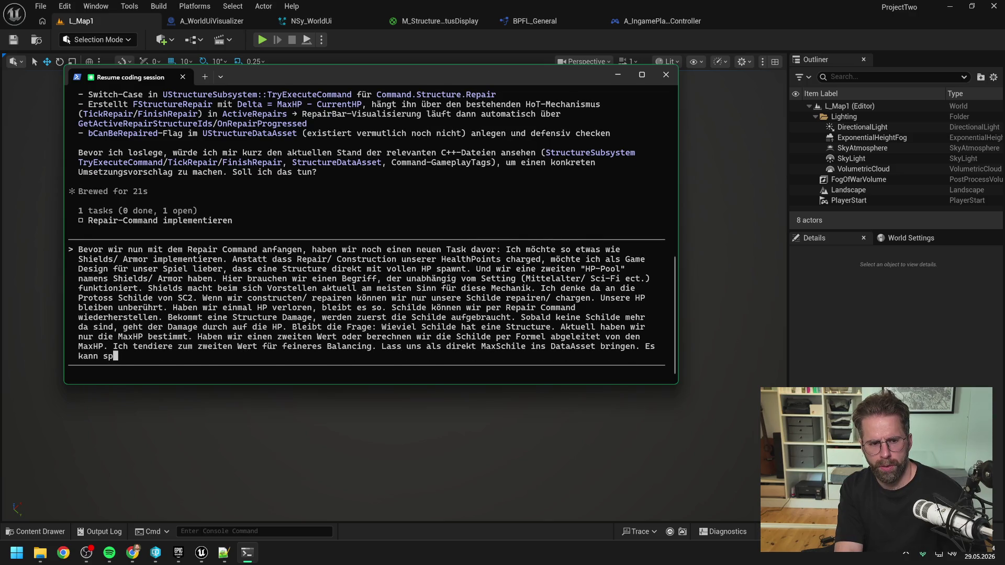
pyautogui.write(' auch Units mit ')
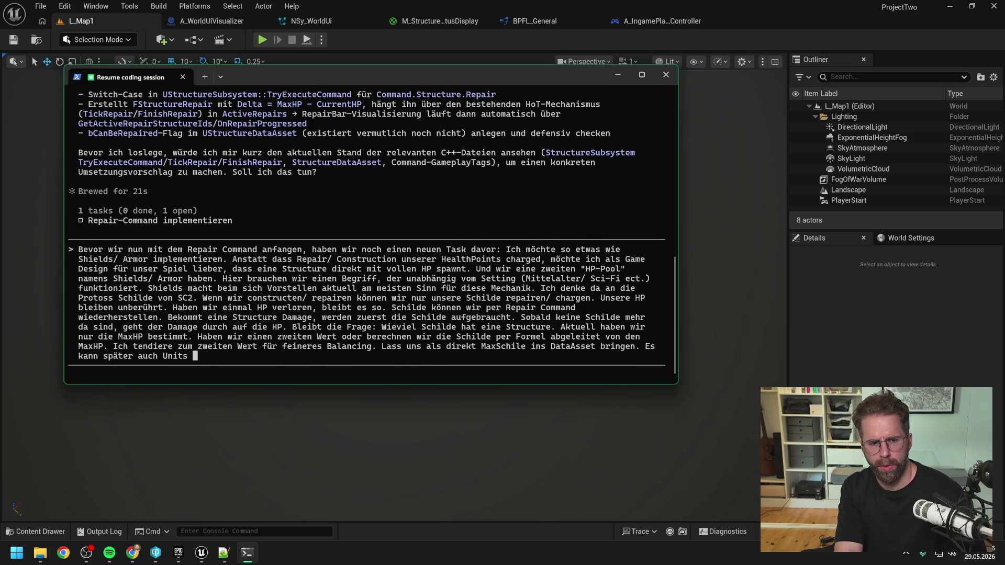
pyautogui.write('Schilden geben')
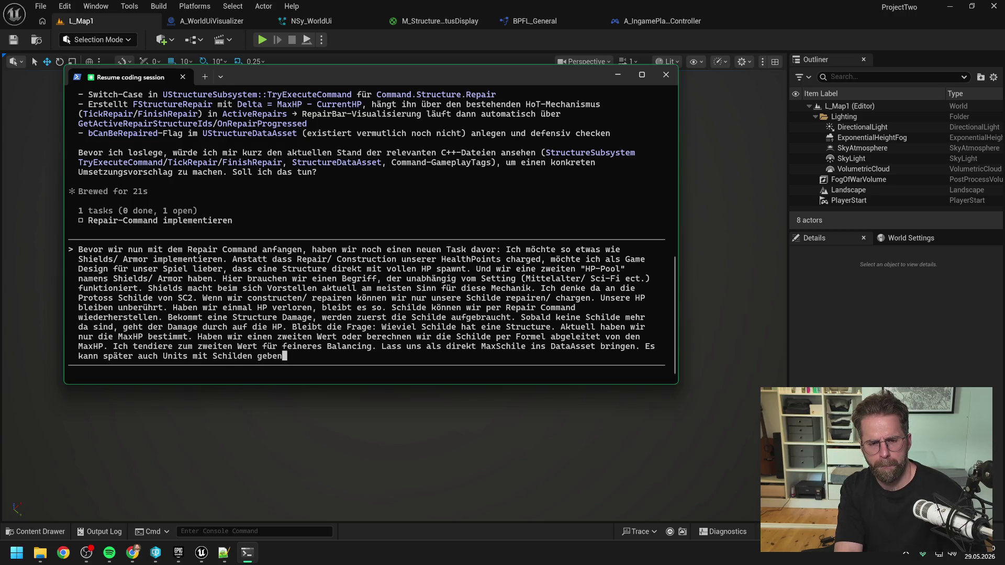
pyautogui.write('. Das sind dann ')
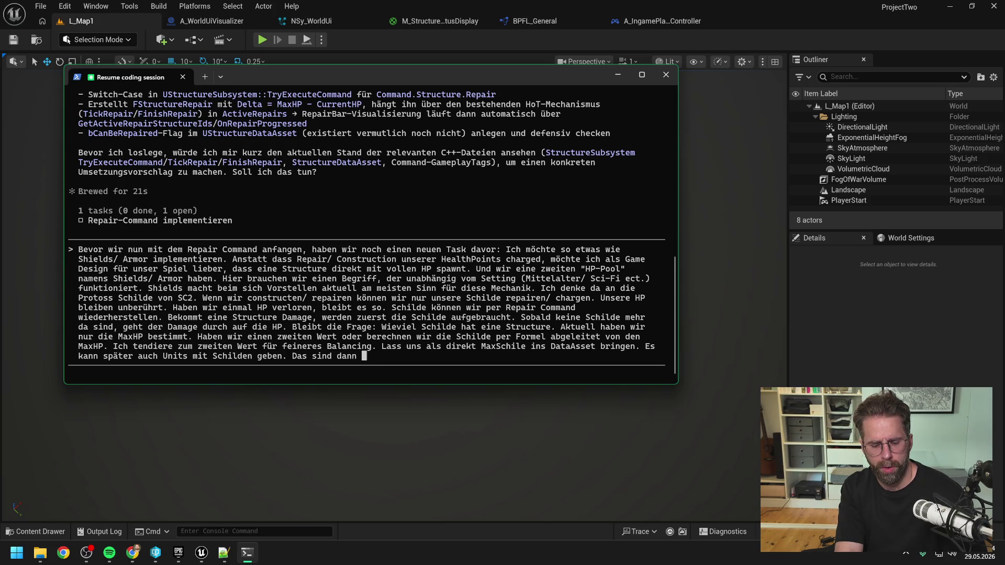
pyautogui.write('sehr mechanische U')
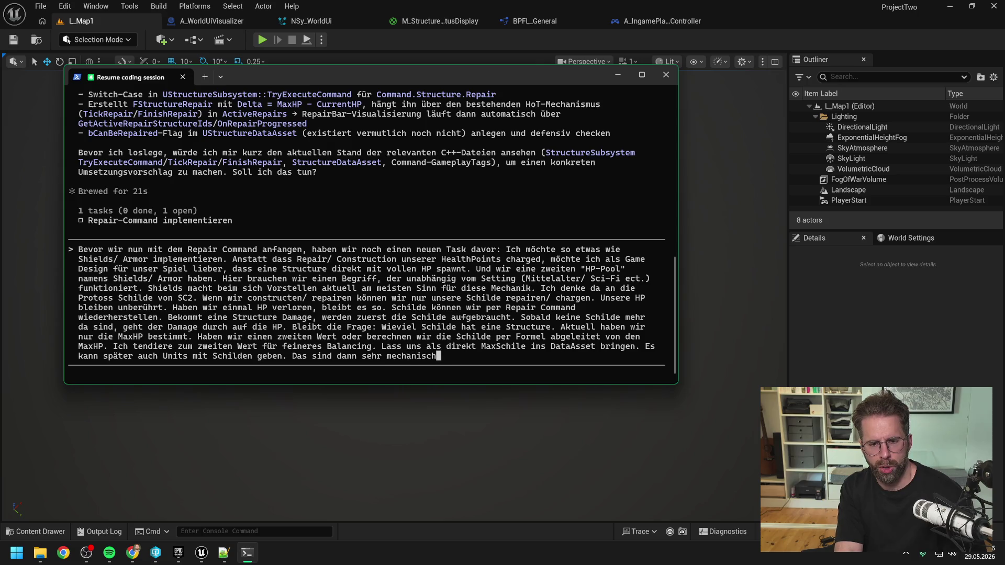
pyautogui.write('nits, die ')
pyautogui.write('n reparieren kann. ')
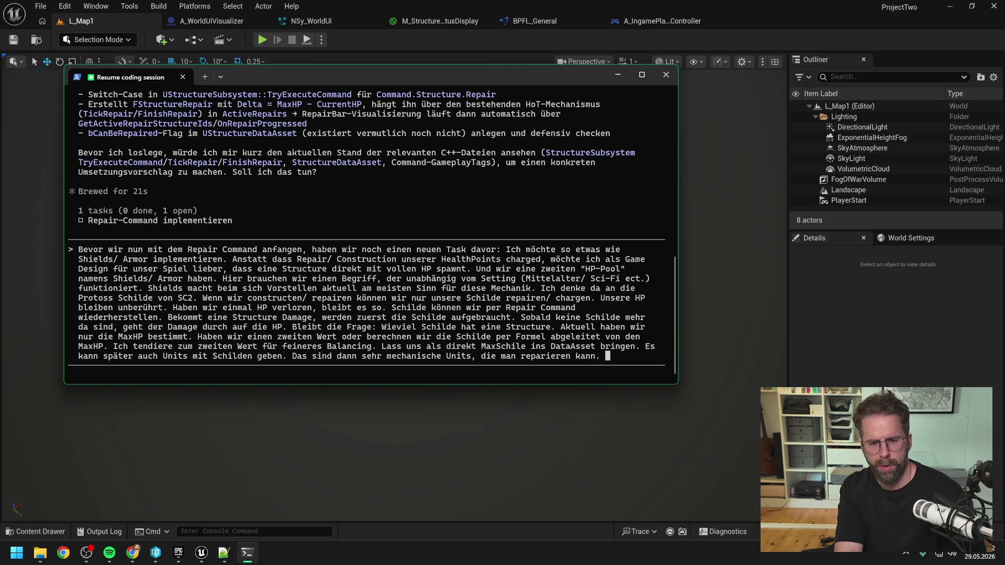
pyautogui.write('Kann also a')
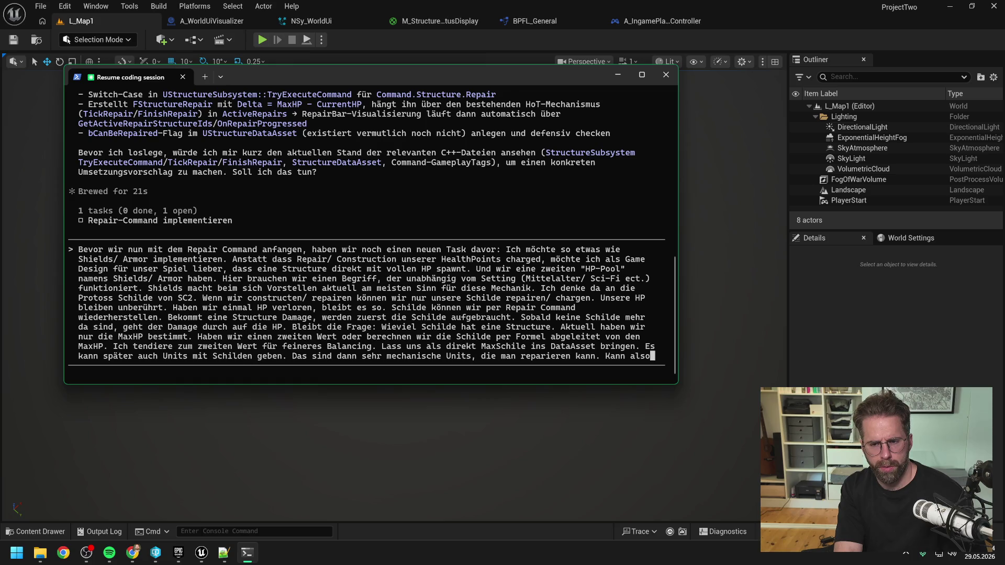
pyautogui.write('uf die Ebene Entit')
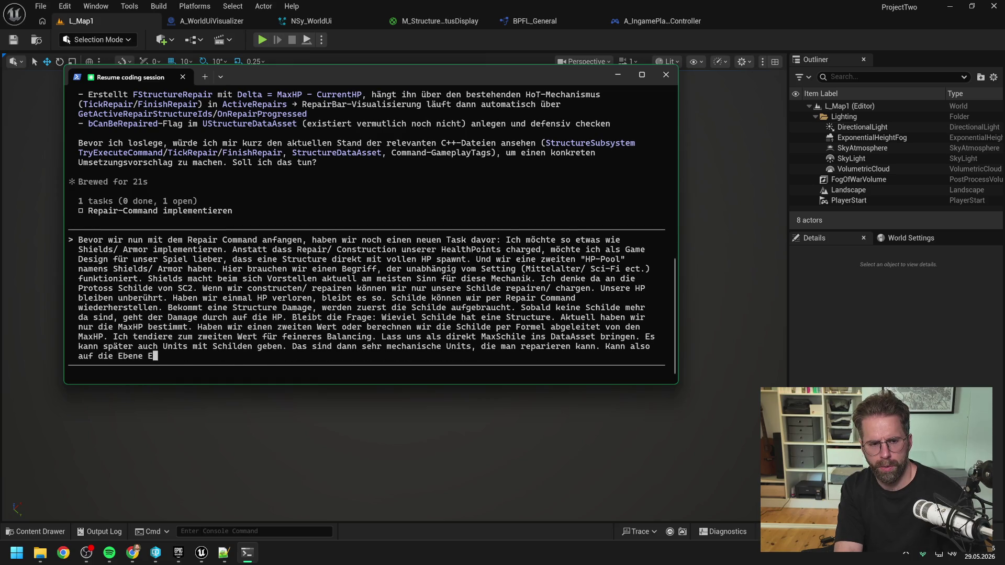
pyautogui.write('yDataAsse')
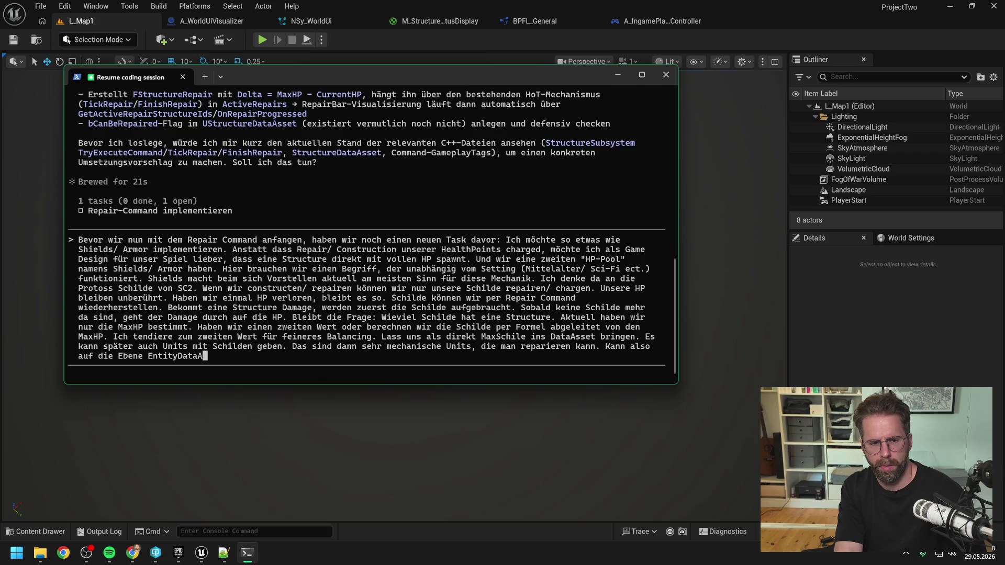
pyautogui.write('t')
pyautogui.write('. Wen')
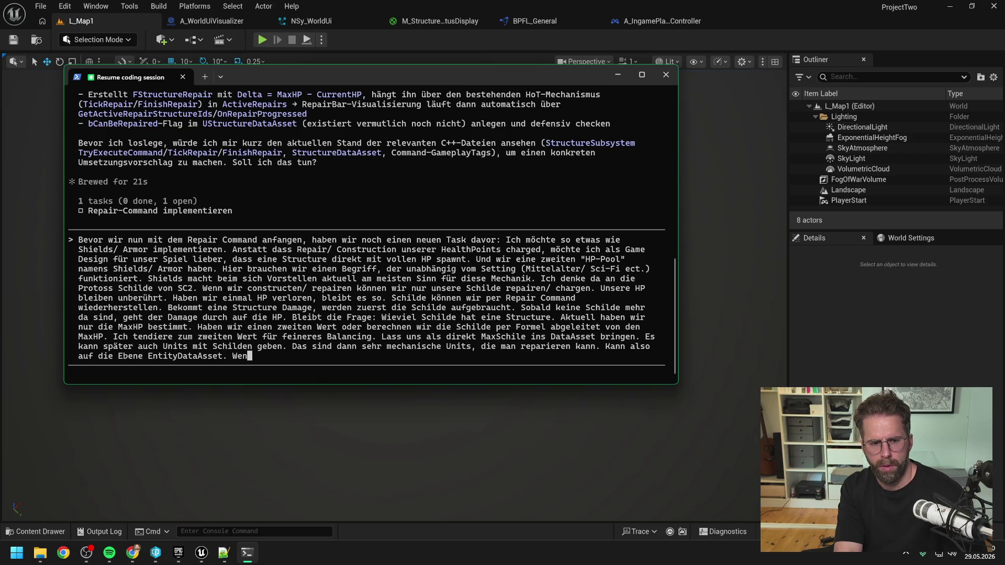
# Note MaxShields belongs in EntityDataAsset, defaulting to 0 for entities without shields.
pyautogui.press('BackSpace')
pyautogui.press('BackSpace')
pyautogui.press('BackSpace')
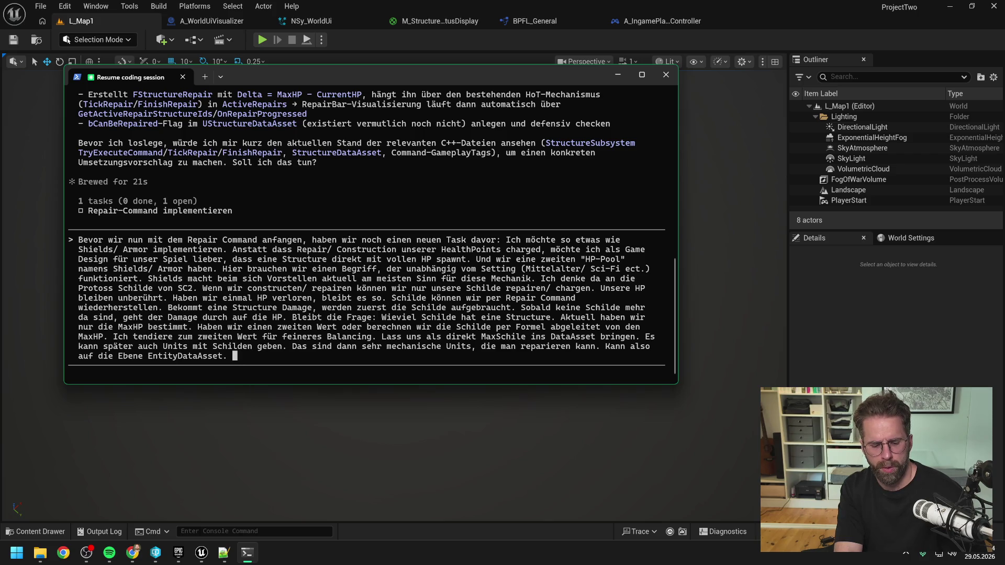
pyautogui.write('So können wir Sch')
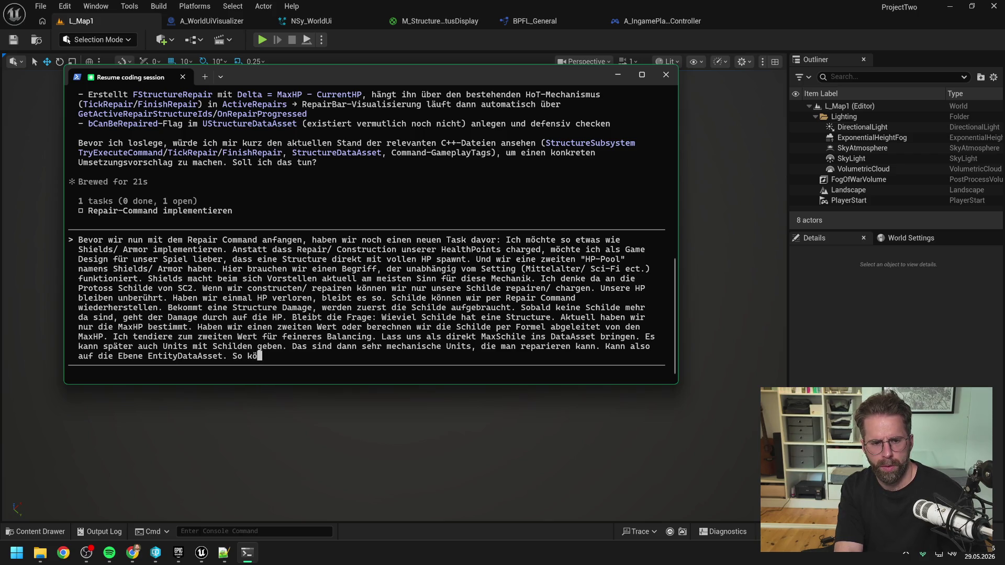
pyautogui.write('ilde auch einfach ')
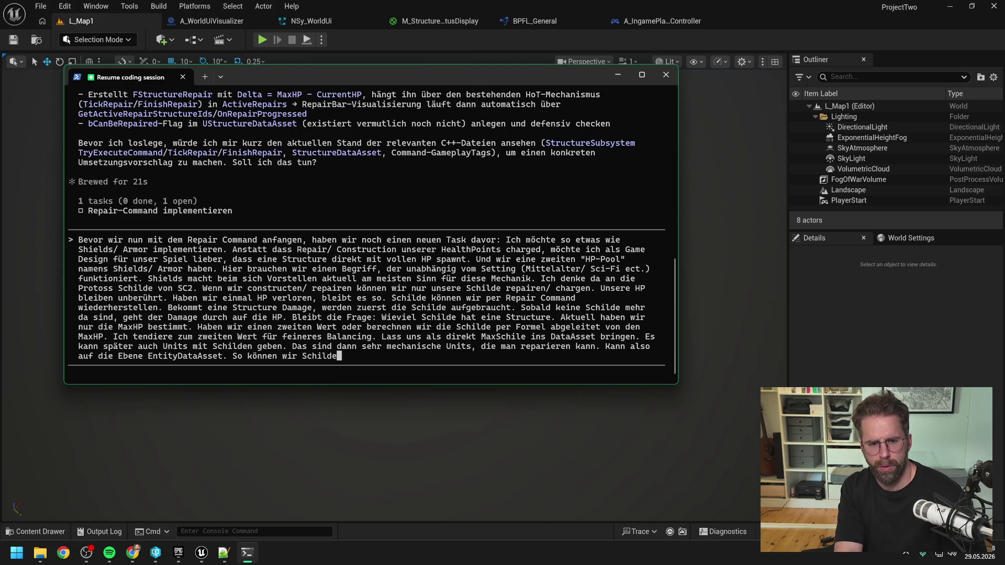
pyautogui.write('auf Default = ')
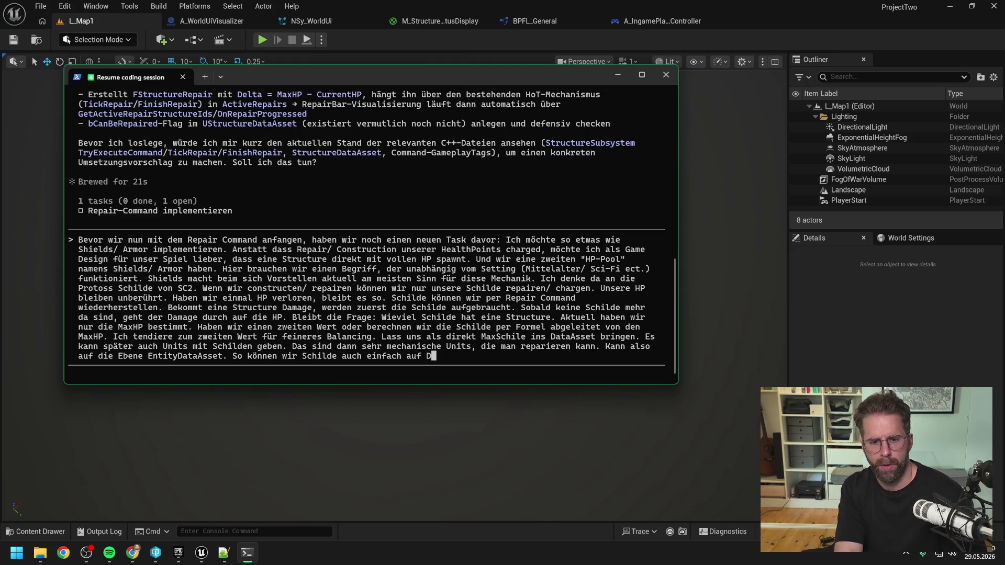
pyautogui.write('0 lassen, wenn ')
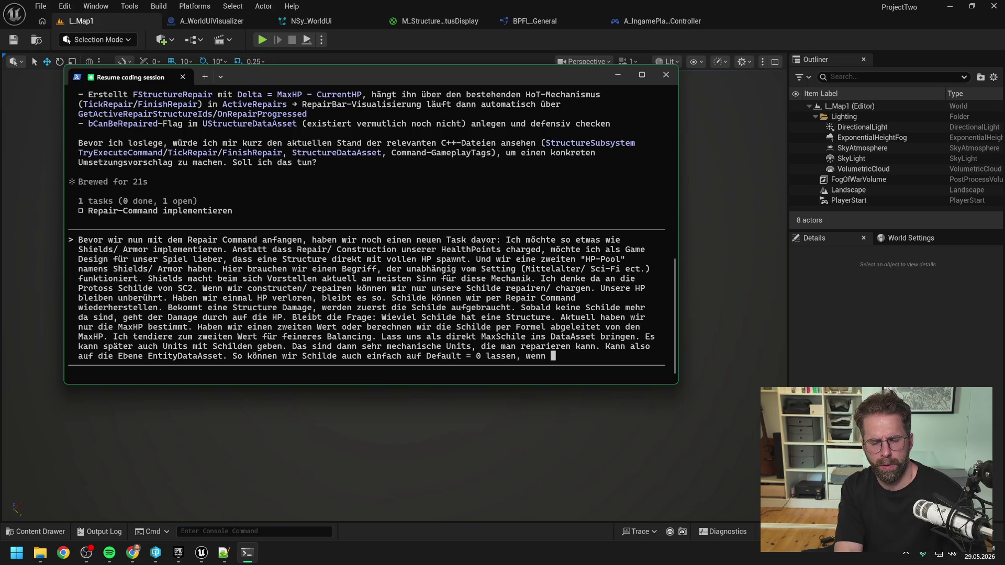
pyautogui.write('eine Entit')
pyautogui.write('y keine hat.')
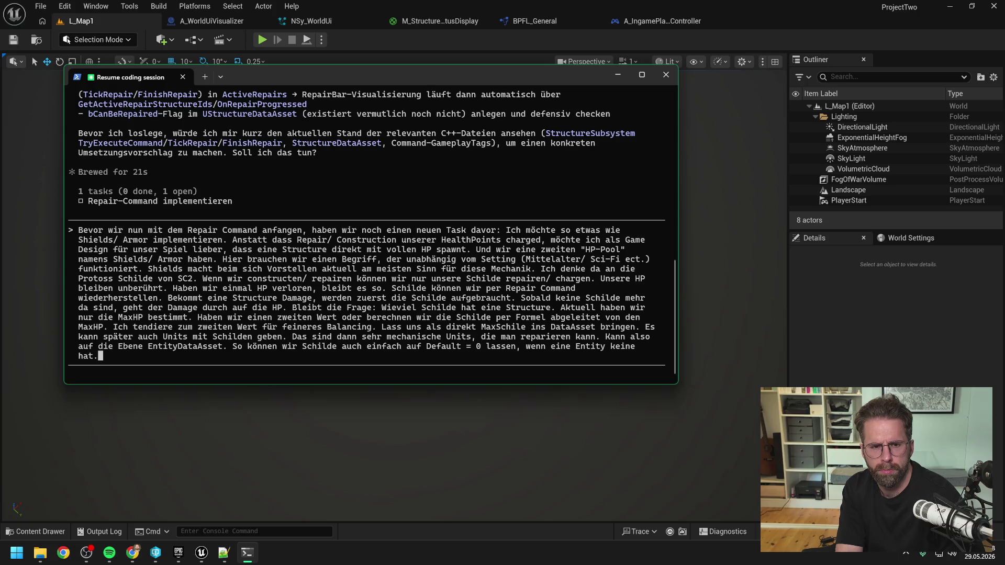
# Contrast construction models: old starts at 1 HP building to MaxHP, new starts at MaxHP building to MaxSchilde.
pyautogui.write('Heißt dass wir unser hea')
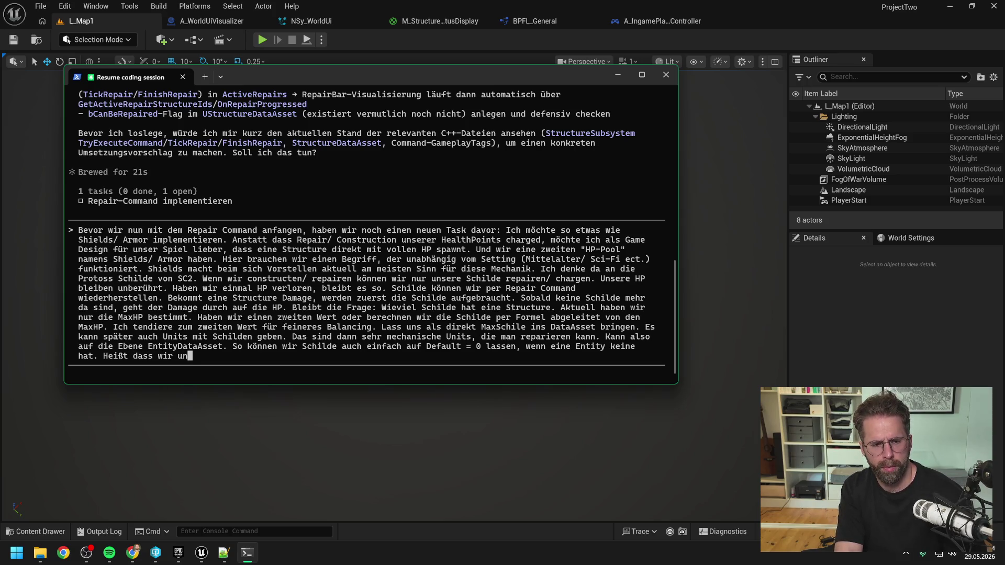
pyautogui.write('l over time model')
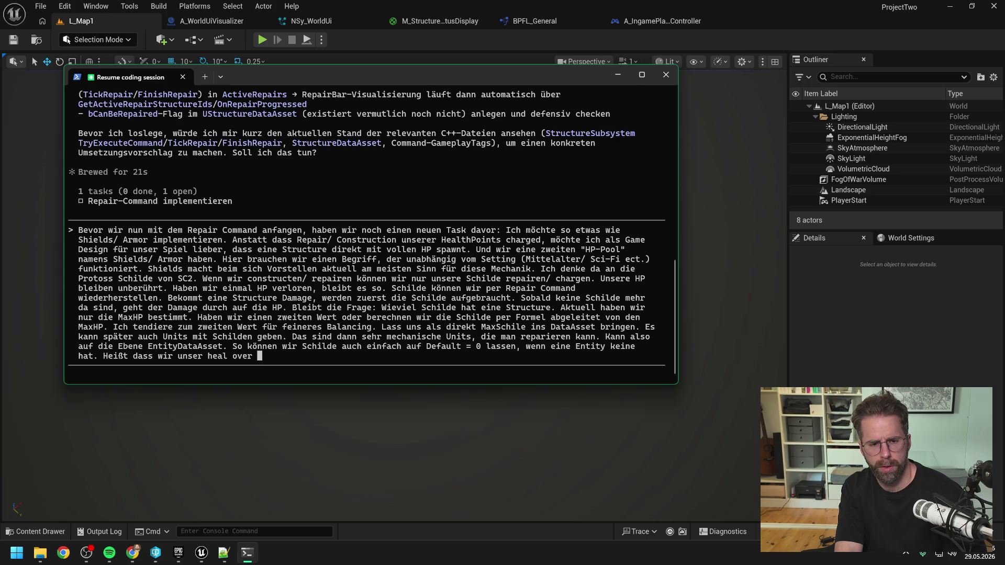
pyautogui.write('l auch umstellen m')
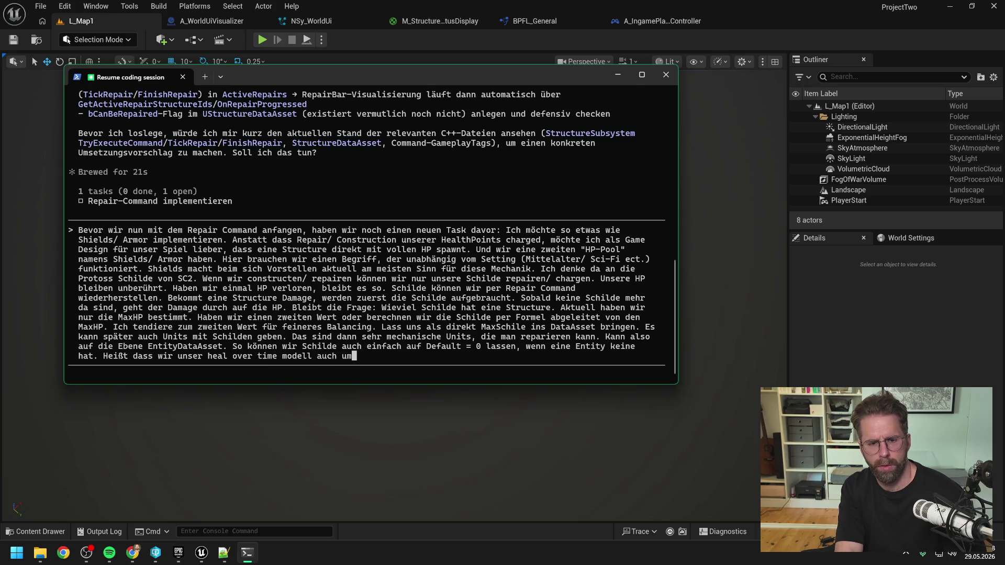
pyautogui.write('üssen. A')
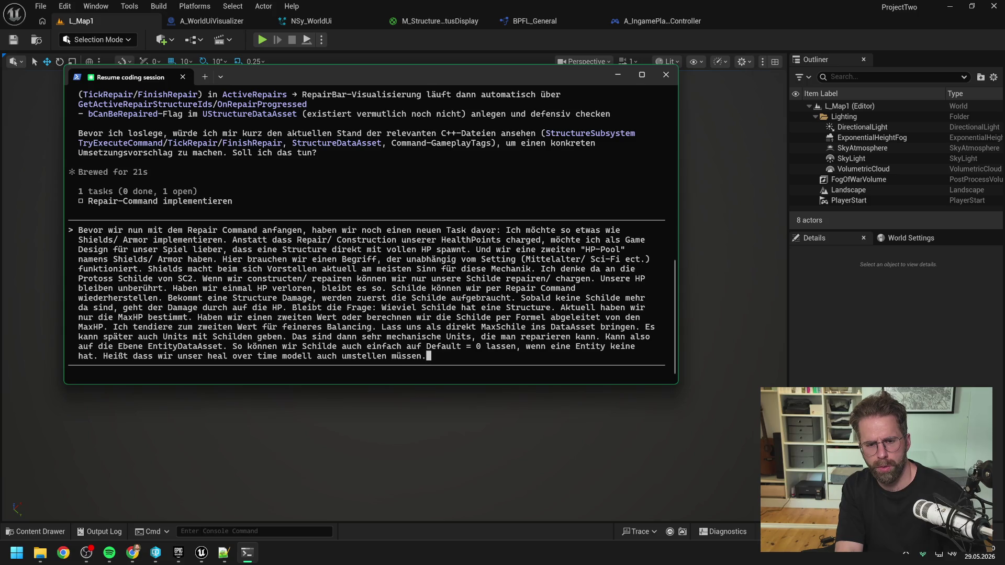
pyautogui.write('lt: ')
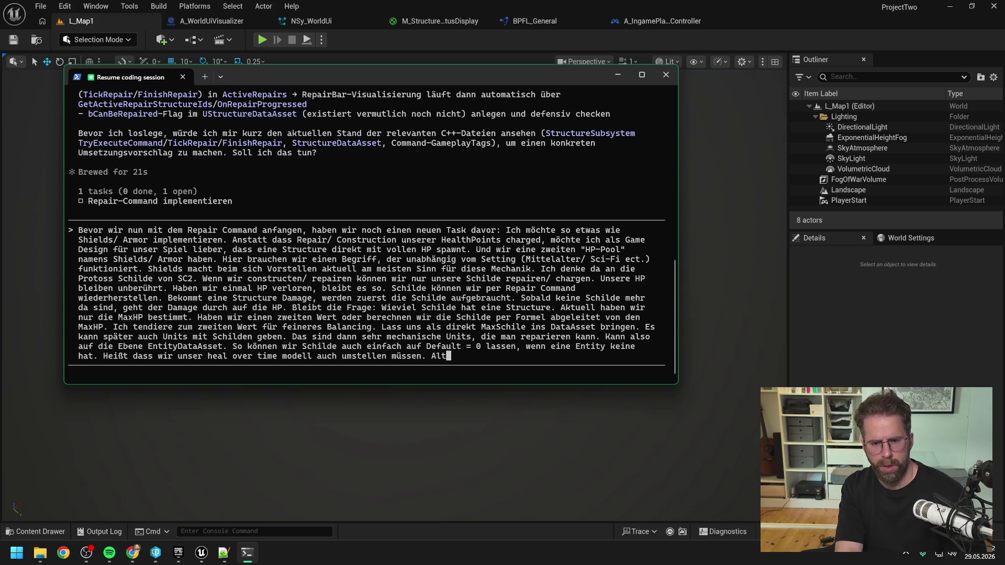
pyautogui.write('Structure start')
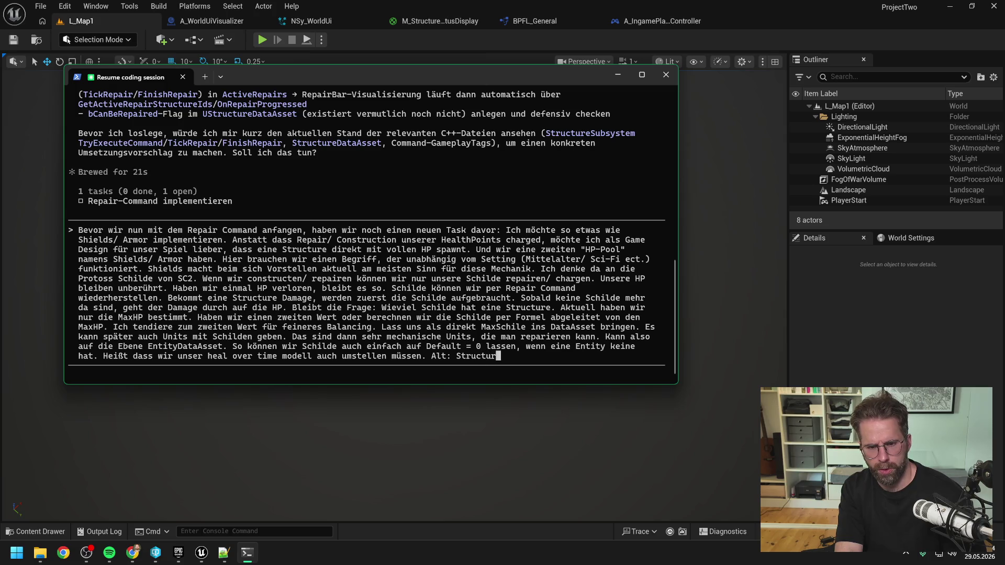
pyautogui.write('en ')
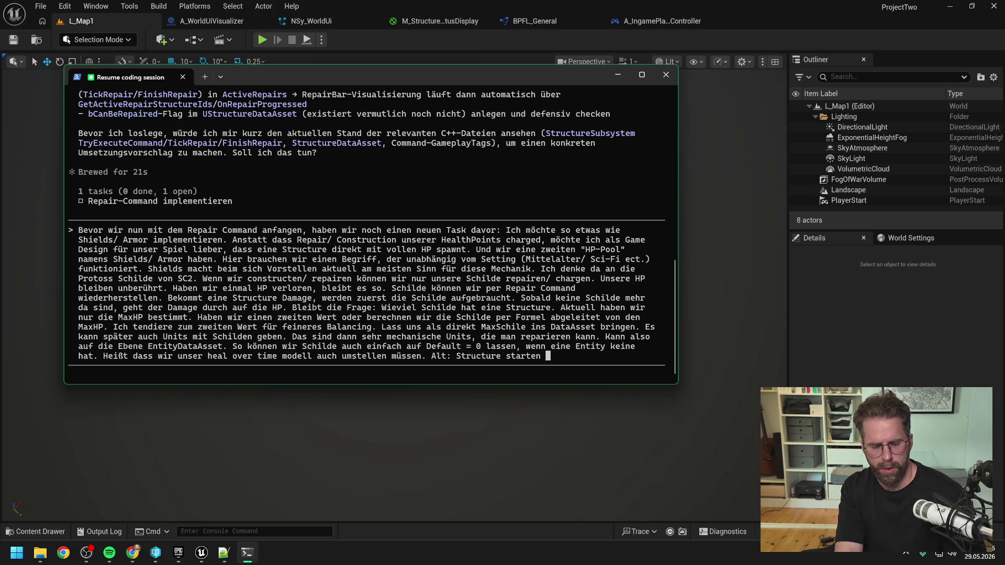
pyautogui.write('mit 1 HP un')
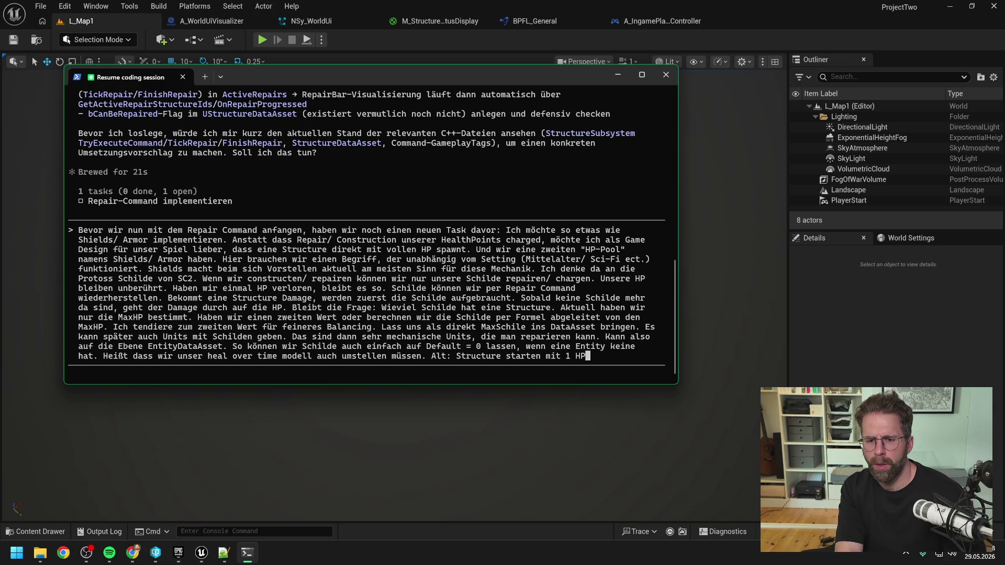
pyautogui.write('d cha')
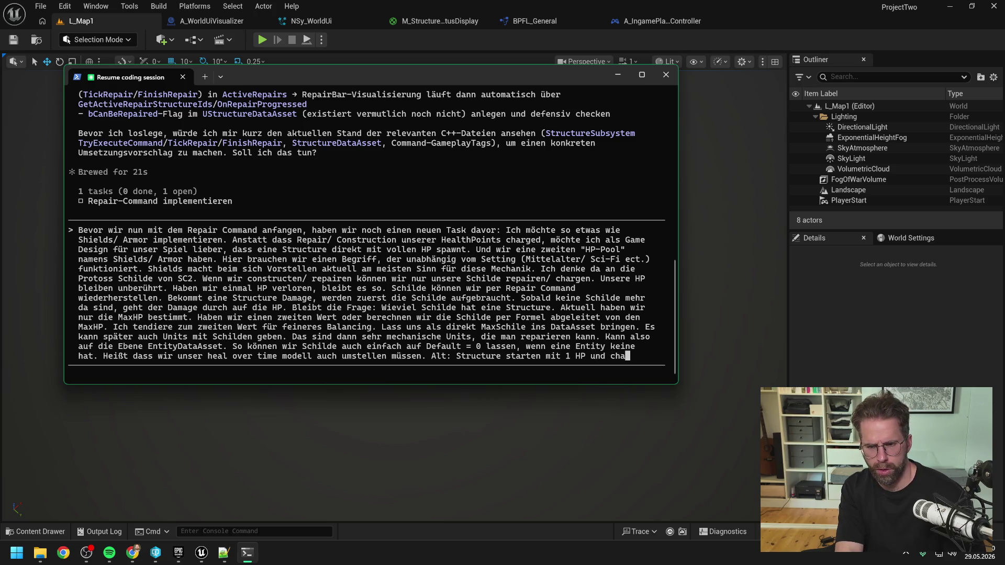
pyautogui.press('BackSpace')
pyautogui.press('BackSpace')
pyautogui.press('BackSpace')
pyautogui.write('construct')
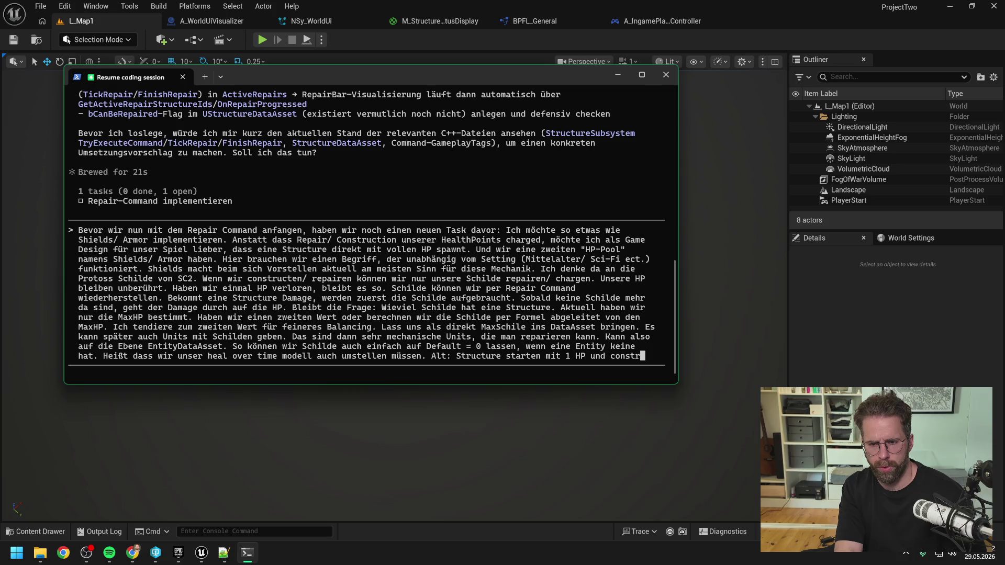
pyautogui.write('en auf ')
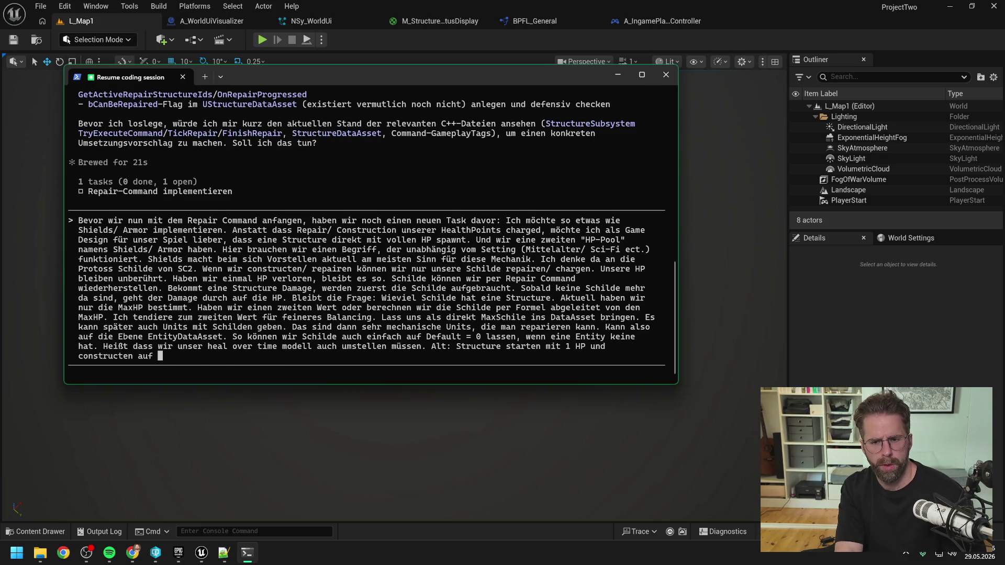
pyautogui.write('MaxHP')
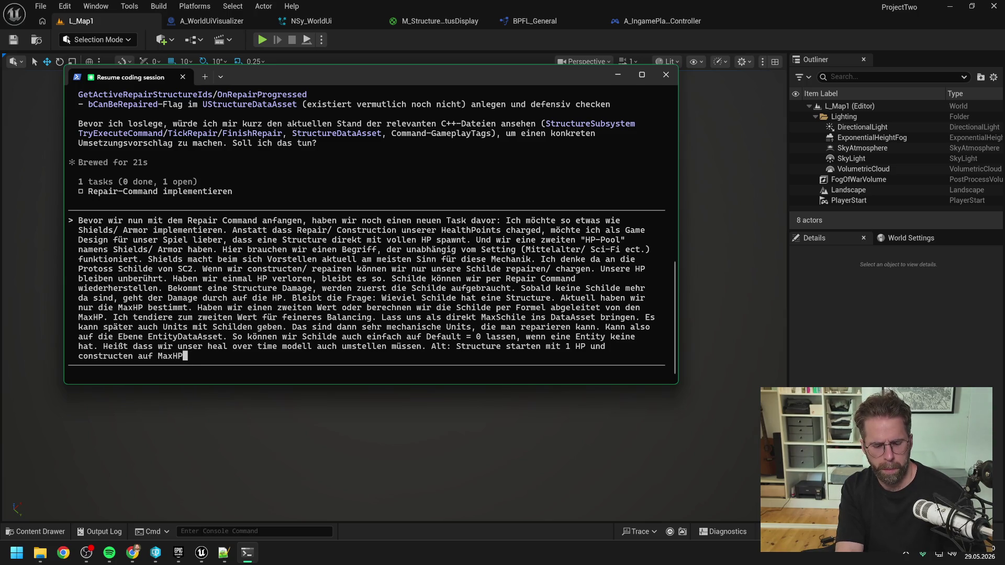
pyautogui.write('. Neu: S')
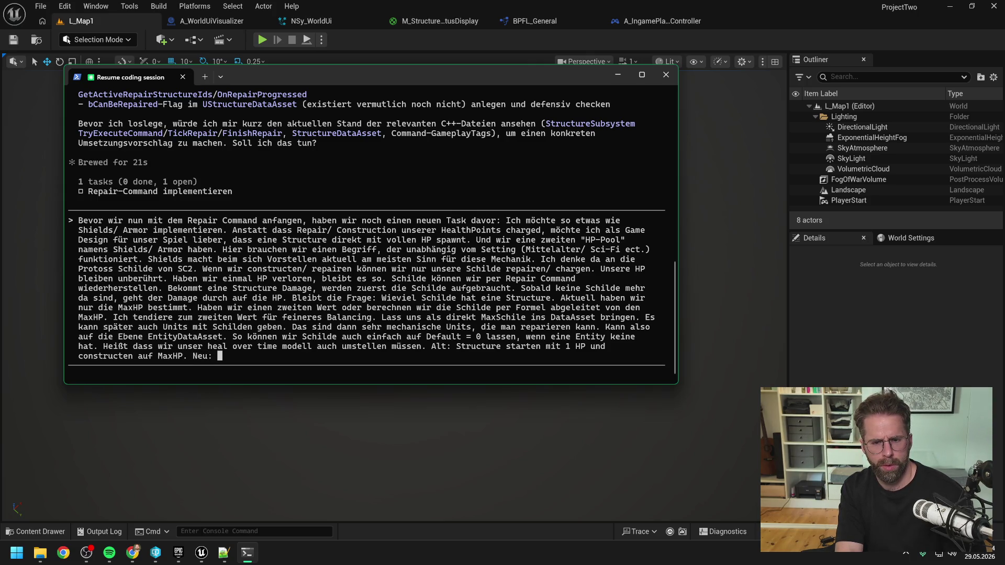
pyautogui.write('tructure stra')
pyautogui.press('BackSpace')
pyautogui.press('BackSpace')
pyautogui.write('arten mit Ma')
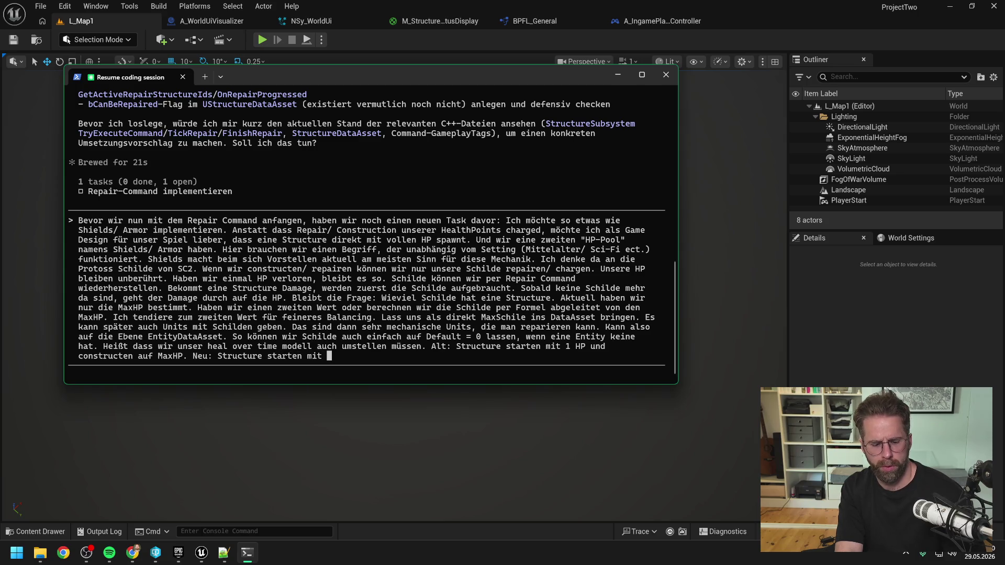
pyautogui.write('xHP')
pyautogui.press('BackSpace')
pyautogui.write('p und constructen ')
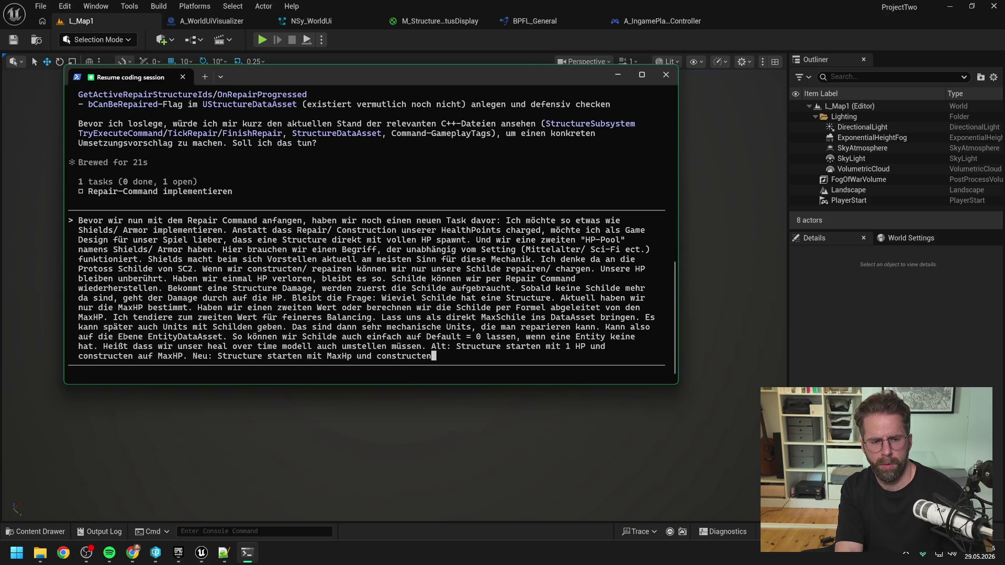
pyautogui.write('auf M')
pyautogui.write('axSchilde. Danach müssen wir dann')
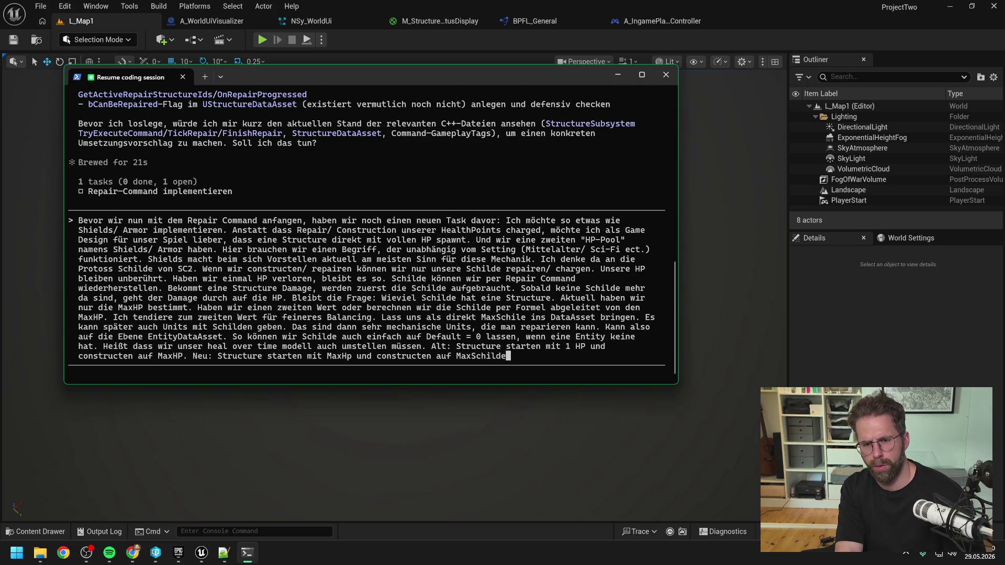
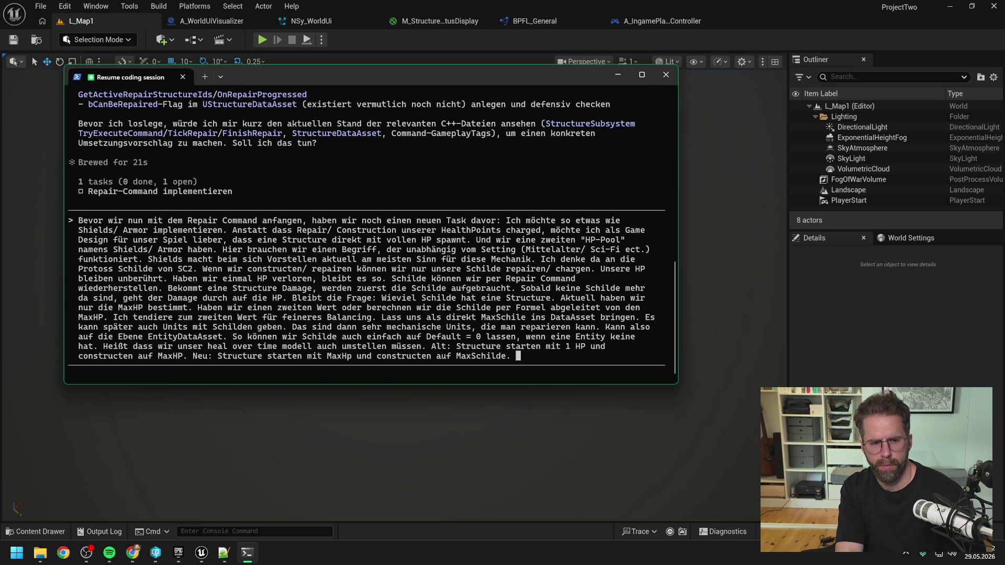
# Finish the prompt: HealthBarVisibilities combined with shields get reviewed after the switch, then send it.
pyautogui.write('Danach müssen wi')
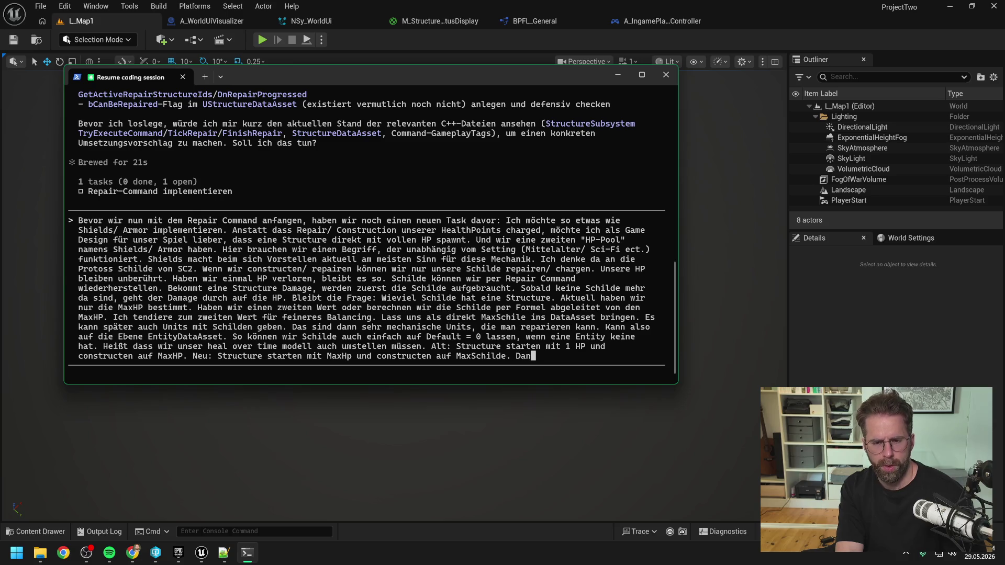
pyautogui.write('r dann schauen, ')
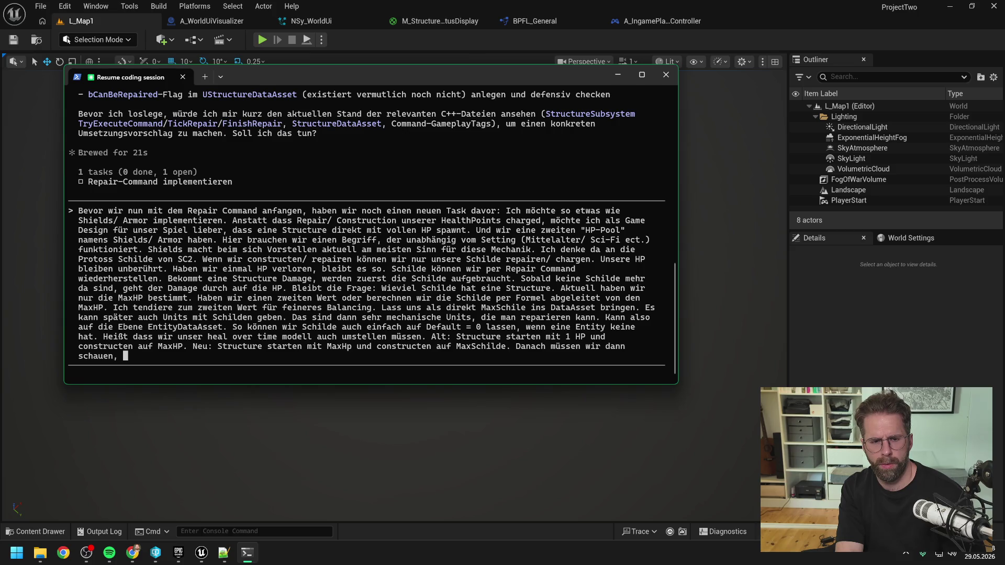
pyautogui.write('wie d')
pyautogui.write('ie verschiedenen H')
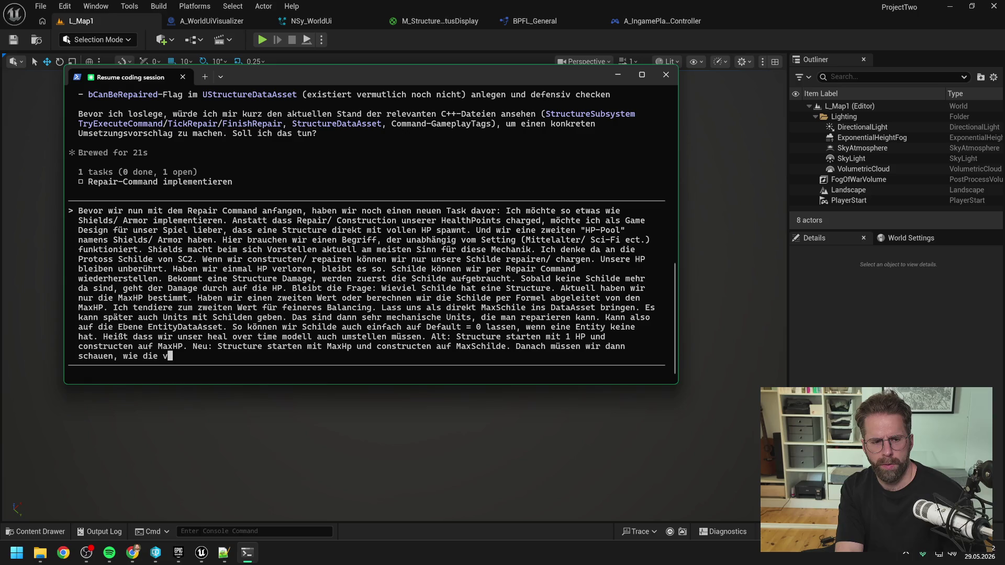
pyautogui.write('ealthBarVisibili')
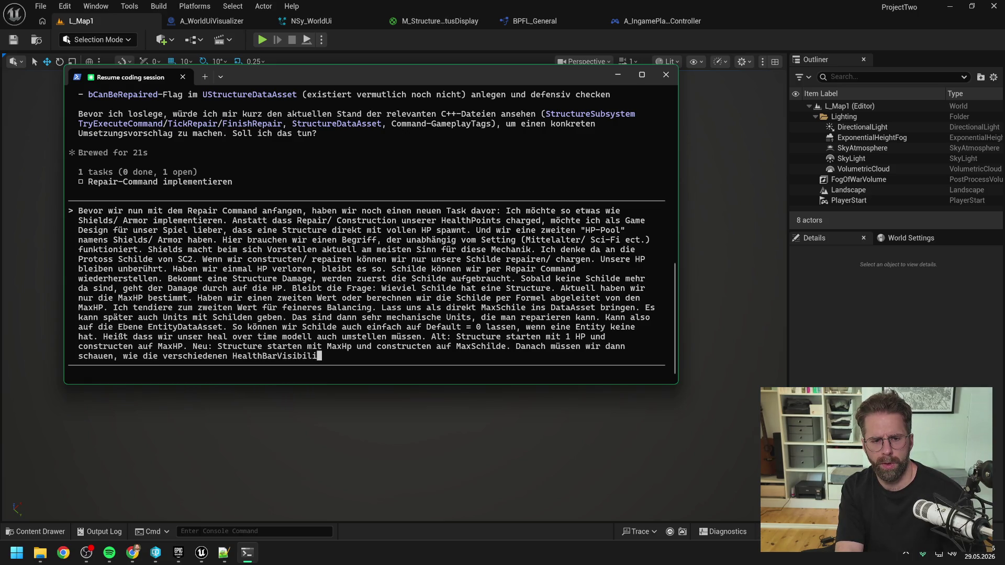
pyautogui.press('BackSpace')
pyautogui.press('BackSpace')
pyautogui.write('ities ')
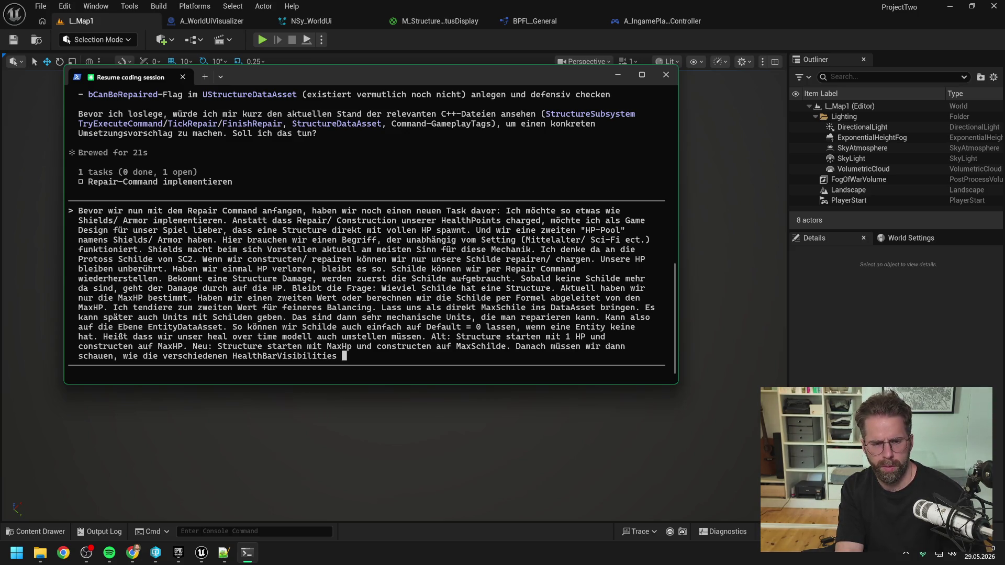
pyautogui.write('noch funktio')
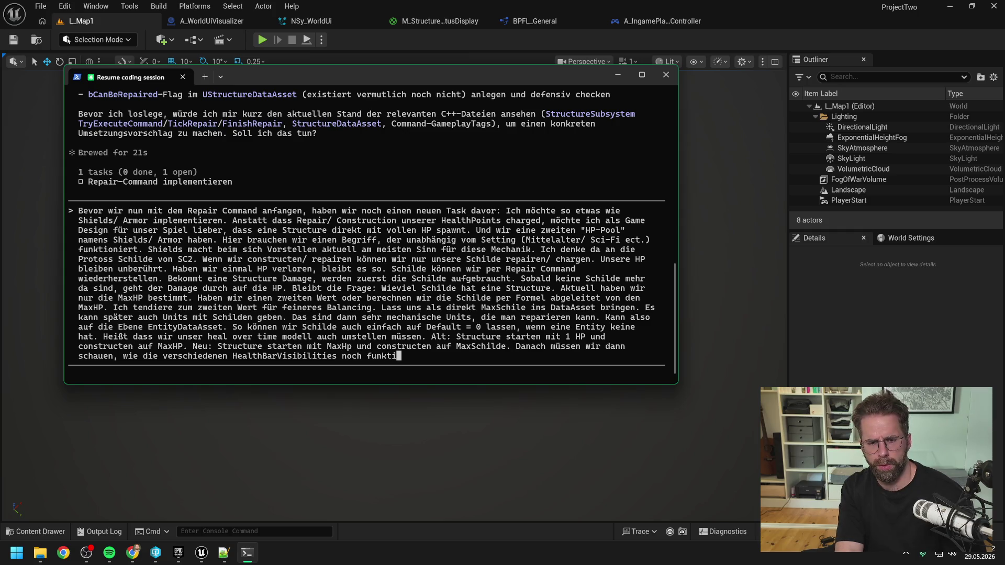
pyautogui.write('nieren/')
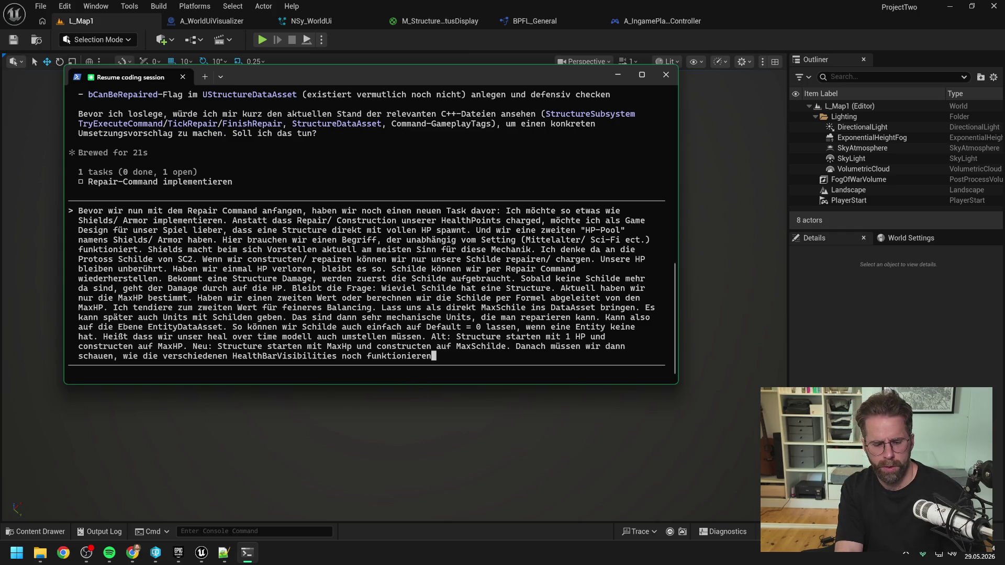
pyautogui.write(' bzw. was sie ')
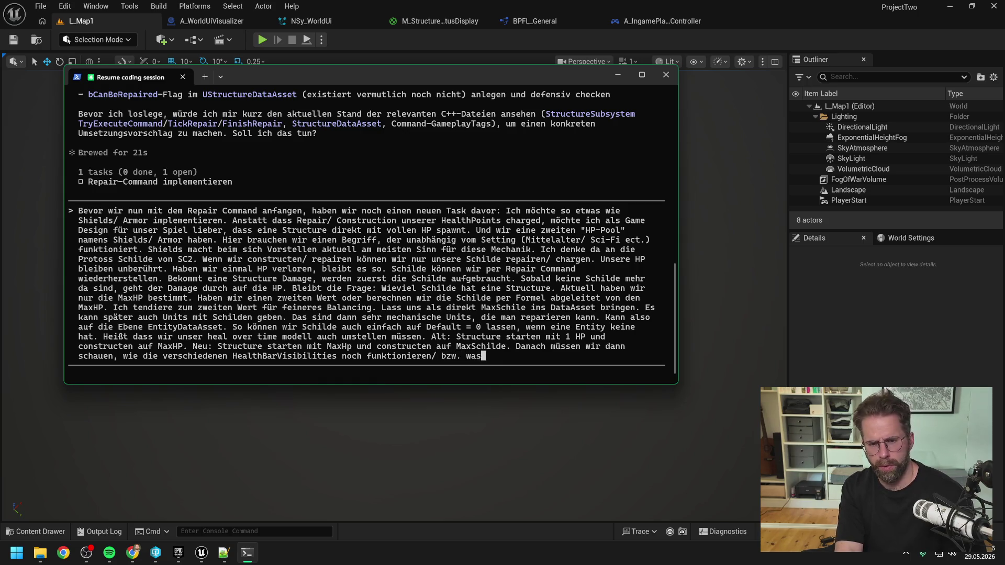
pyautogui.write('dann in Kombiun')
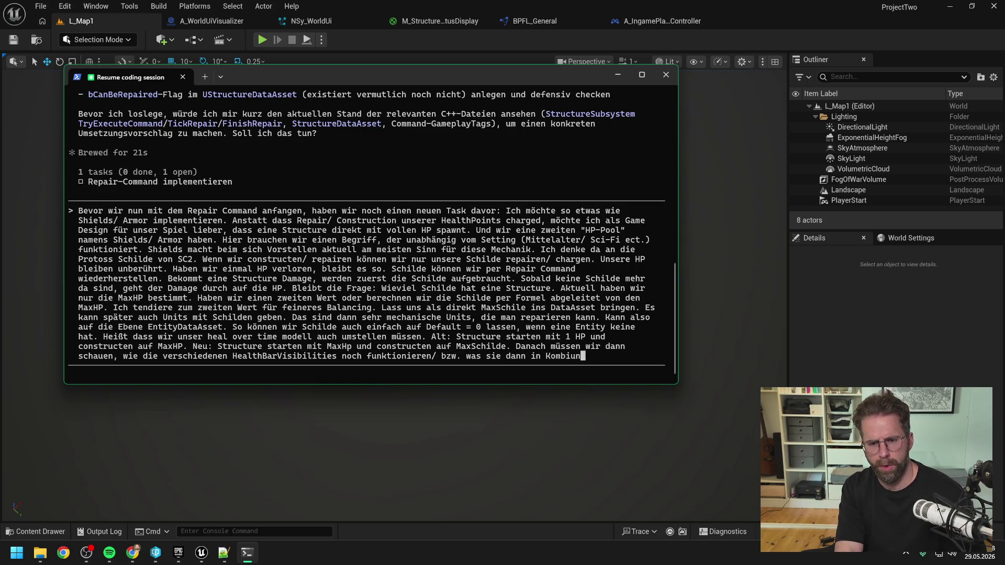
pyautogui.press('BackSpace')
pyautogui.press('BackSpace')
pyautogui.press('BackSpace')
pyautogui.write('ation mit den Schi')
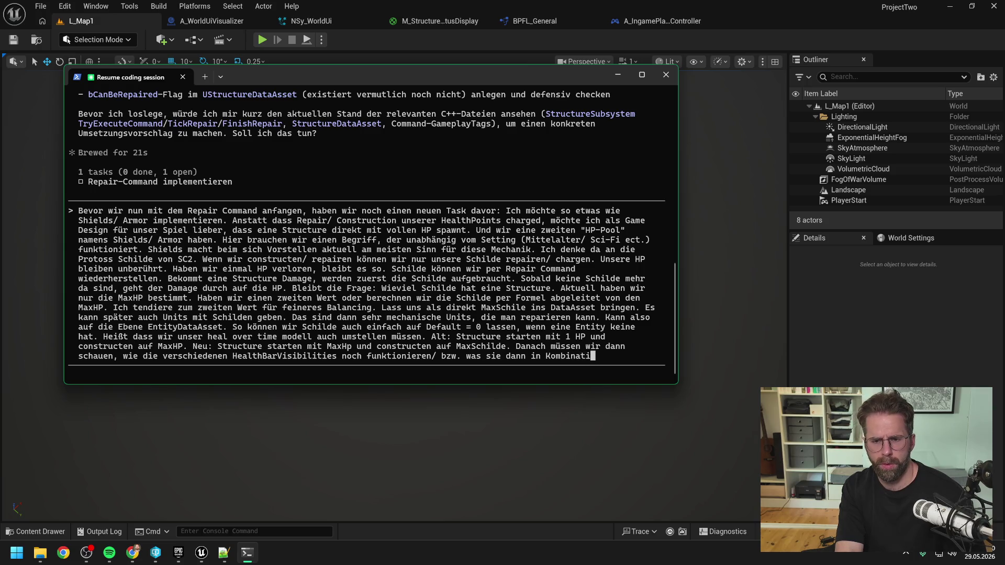
pyautogui.write('lden noch bedeuten')
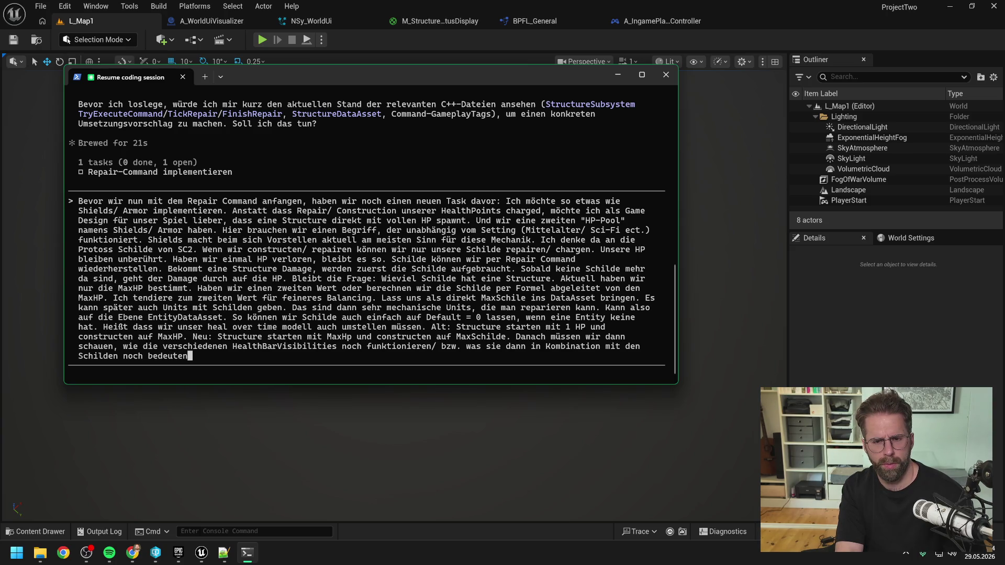
pyautogui.write('Aber ds')
pyautogui.write('s machen wir dann, wenn die Umstellung fertig ist.')
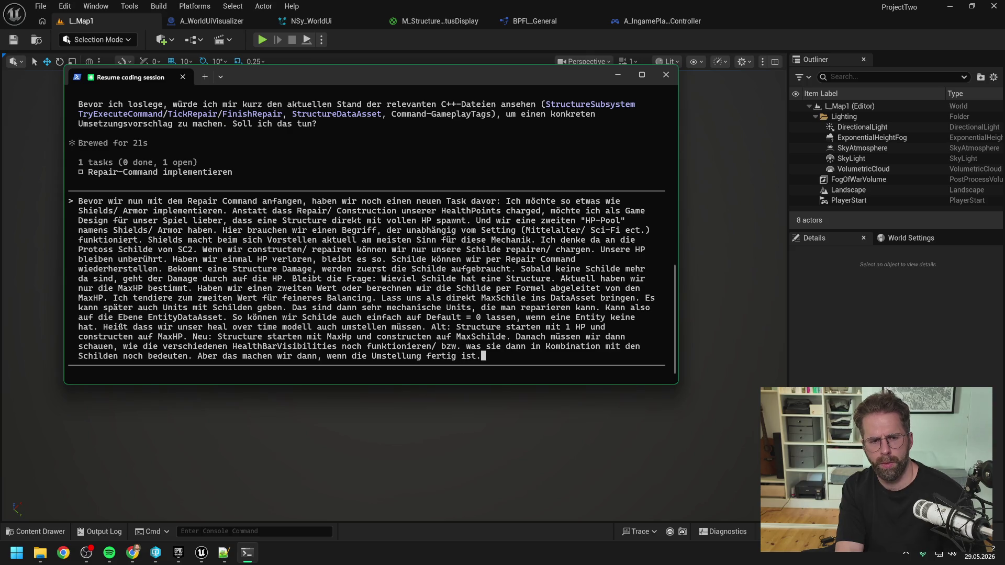
pyautogui.press('Return')
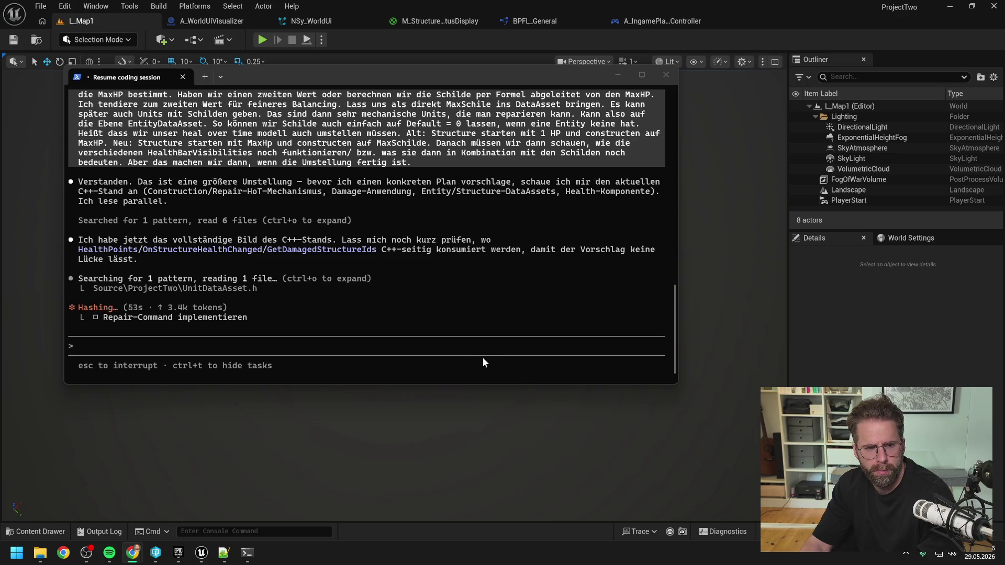
# Wait while Claude reads the C++ files and writes its Shields-Umstellung proposal.
pyautogui.click(410, 366)
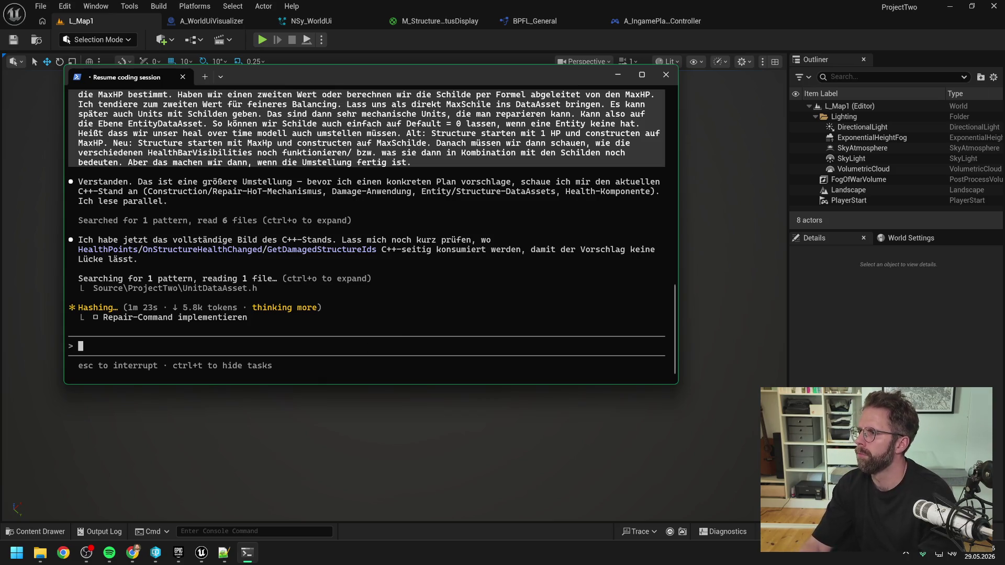
pyautogui.hotkey('alt', 'Tab')
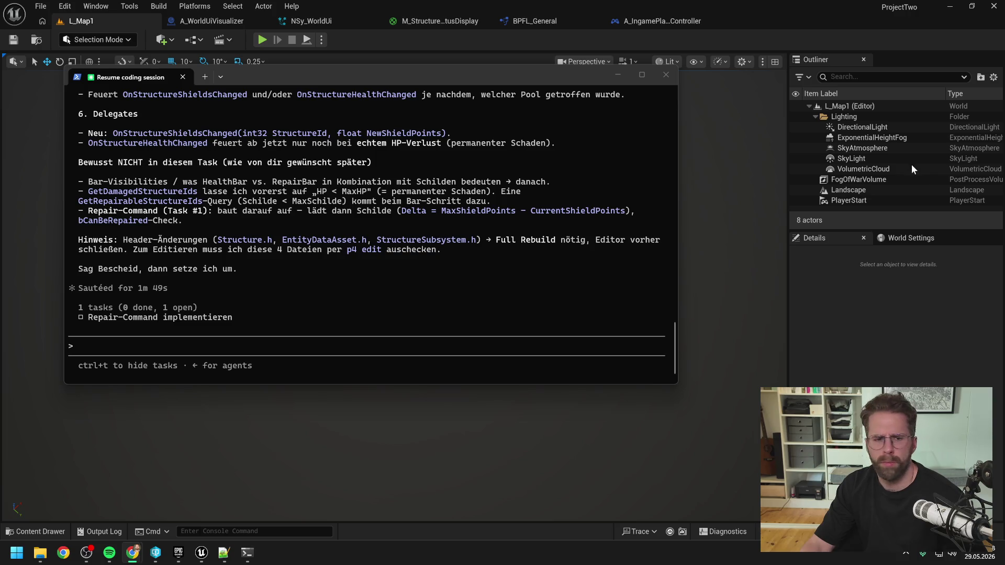
pyautogui.click(361, 197)
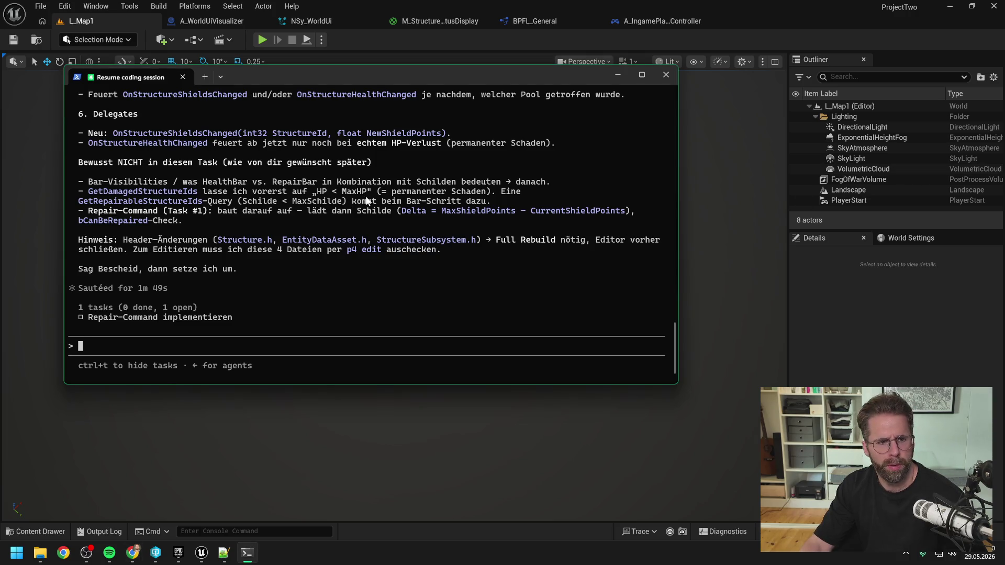
pyautogui.scroll(12, 375, 208)
pyautogui.scroll(7, 379, 213)
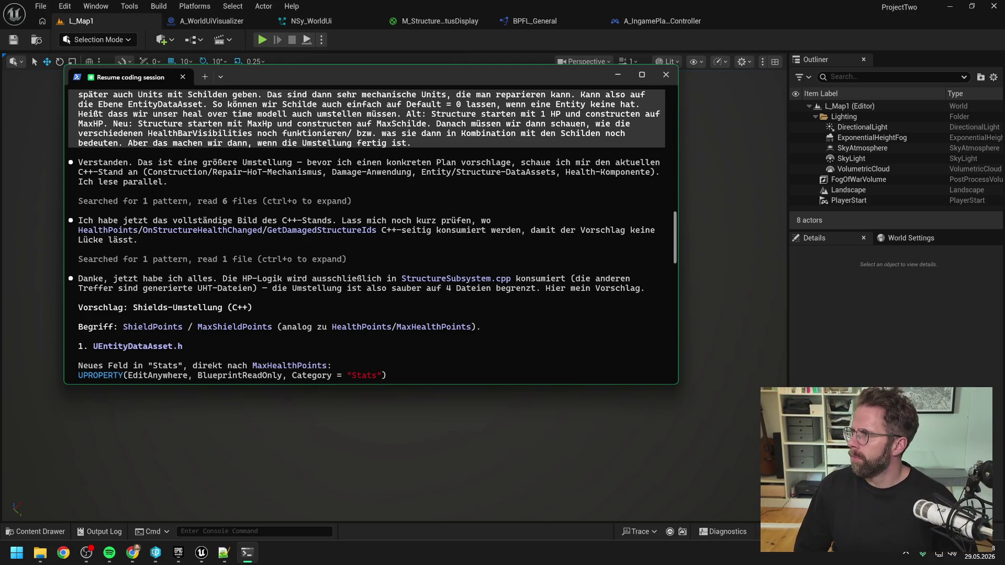
pyautogui.hotkey('alt', 'Tab')
pyautogui.click(251, 284)
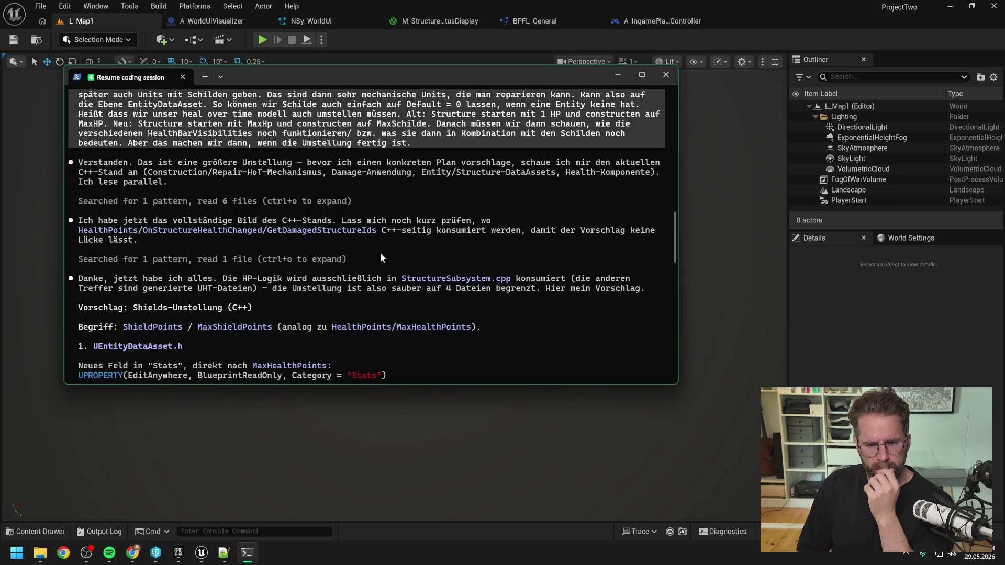
pyautogui.scroll(-2, 400, 230)
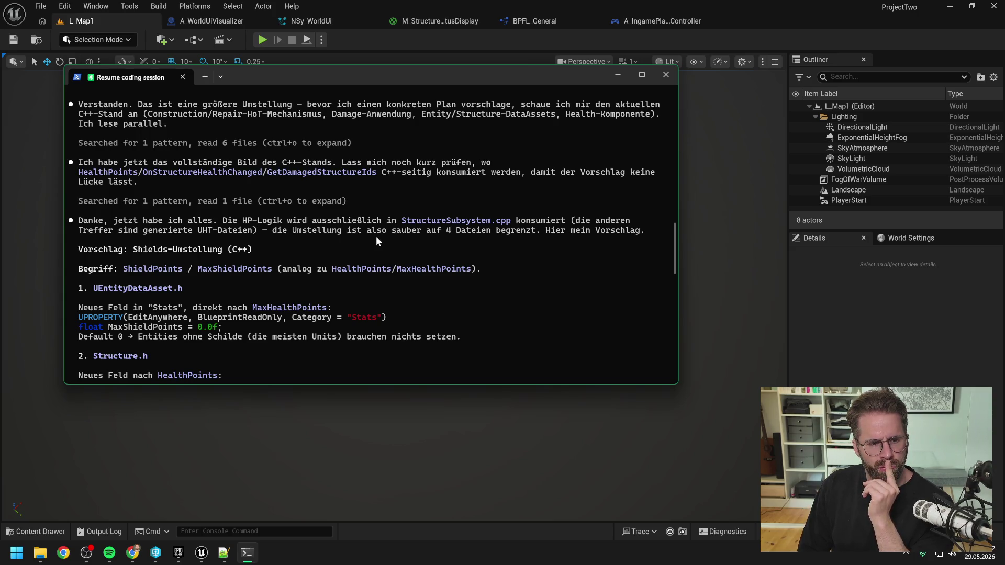
pyautogui.scroll(-2, 375, 236)
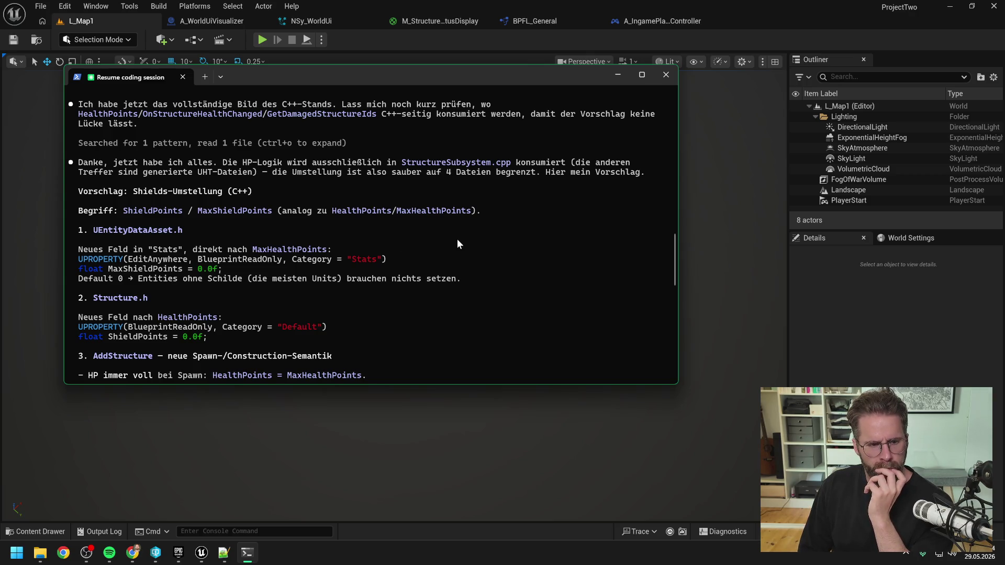
pyautogui.scroll(-2, 457, 244)
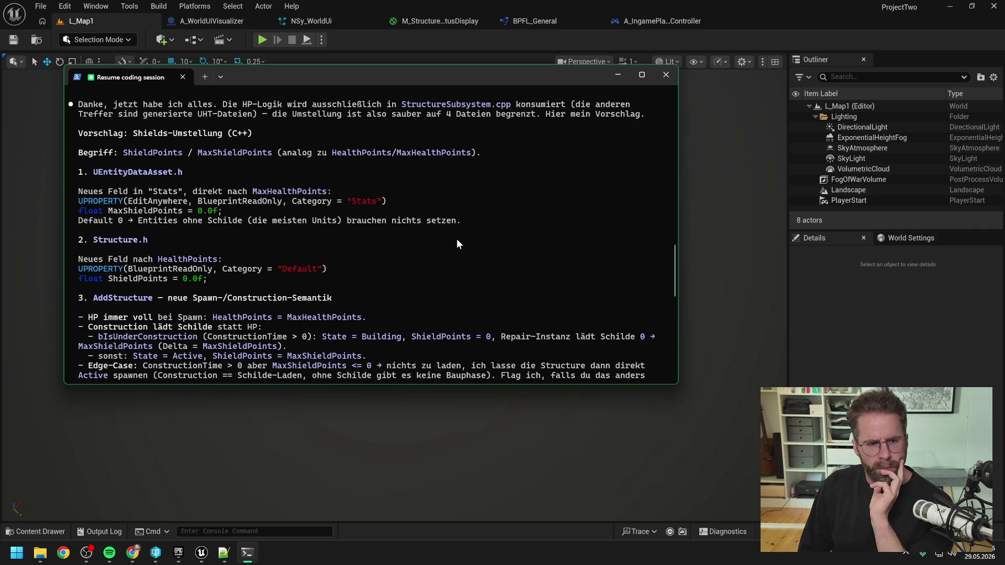
pyautogui.scroll(-2, 457, 243)
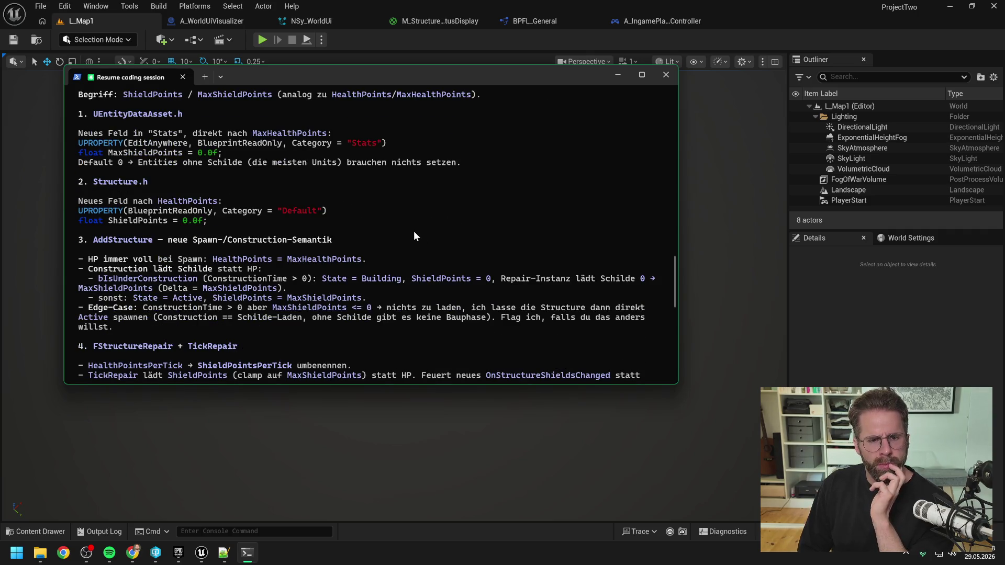
pyautogui.scroll(-1, 409, 232)
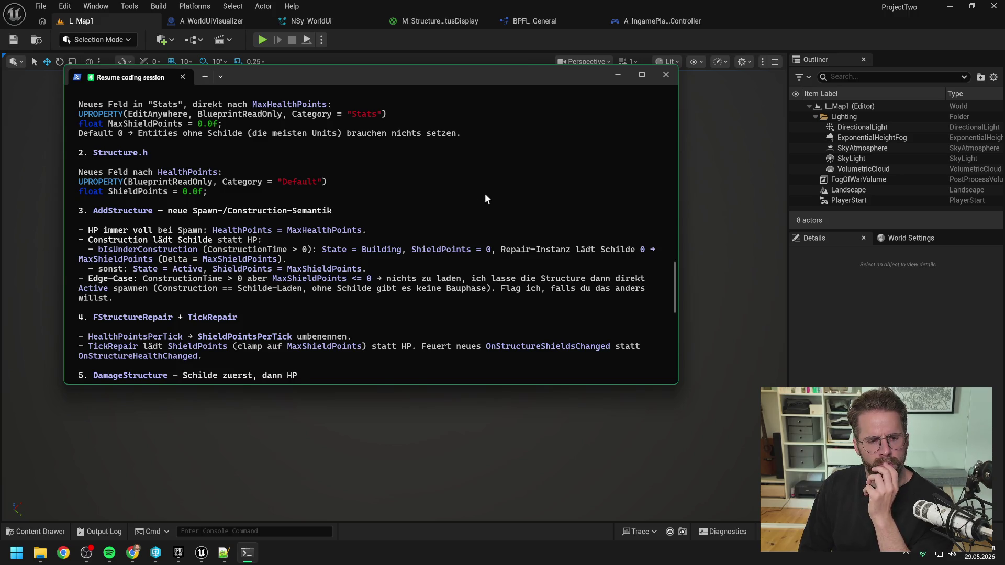
# Scroll through Claude's shield plan down to the open task 'Repair-Command implementieren'.
pyautogui.scroll(-1, 485, 196)
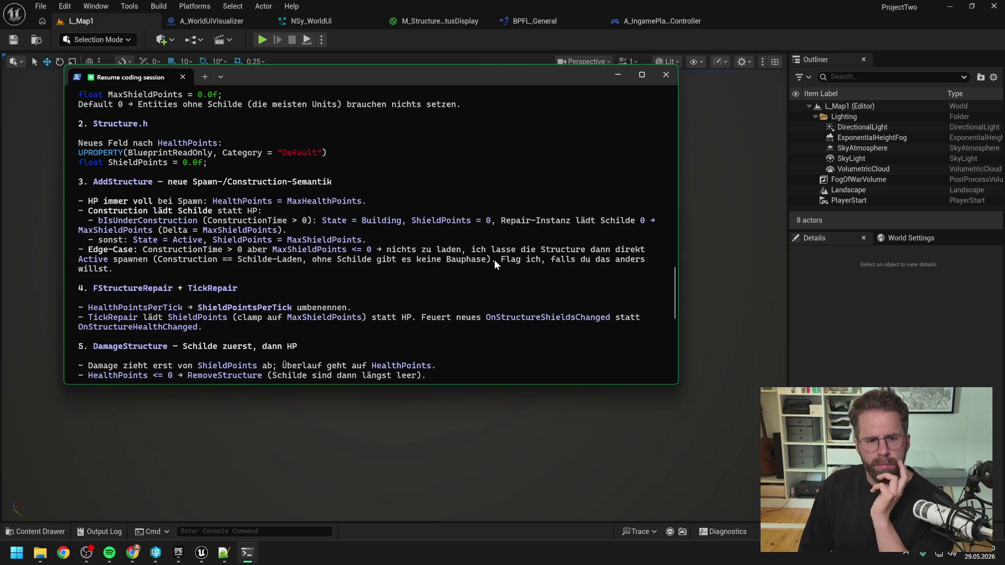
pyautogui.scroll(-1, 492, 258)
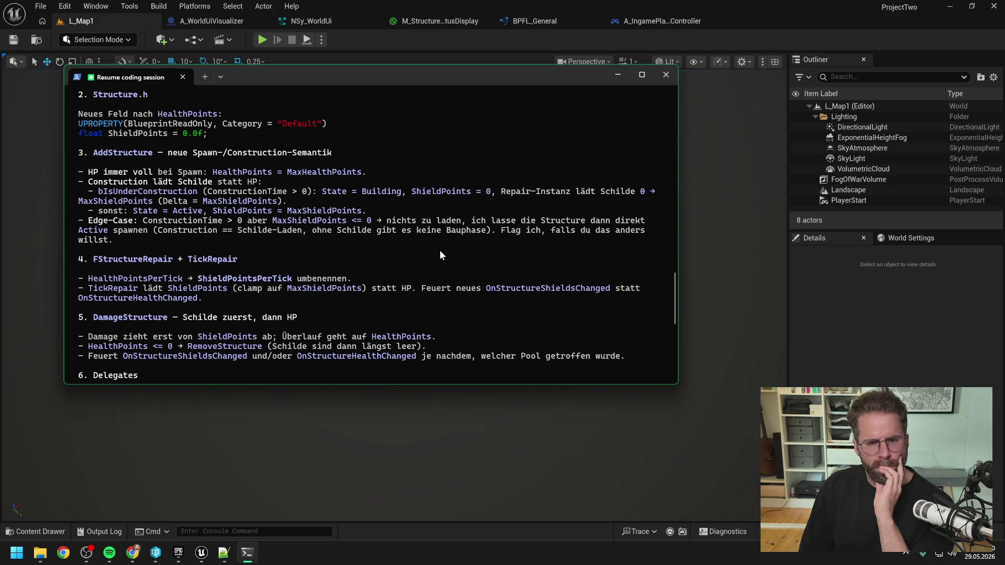
pyautogui.scroll(-1, 446, 255)
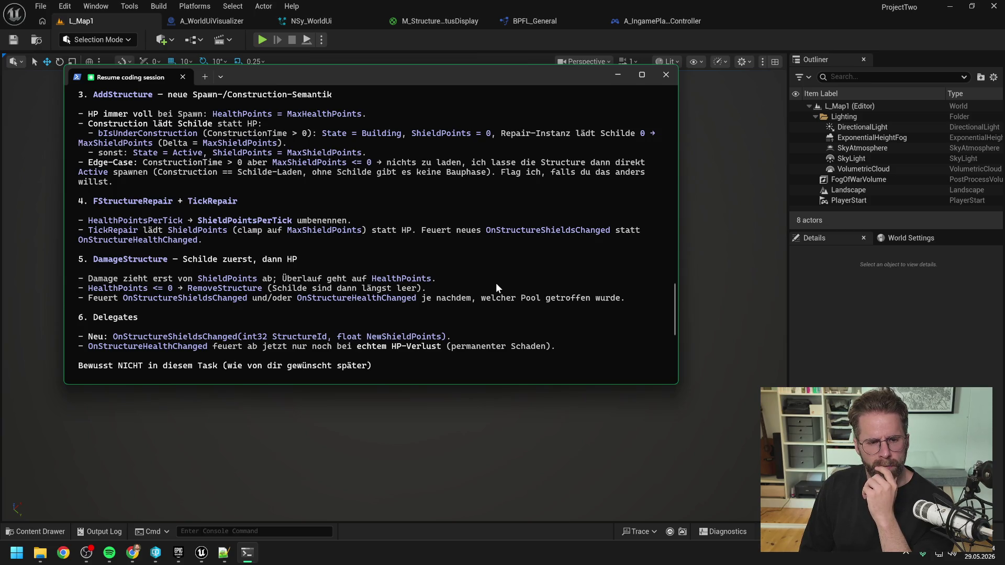
pyautogui.scroll(-7, 492, 285)
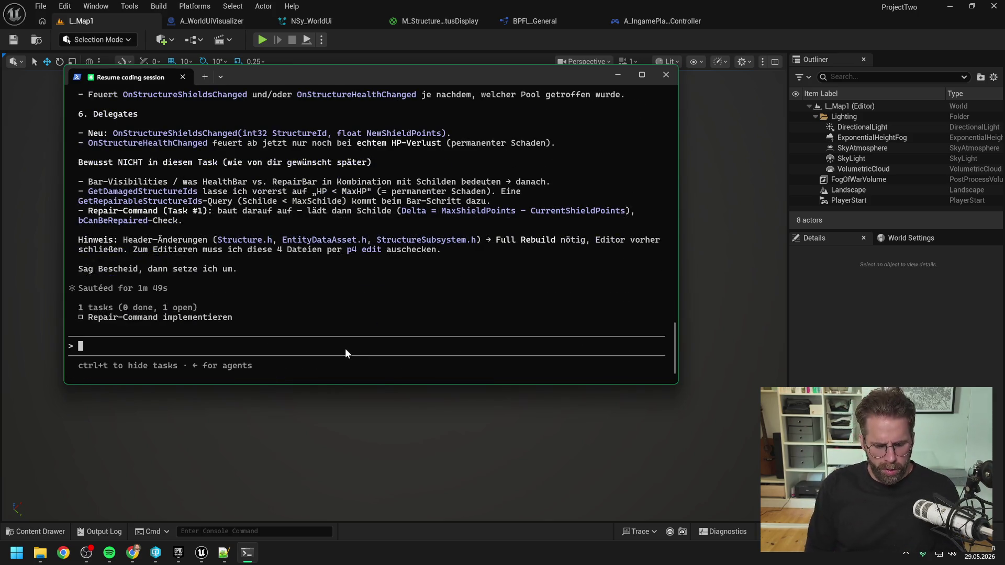
pyautogui.scroll(6, 393, 305)
pyautogui.scroll(4, 400, 303)
pyautogui.scroll(-4, 399, 303)
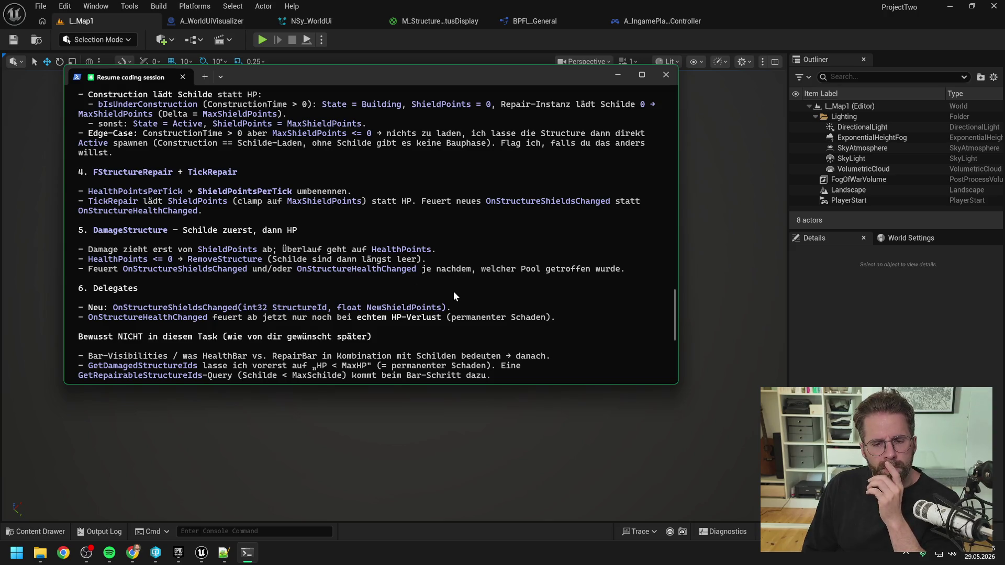
pyautogui.scroll(-2, 530, 297)
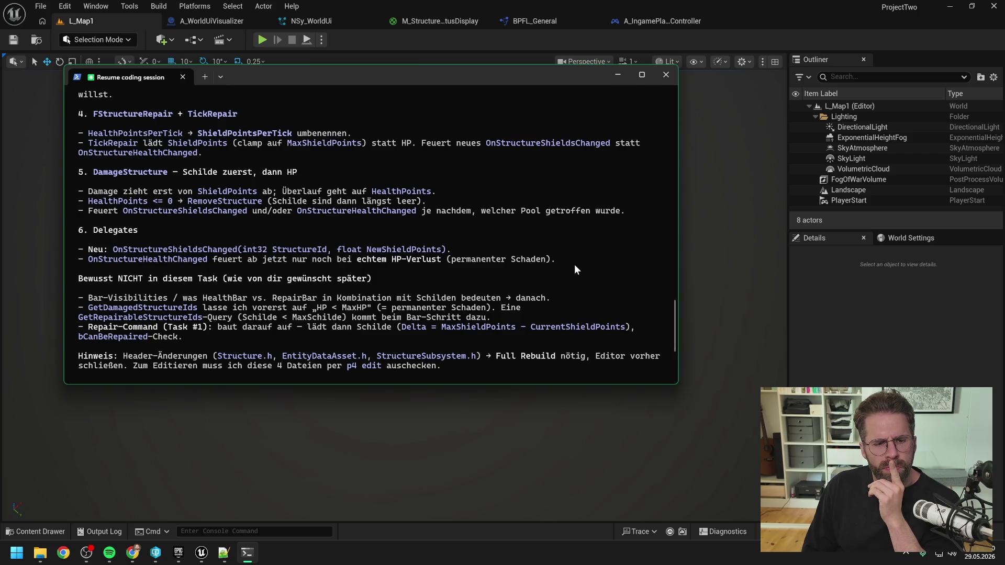
pyautogui.scroll(-4, 571, 263)
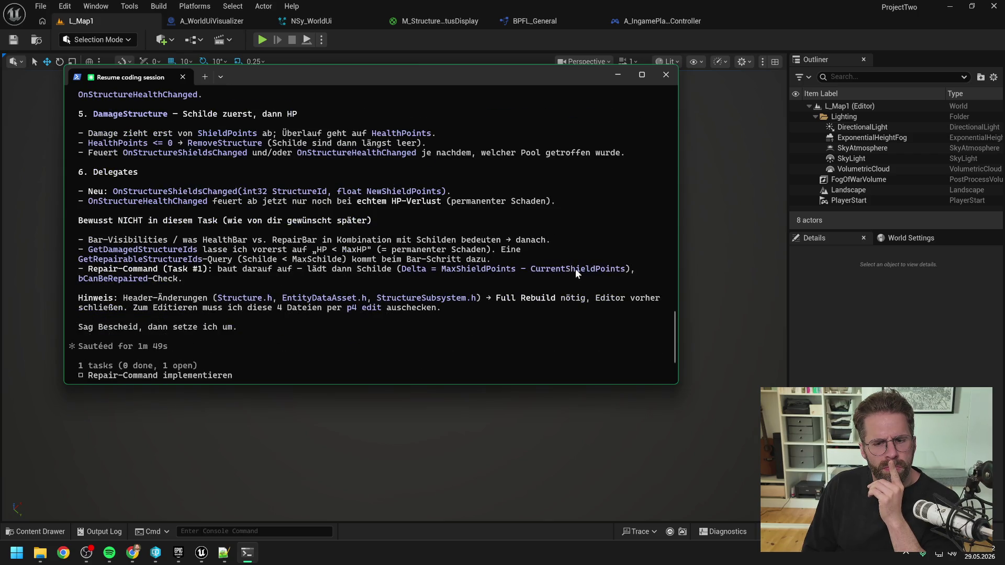
pyautogui.scroll(2, 407, 345)
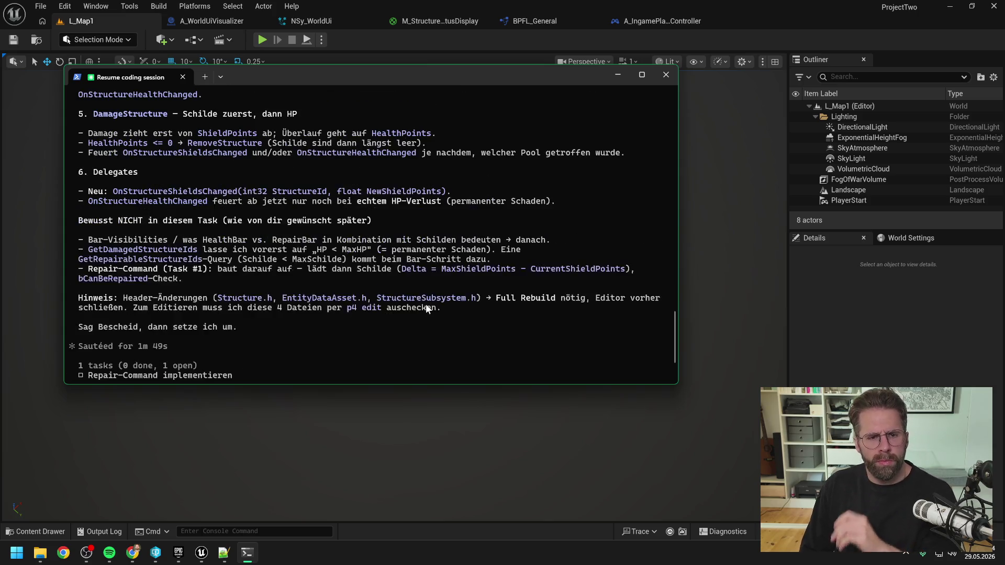
# Draft a question asking whether OnStructureShieldsChanged and OnStructureHealthPointsChanged really need two events.
pyautogui.write('bin mir gera')
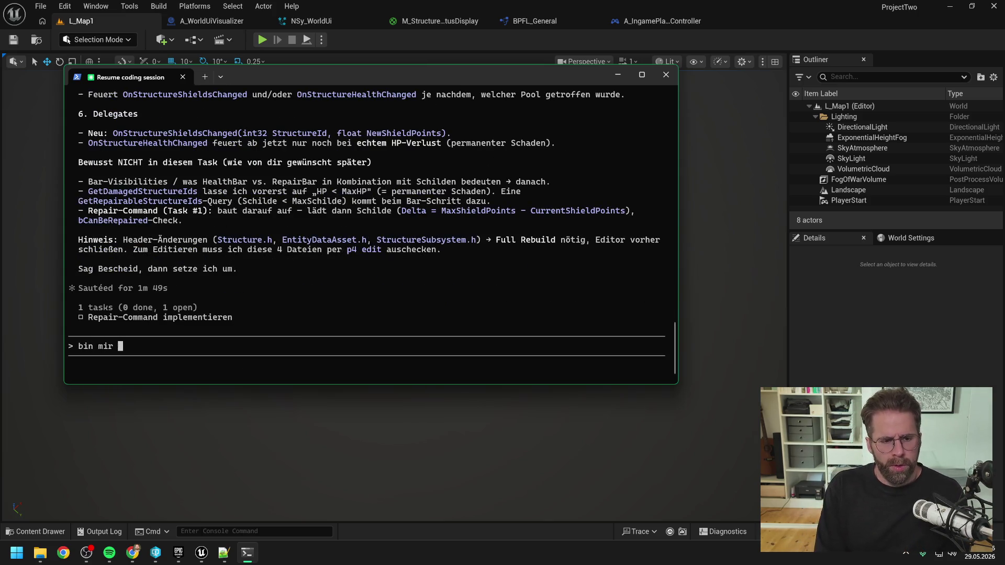
pyautogui.press('BackSpace')
pyautogui.press('BackSpace')
pyautogui.press('BackSpace')
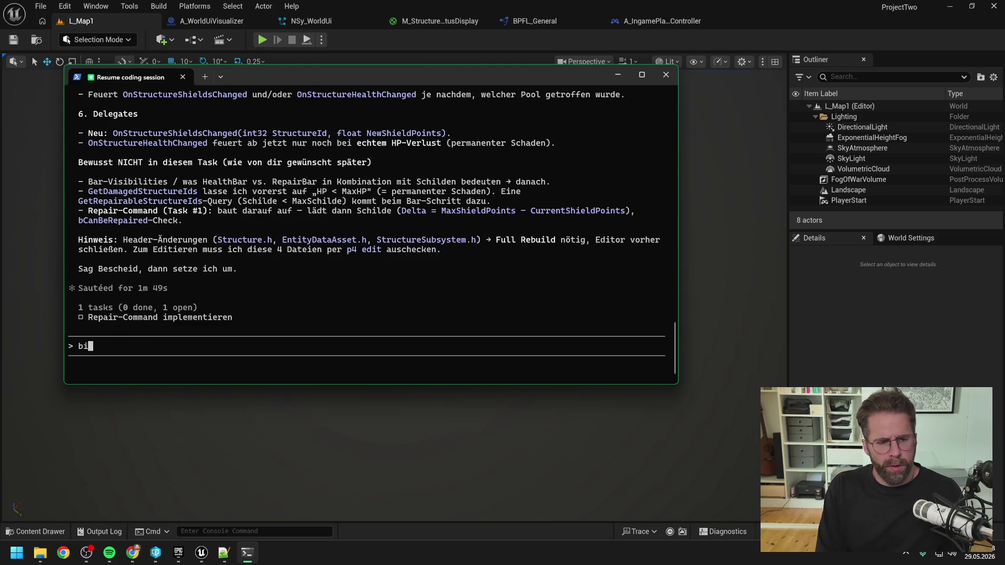
pyautogui.write('klingt ersmal')
pyautogui.press('BackSpace')
pyautogui.press('BackSpace')
pyautogui.press('BackSpace')
pyautogui.write('tmal gut!')
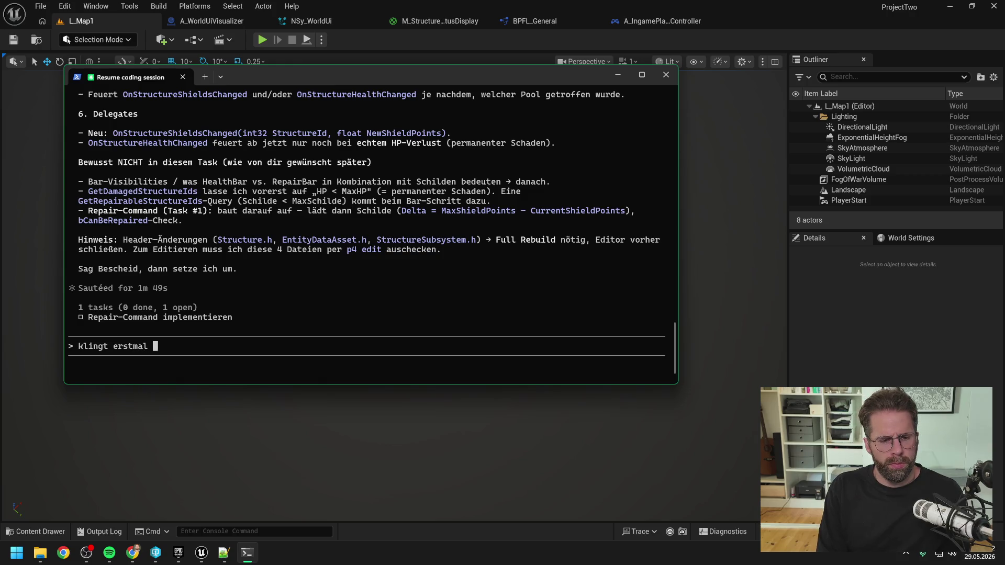
pyautogui.write(' bin mir gera')
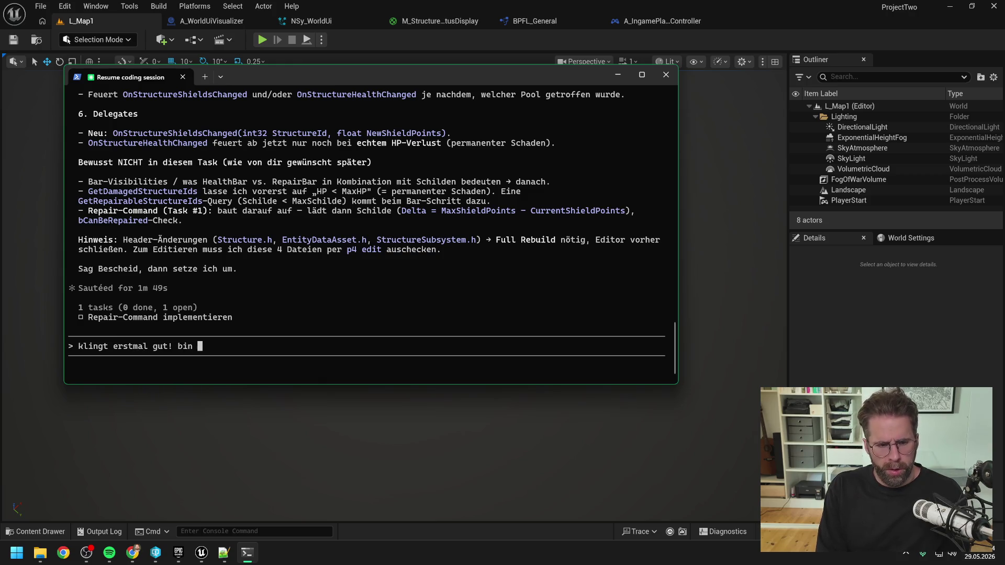
pyautogui.write('de b')
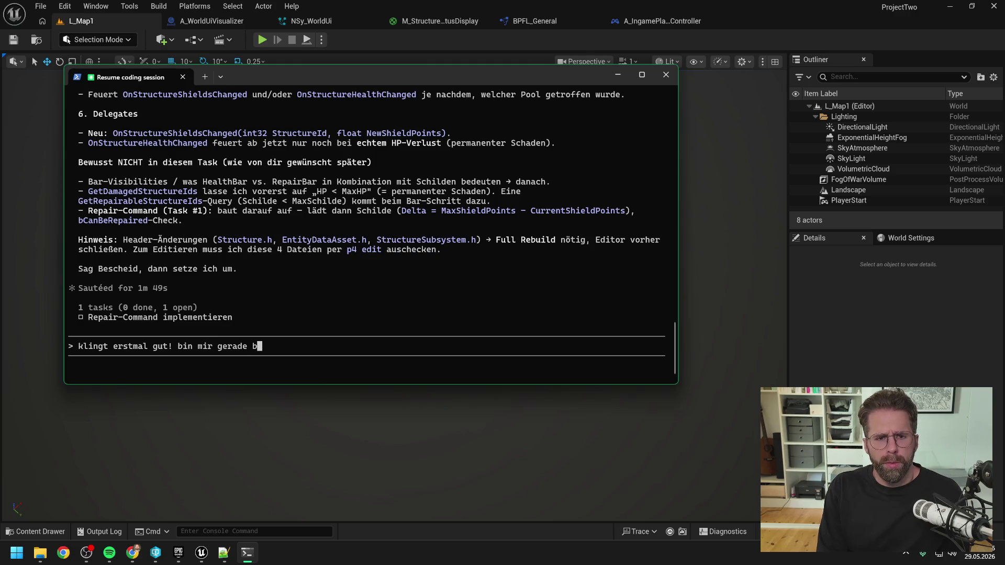
pyautogui.write('ei der U')
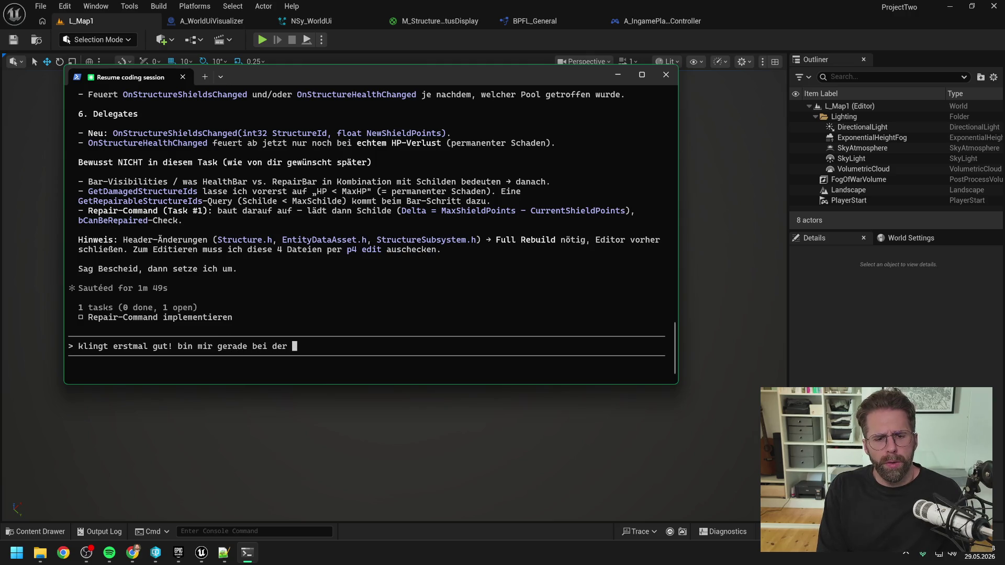
pyautogui.write('nterteilung von ')
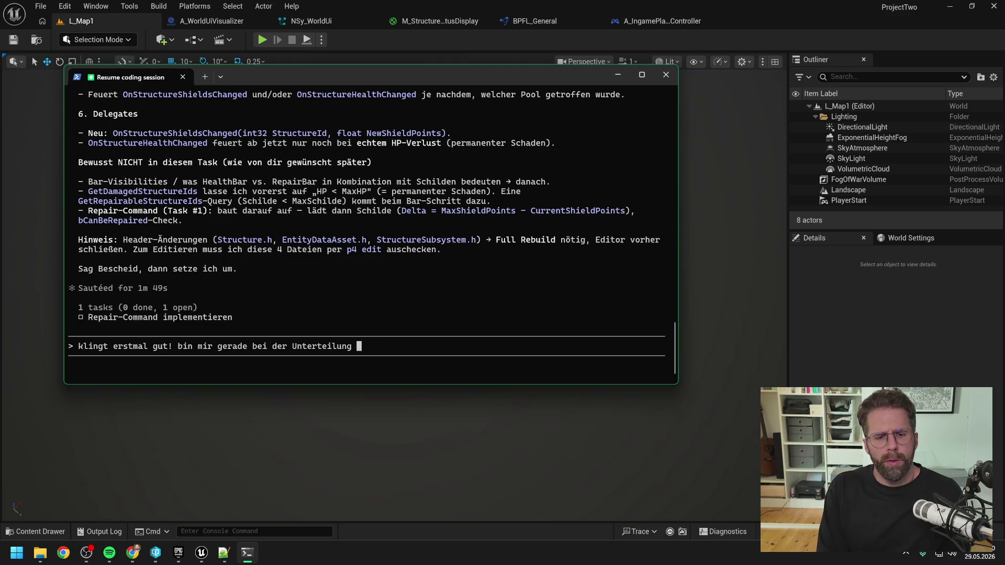
pyautogui.write('OnStructureS')
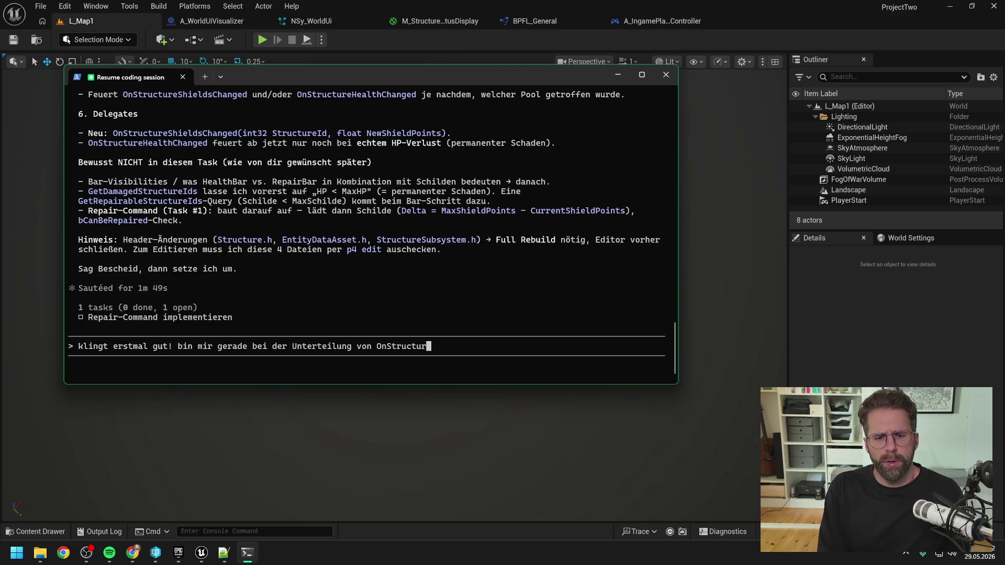
pyautogui.write('hieldschan')
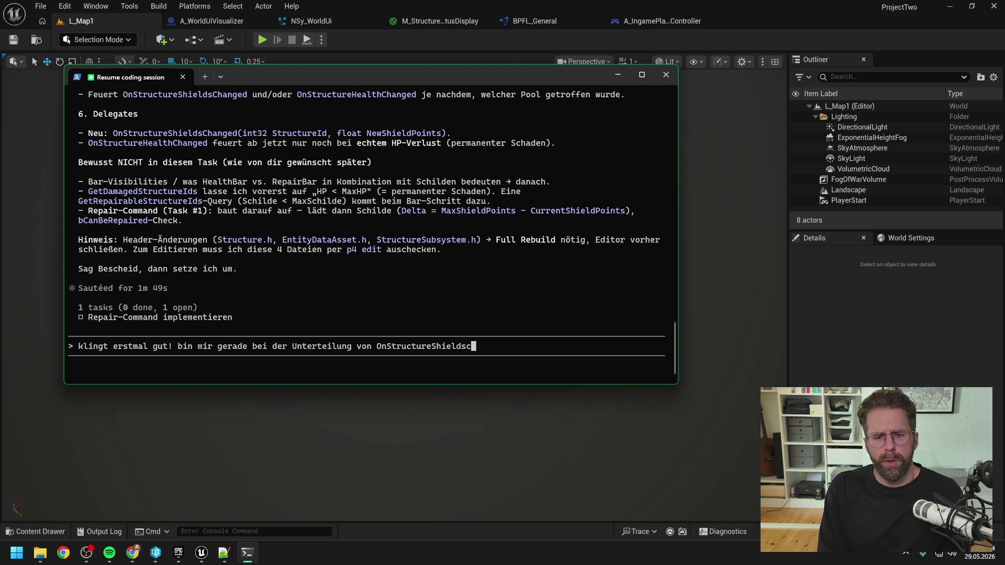
pyautogui.press('BackSpace')
pyautogui.press('BackSpace')
pyautogui.press('BackSpace')
pyautogui.write('Changed und ')
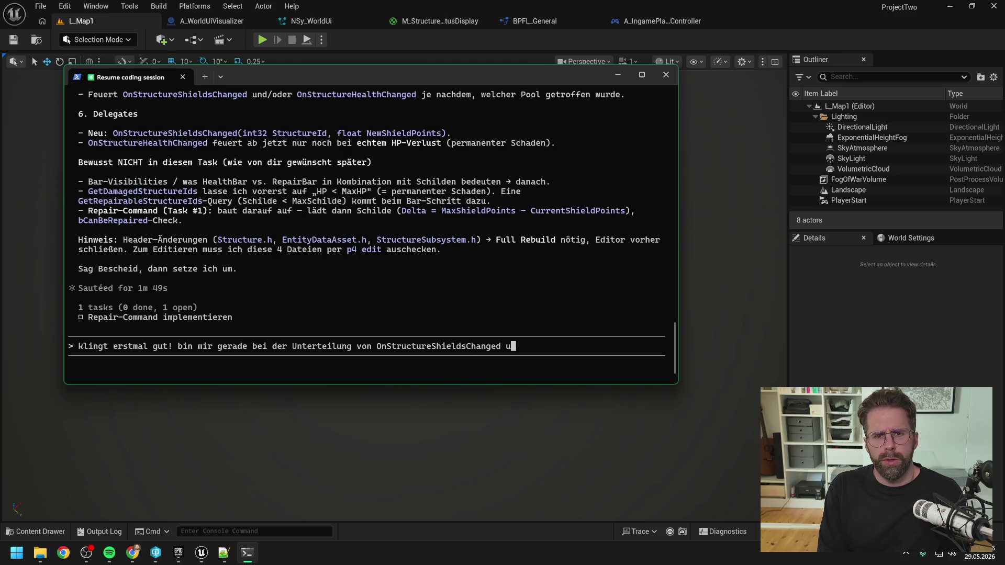
pyautogui.write('Onstructure')
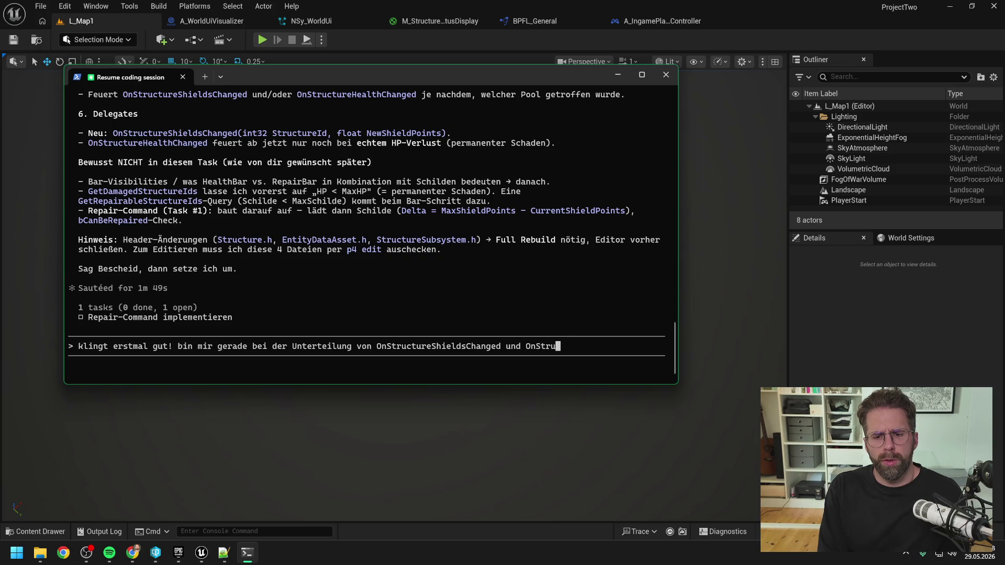
pyautogui.write('HealthP')
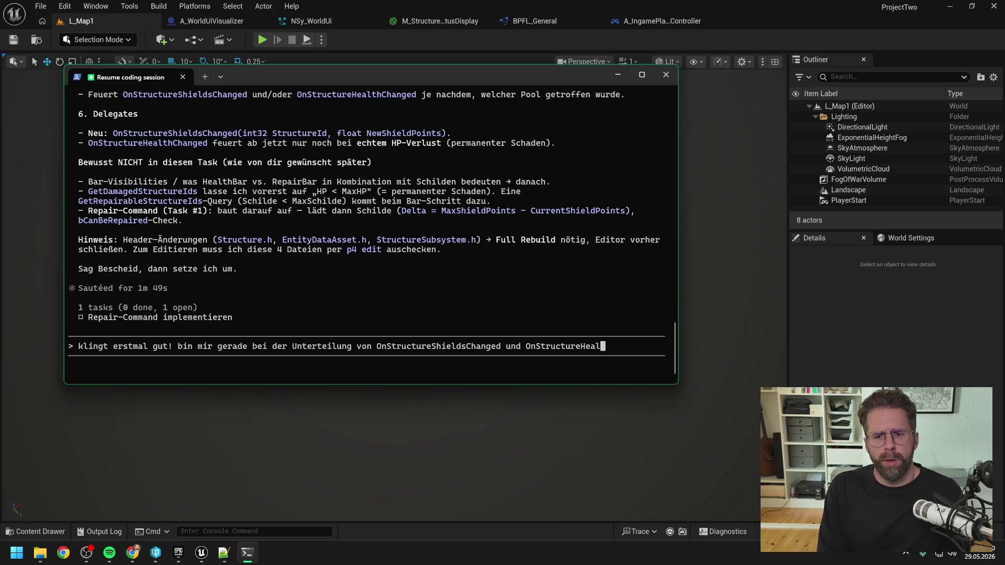
pyautogui.press('BackSpace')
pyautogui.write('Changed ')
pyautogui.write('nicht sicher. ')
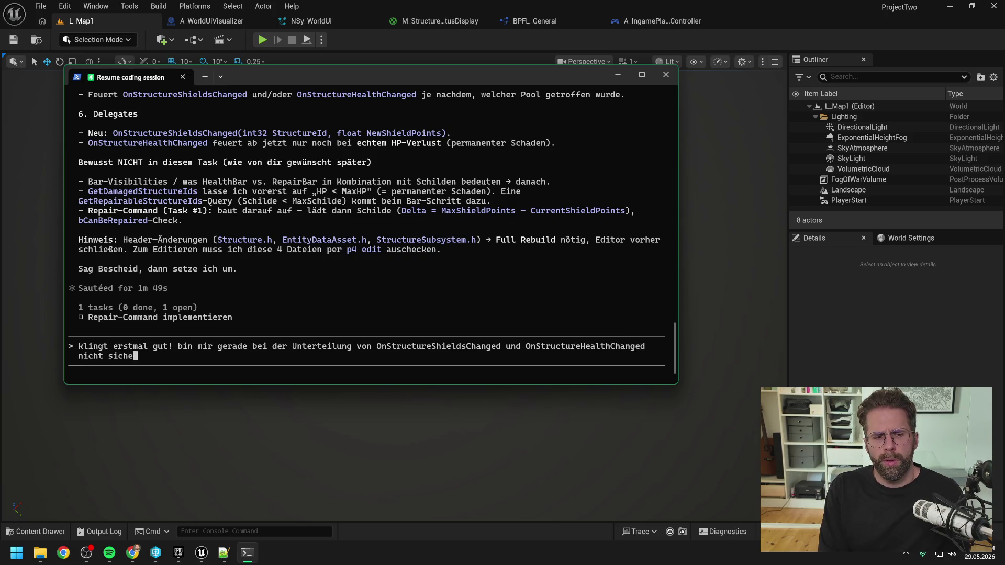
pyautogui.write('Brauchen wir')
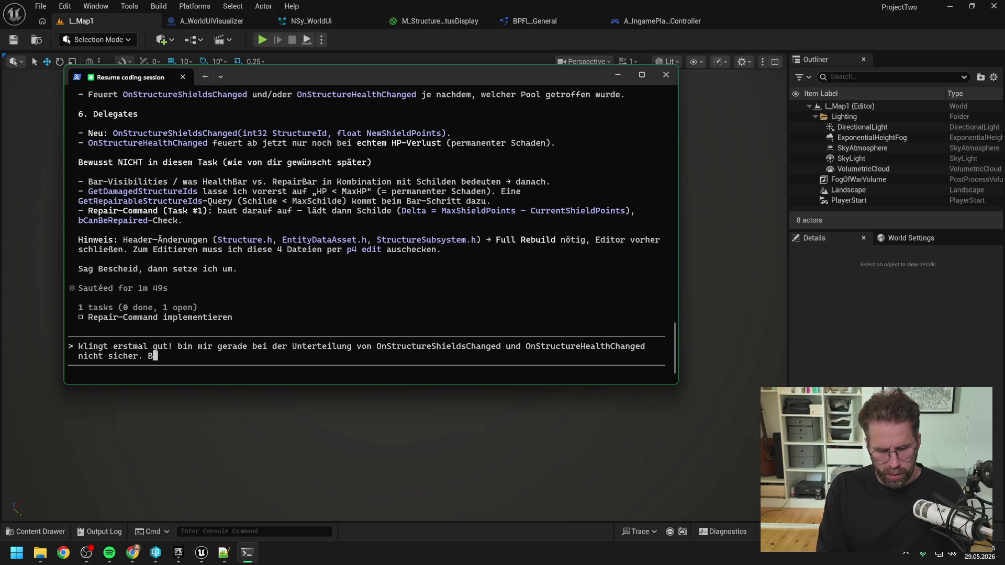
pyautogui.write(' da wirklich zwei')
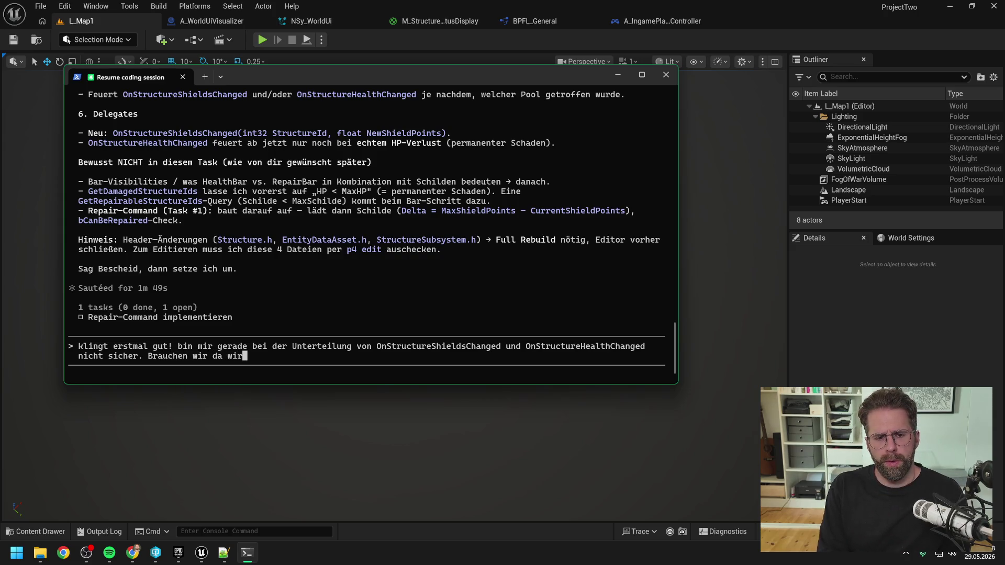
pyautogui.write(' Events?')
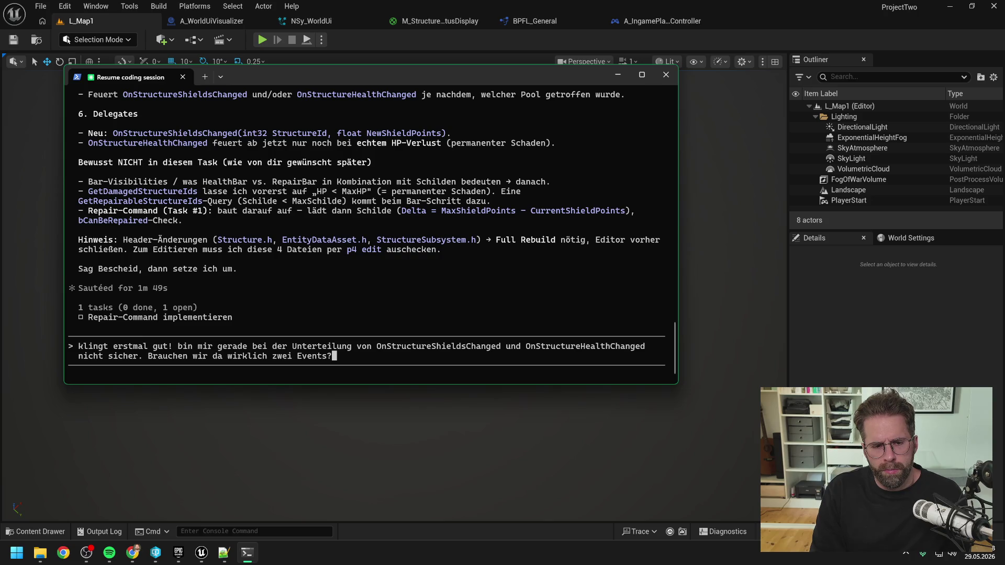
# Replace the question with the reply 'klingt gut, probieren wir so!'.
pyautogui.press('BackSpace')
pyautogui.press('BackSpace')
pyautogui.press('BackSpace')
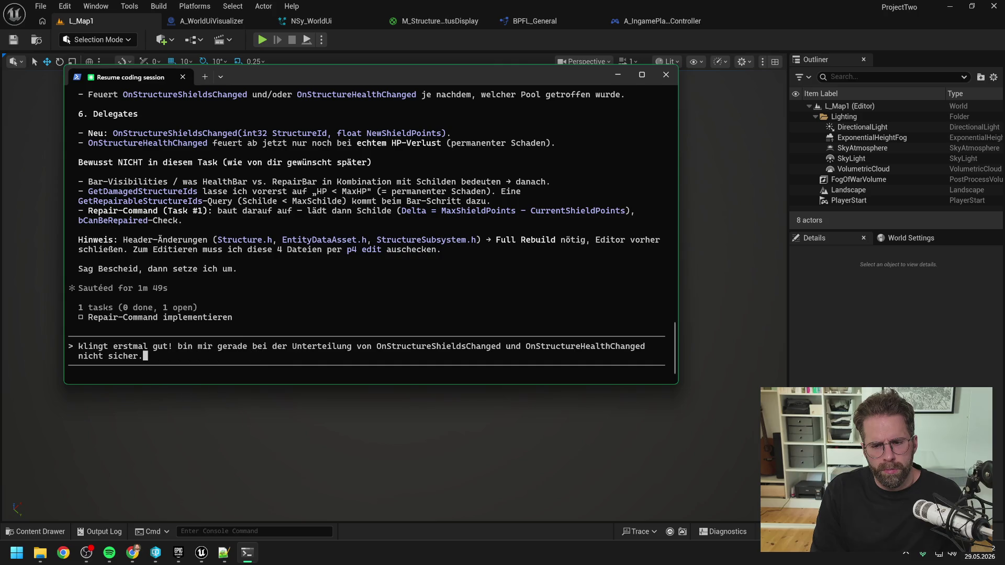
pyautogui.press('BackSpace')
pyautogui.press('BackSpace')
pyautogui.press('BackSpace')
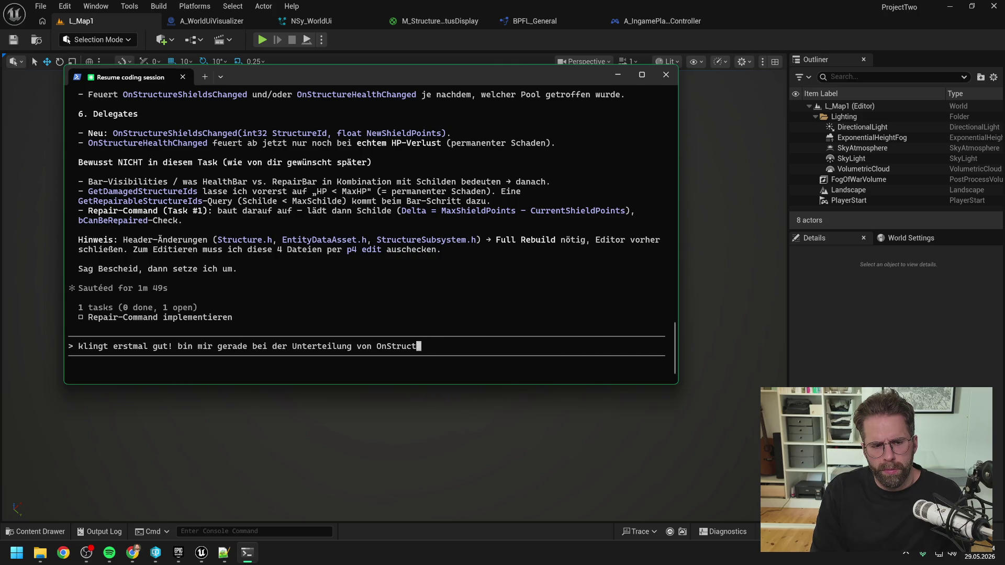
pyautogui.press('BackSpace')
pyautogui.press('BackSpace')
pyautogui.press('BackSpace')
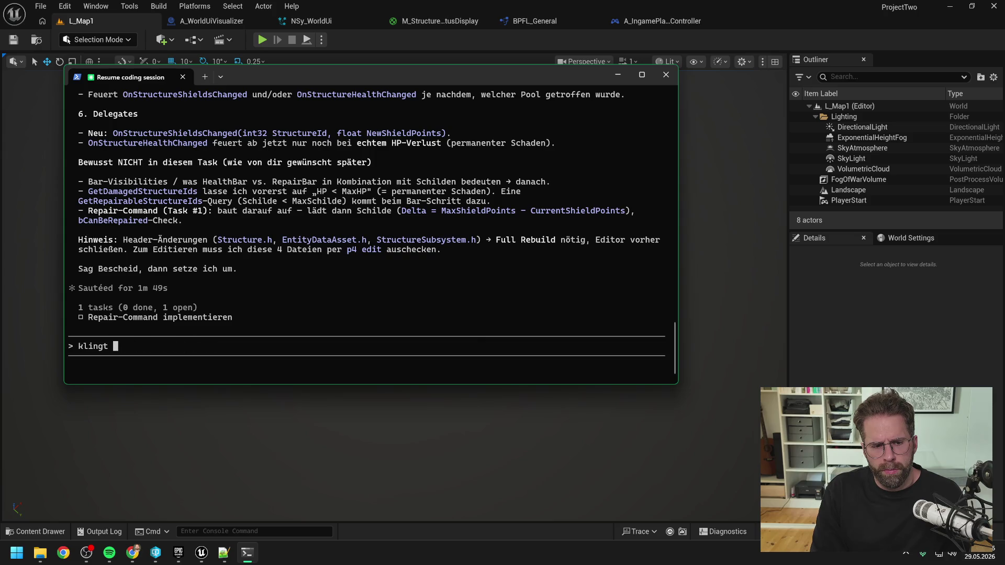
pyautogui.write('gut, ma')
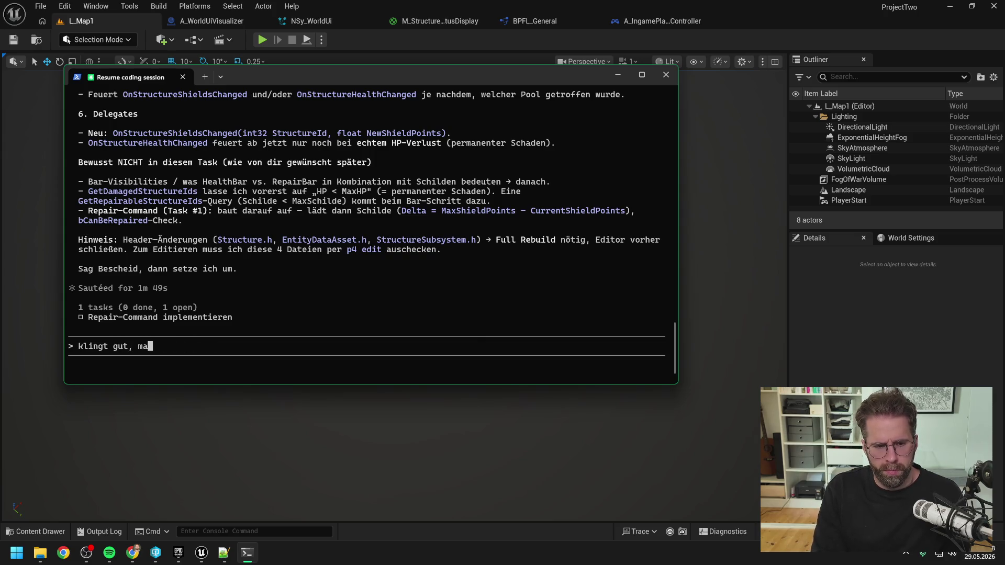
pyautogui.press('BackSpace')
pyautogui.press('BackSpace')
pyautogui.write('probieren wir so!')
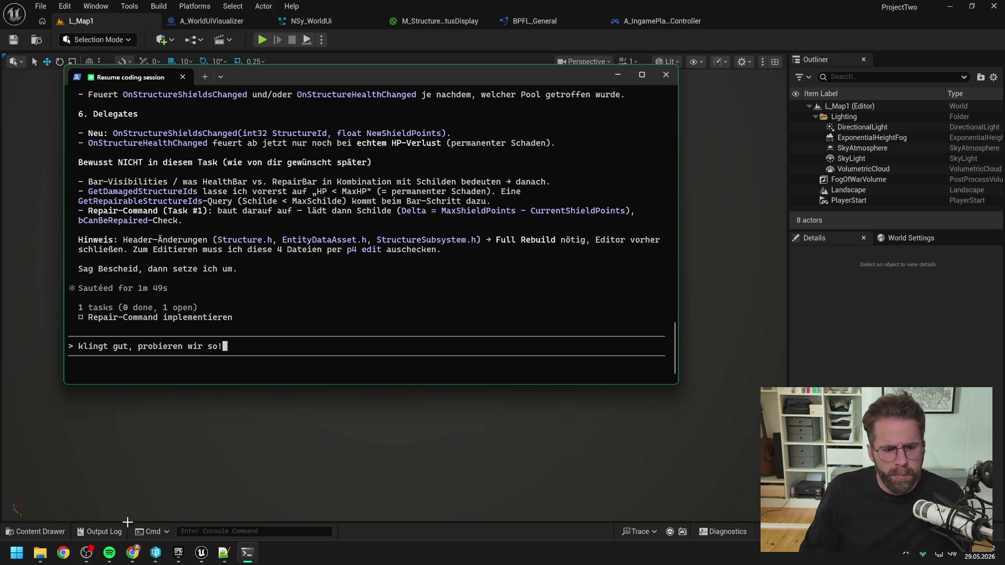
pyautogui.click(155, 553)
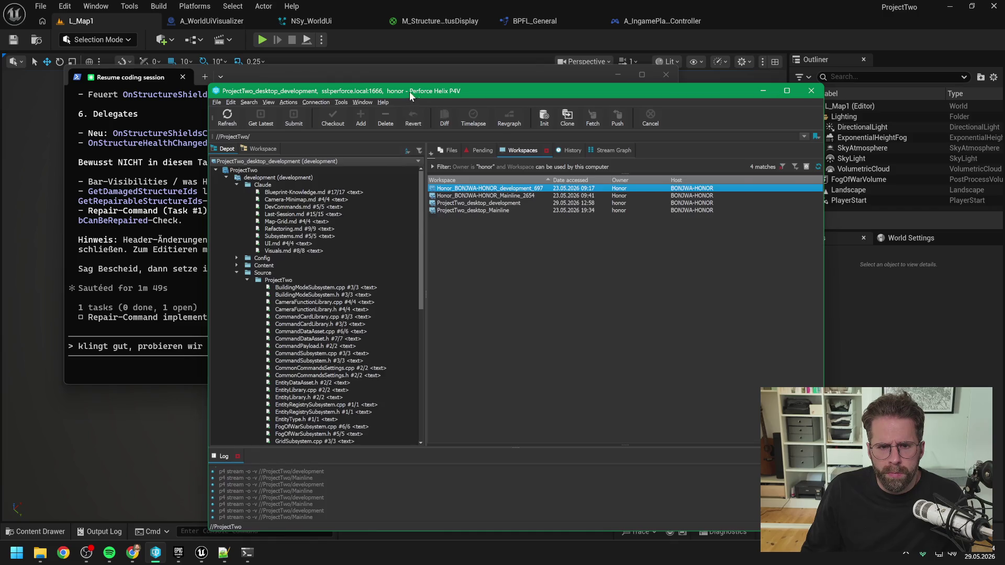
# Select Structure.h, EntityDataAsset.h and StructureSubsystem.h in the P4V depot tree.
pyautogui.moveTo(409, 92); pyautogui.dragTo(688, 54)
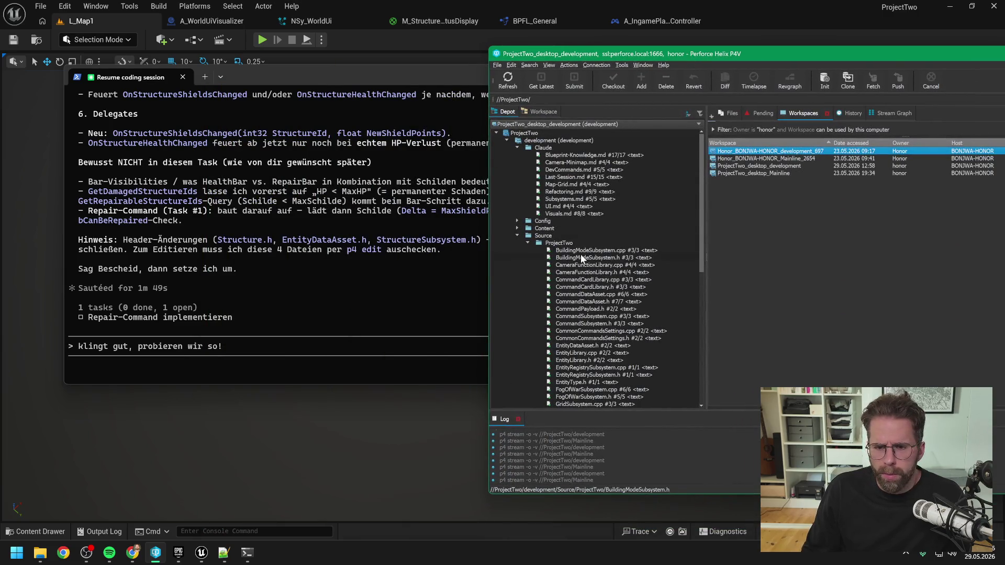
pyautogui.scroll(-12, 600, 284)
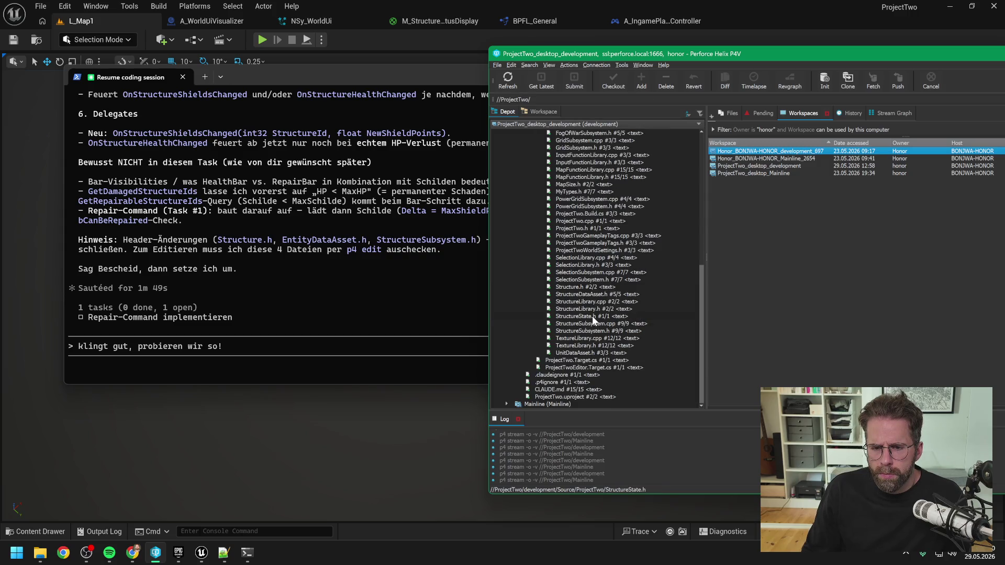
pyautogui.click(593, 317)
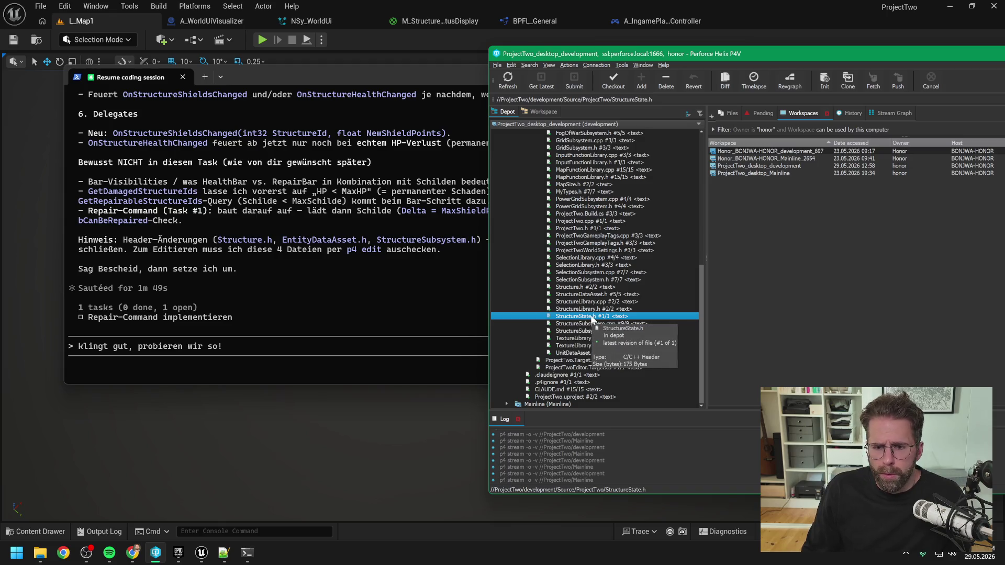
pyautogui.click(588, 288)
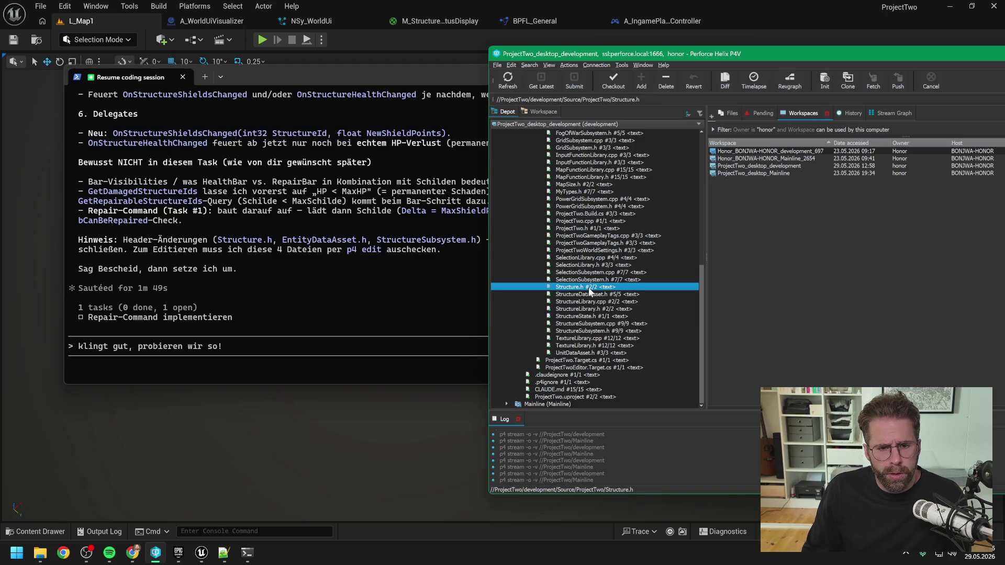
pyautogui.scroll(6, 618, 269)
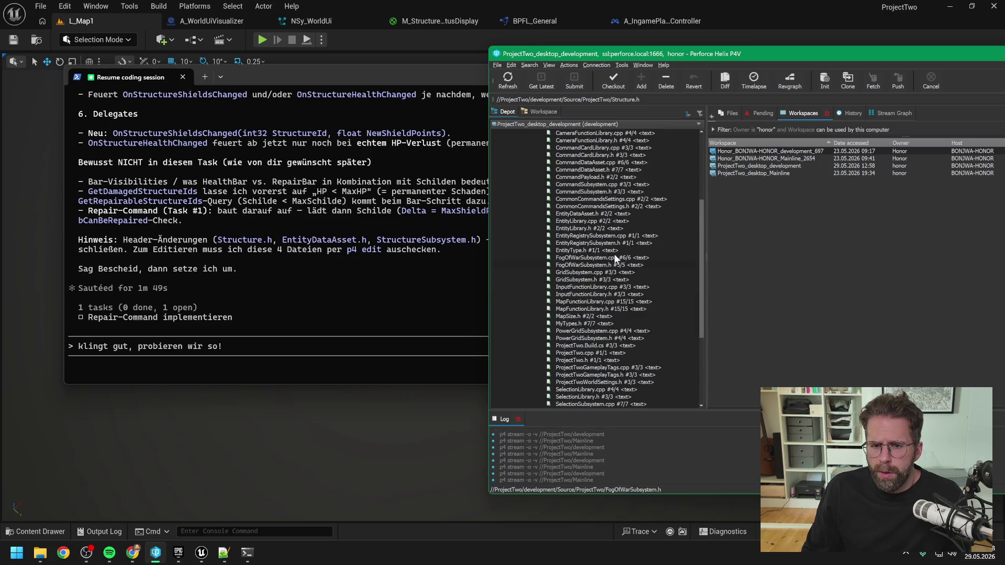
pyautogui.click(589, 212)
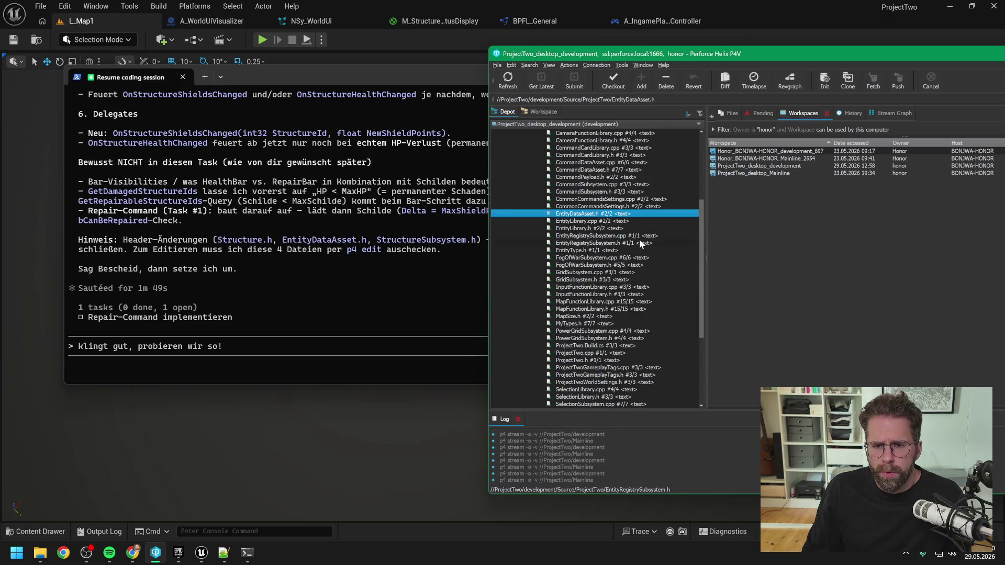
pyautogui.scroll(2, 638, 243)
pyautogui.scroll(-4, 636, 247)
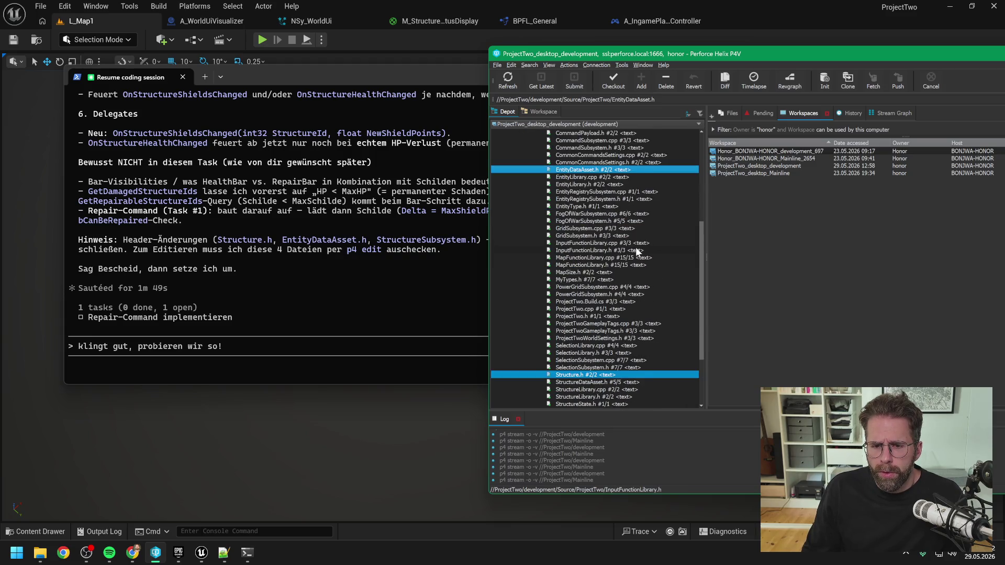
pyautogui.scroll(-4, 635, 247)
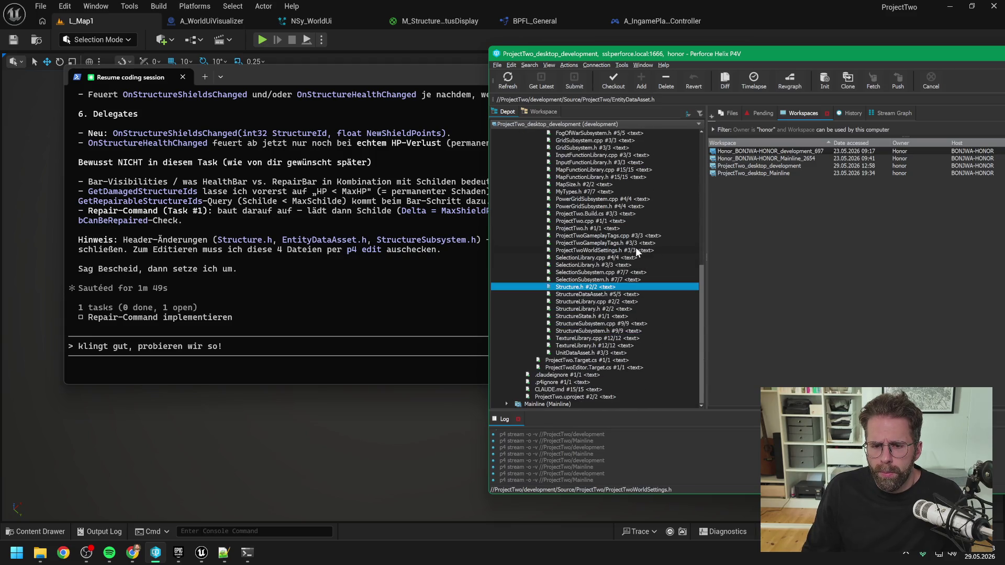
pyautogui.keyDown('ctrl'); pyautogui.click(605, 331); pyautogui.keyUp('ctrl')
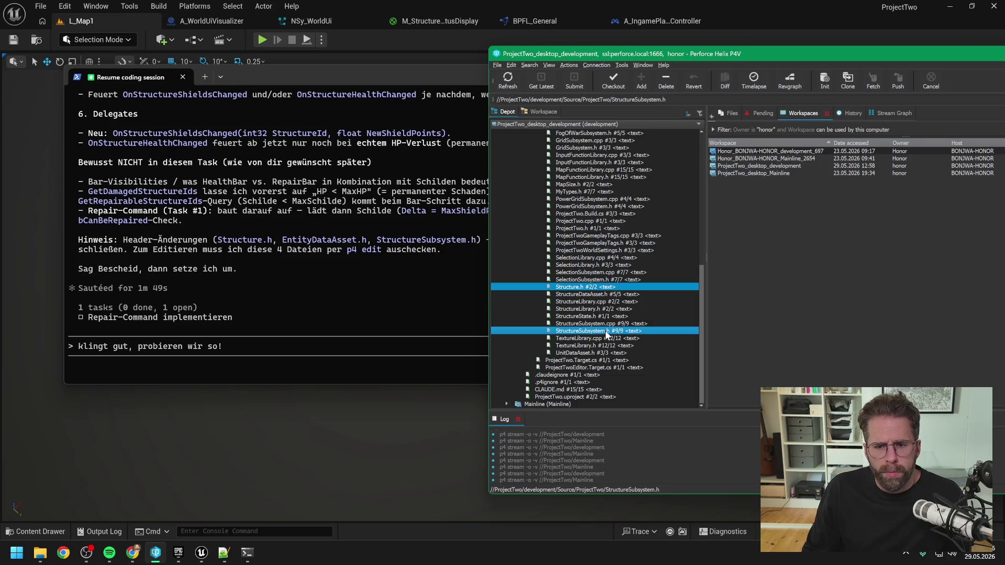
# Add StructureSubsystem.cpp to the selection and check out all four files for edit.
pyautogui.moveTo(681, 58)
pyautogui.mouseDown()
pyautogui.moveTo(753, 74)
pyautogui.moveTo(898, 78)
pyautogui.moveTo(834, 75)
pyautogui.moveTo(866, 77)
pyautogui.mouseUp()
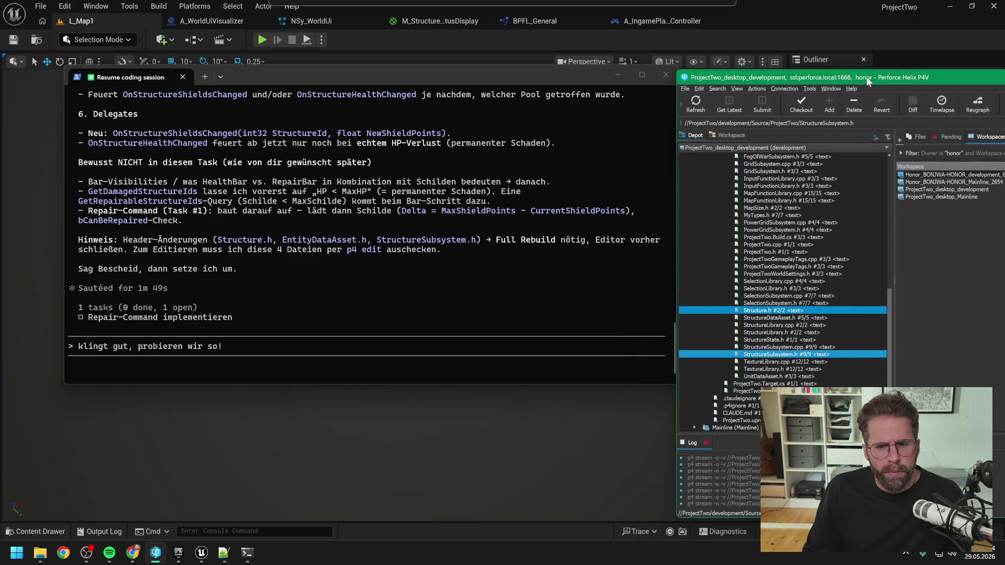
pyautogui.scroll(2, 478, 208)
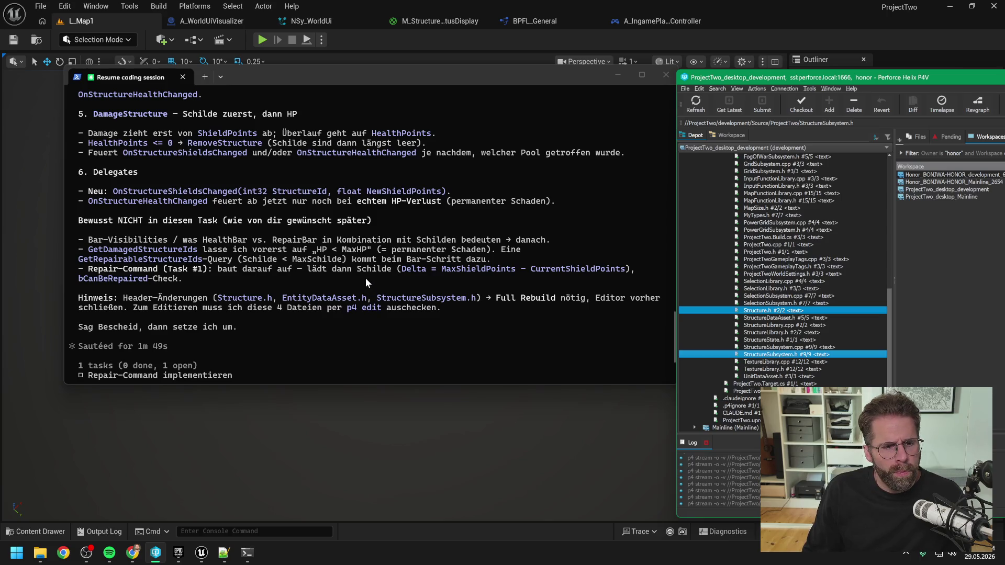
pyautogui.scroll(1, 365, 278)
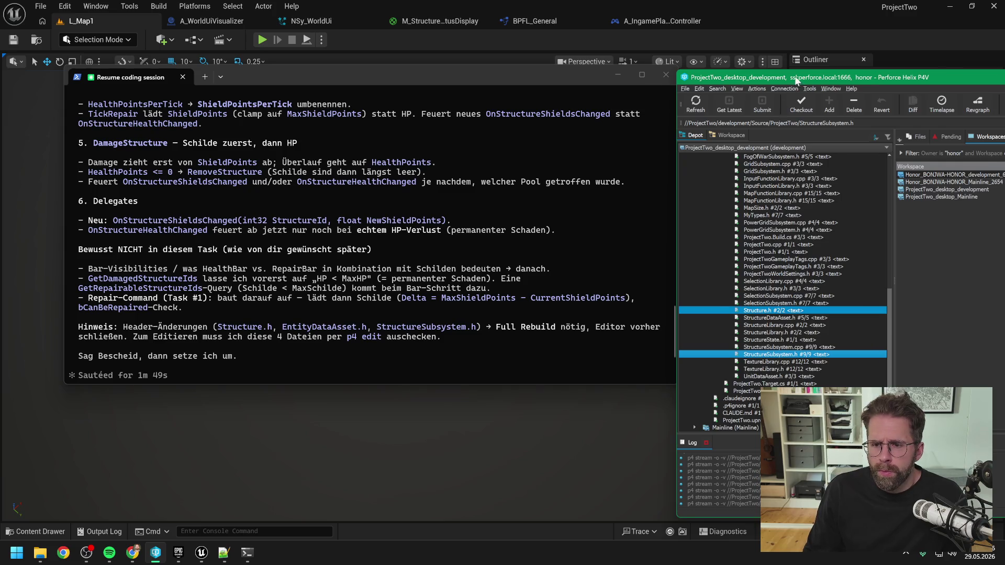
pyautogui.moveTo(795, 79); pyautogui.dragTo(472, 53)
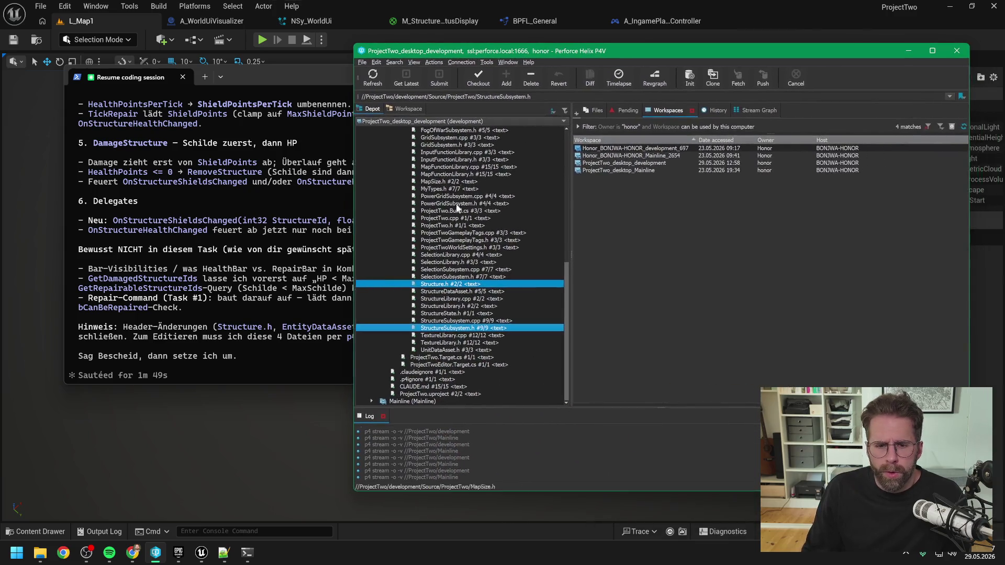
pyautogui.keyDown('ctrl'); pyautogui.click(453, 320); pyautogui.keyUp('ctrl')
pyautogui.click(478, 75)
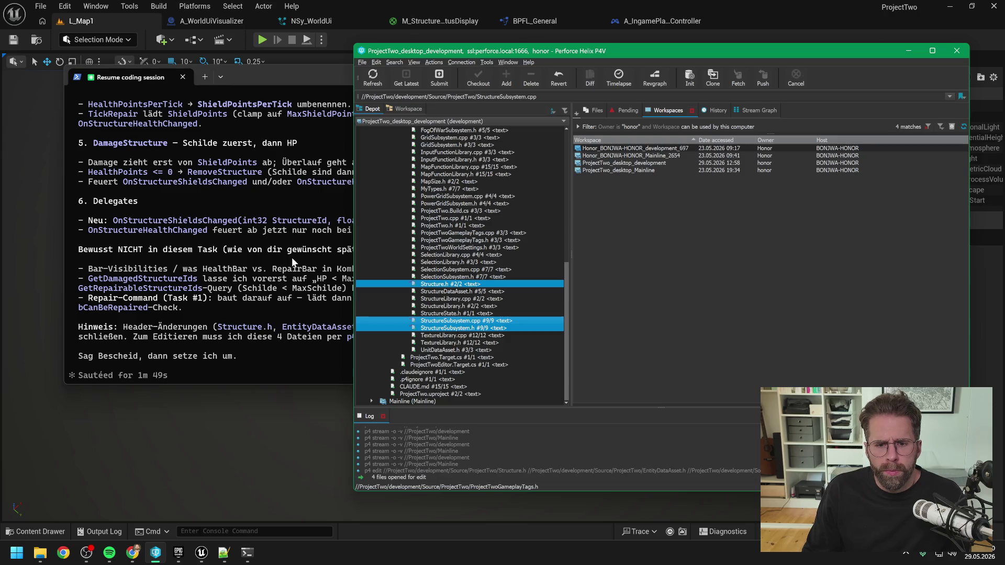
pyautogui.click(291, 257)
pyautogui.write('klingt gut, probieren wir so!')
pyautogui.write(' s')
# Tell Claude 'Dateien sind ausgecheckt' and approve the MaxShieldPoints edit to EntityDataAsset.h.
pyautogui.press('BackSpace')
pyautogui.write('Dateien sind aus')
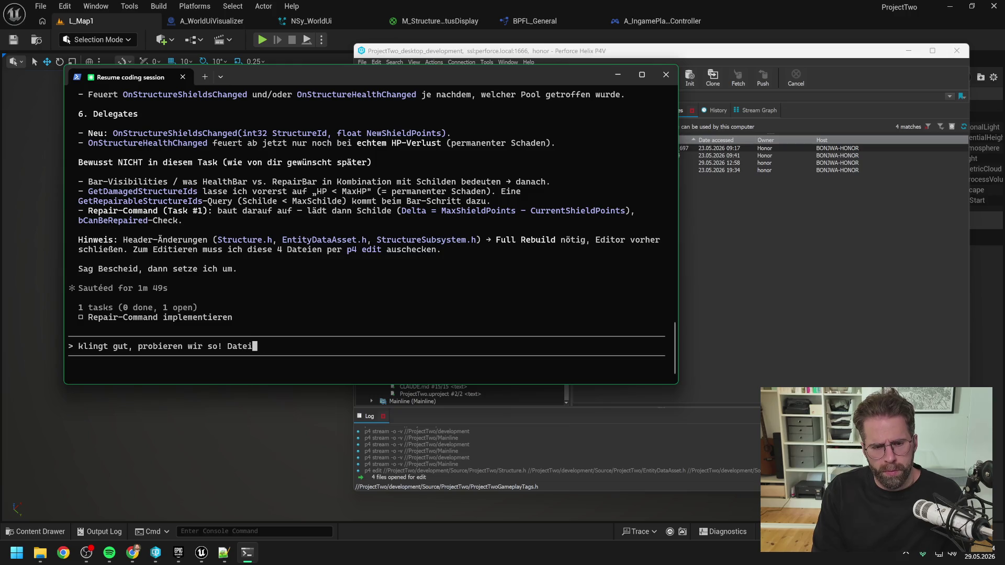
pyautogui.write('geche')
pyautogui.press('BackSpace')
pyautogui.press('BackSpace')
pyautogui.press('BackSpace')
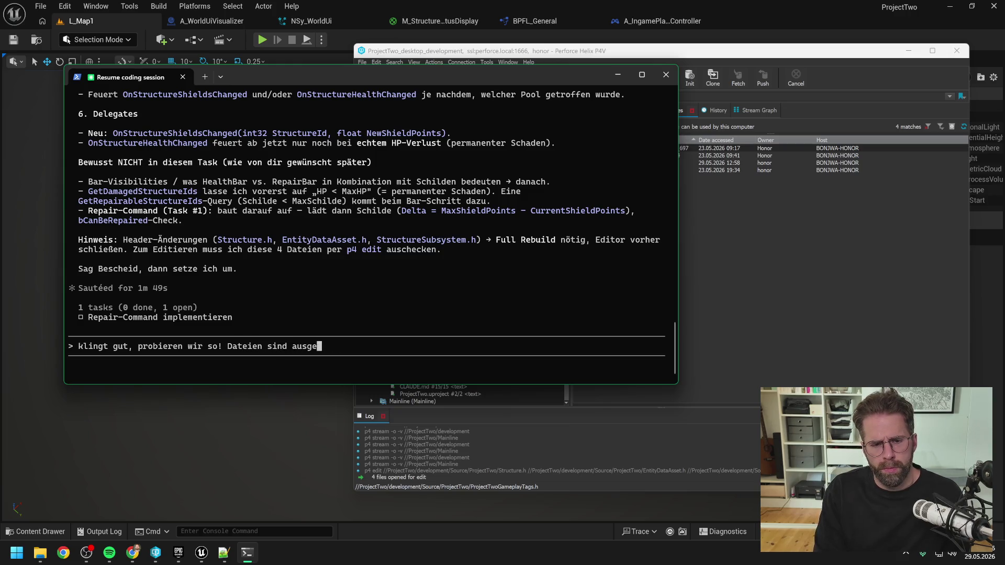
pyautogui.write('echeckt')
pyautogui.press('Return')
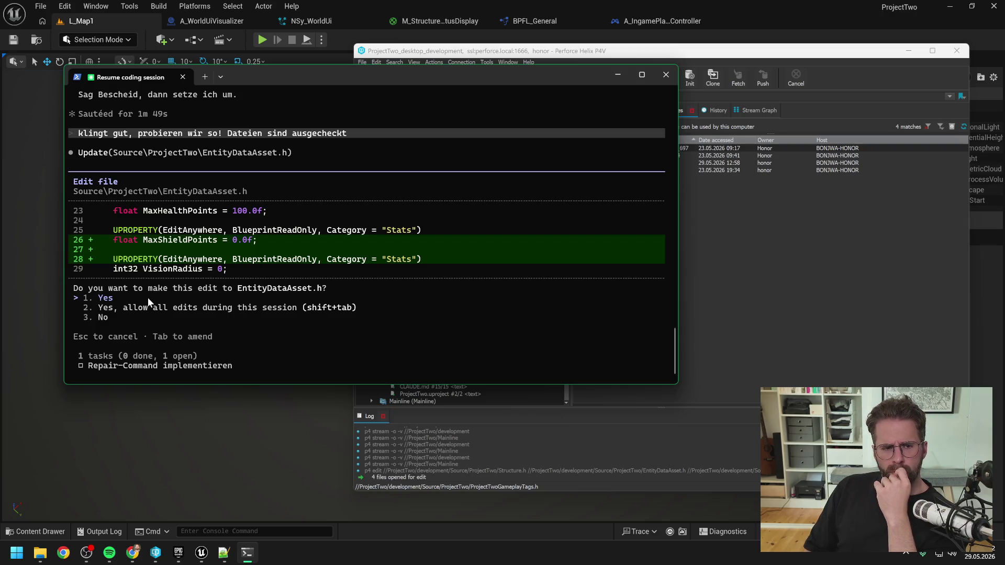
pyautogui.press('Return')
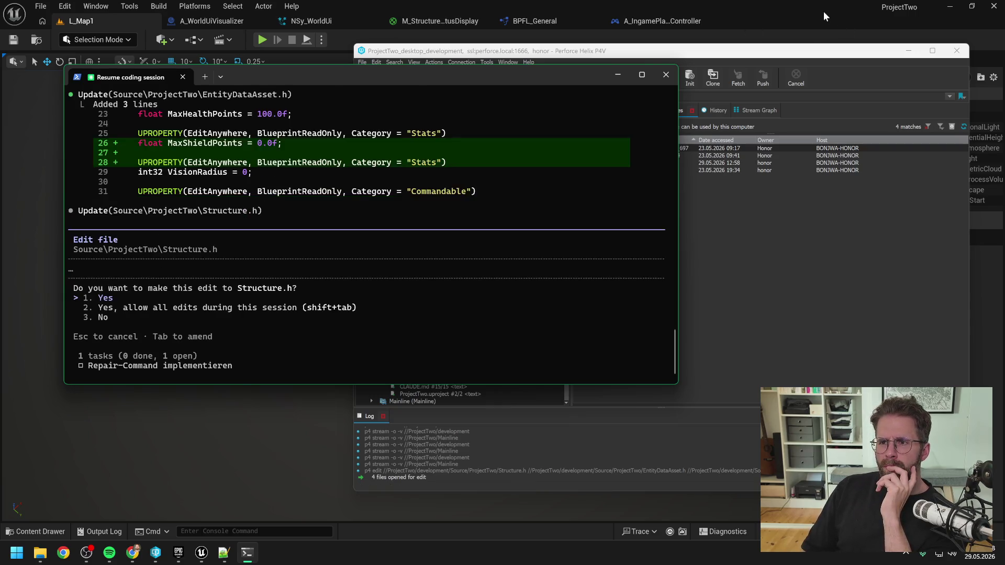
pyautogui.click(824, 11)
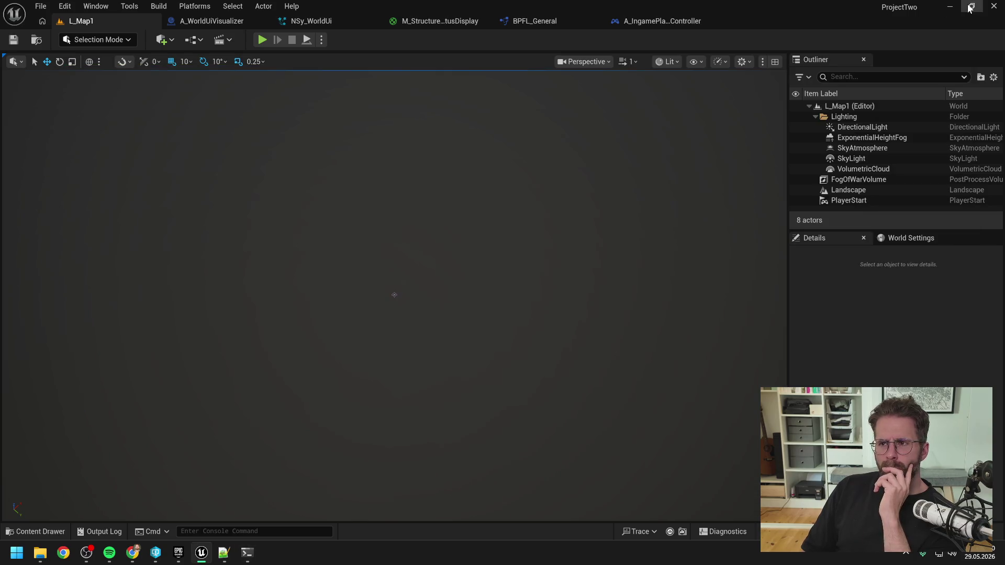
# Close Unreal Editor with Alt+F4.
pyautogui.click(157, 554)
pyautogui.scroll(5, 493, 309)
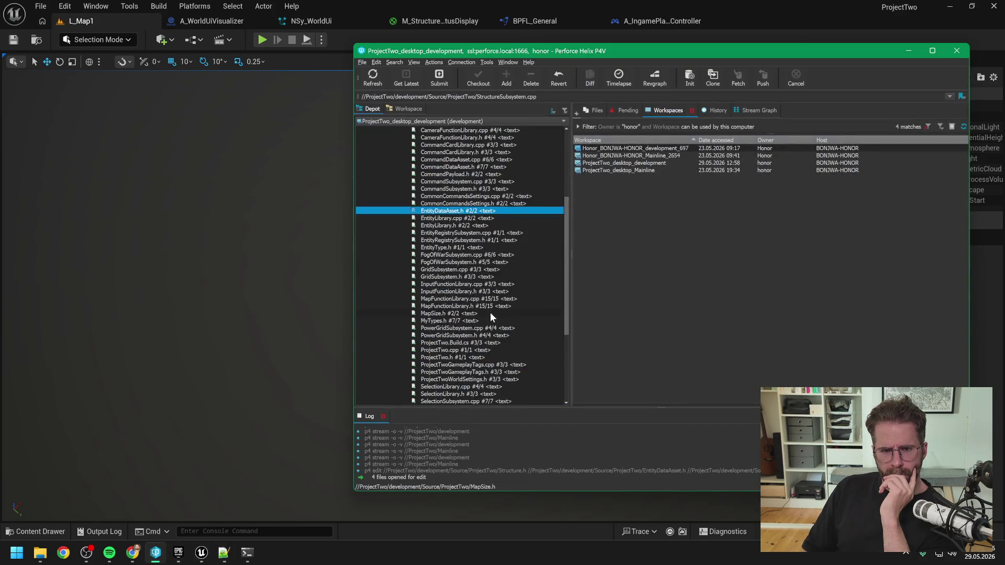
pyautogui.scroll(6, 489, 312)
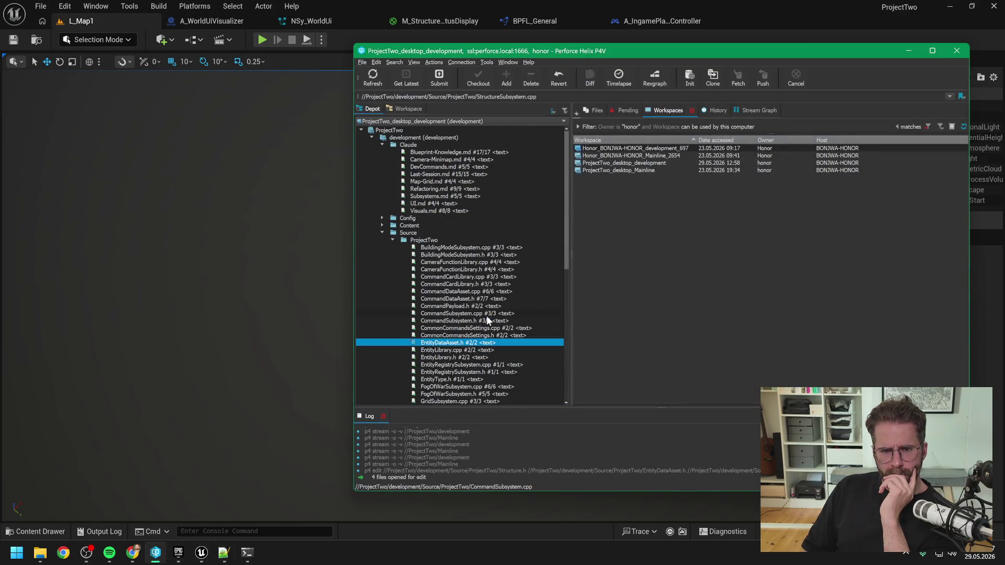
pyautogui.click(821, 6)
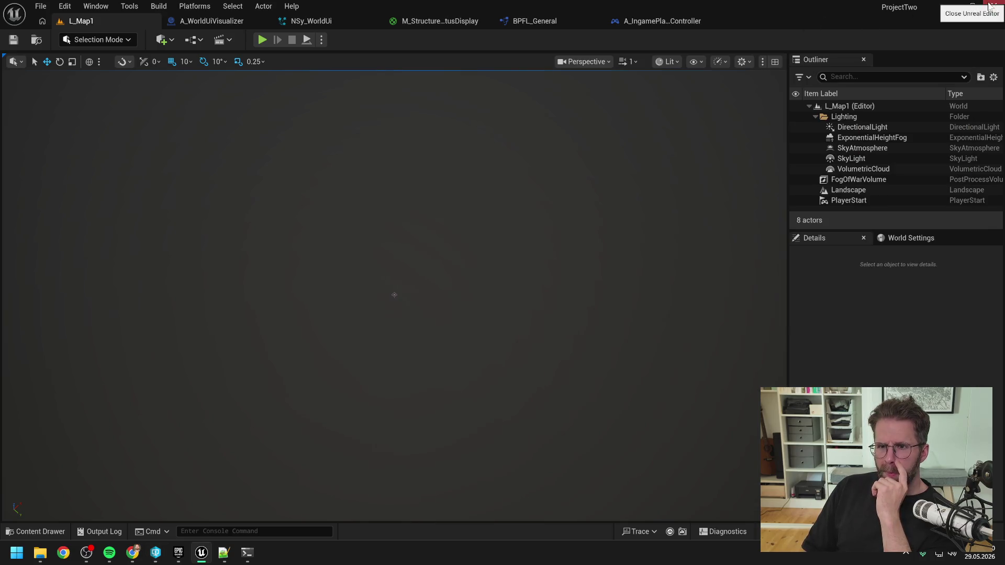
pyautogui.hotkey('alt', 'F4')
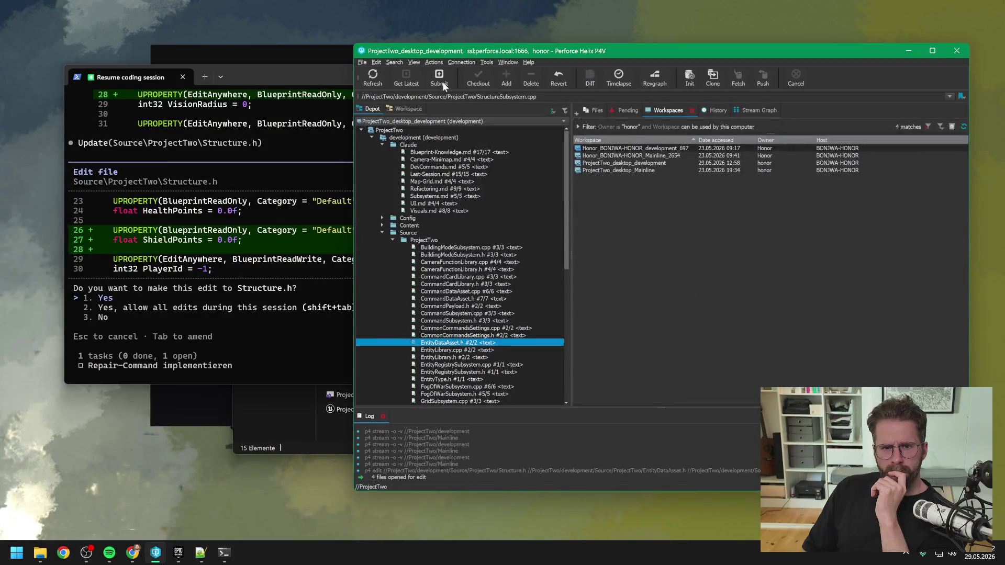
# Delete the old development and Mainline workspaces, then approve Structure.h's ShieldPoints edit.
pyautogui.click(375, 74)
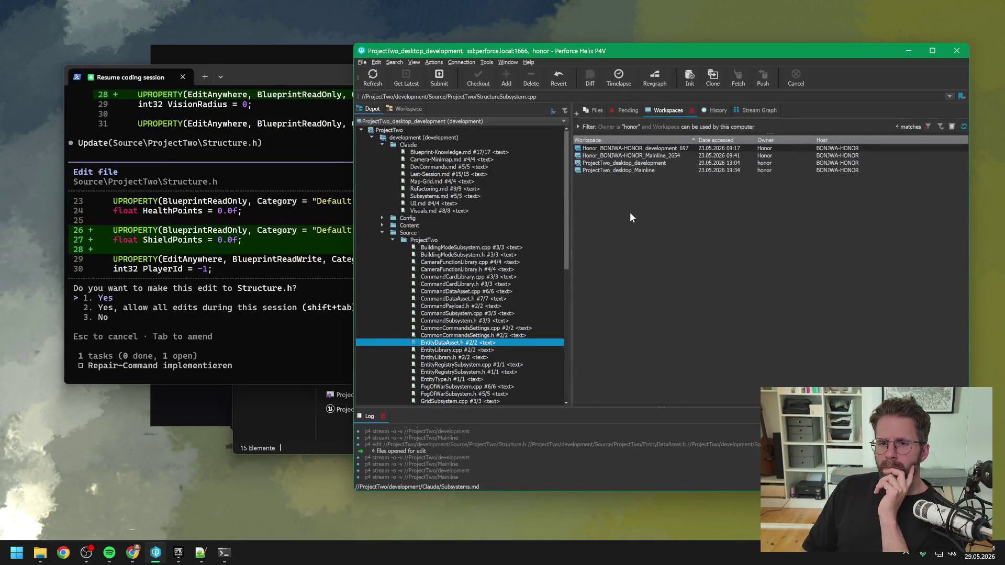
pyautogui.click(638, 150)
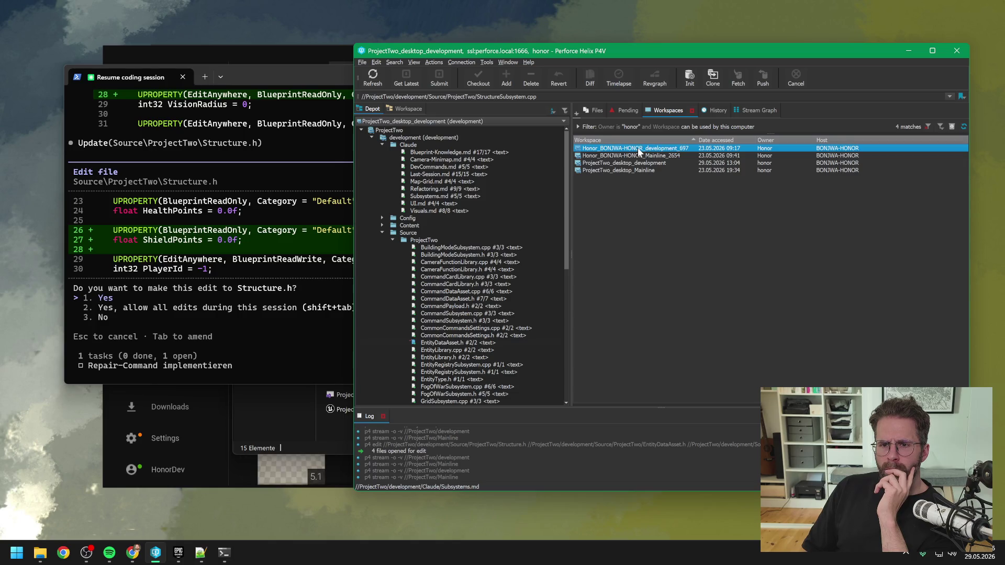
pyautogui.rightClick(638, 150)
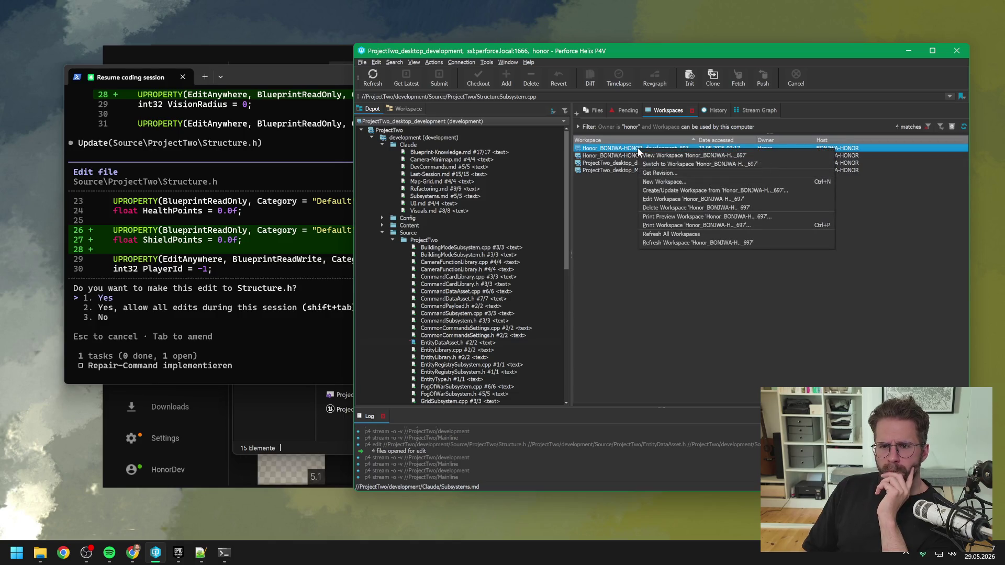
pyautogui.click(659, 208)
pyautogui.click(682, 302)
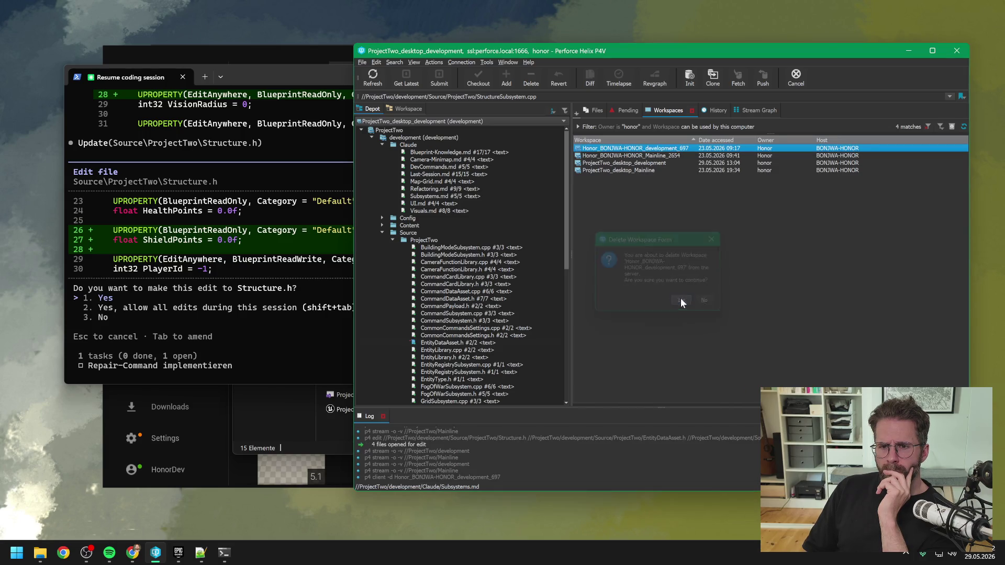
pyautogui.rightClick(628, 150)
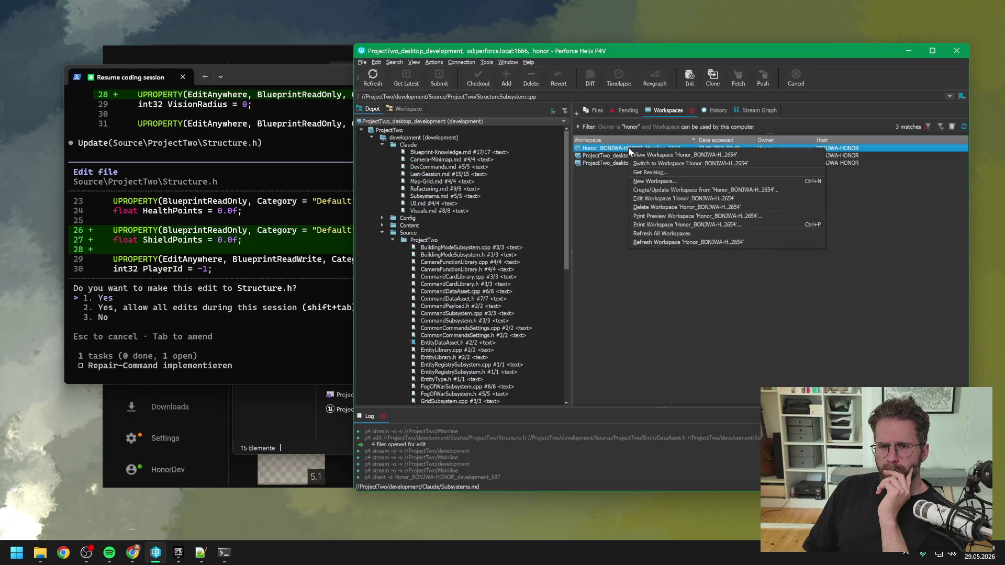
pyautogui.click(653, 209)
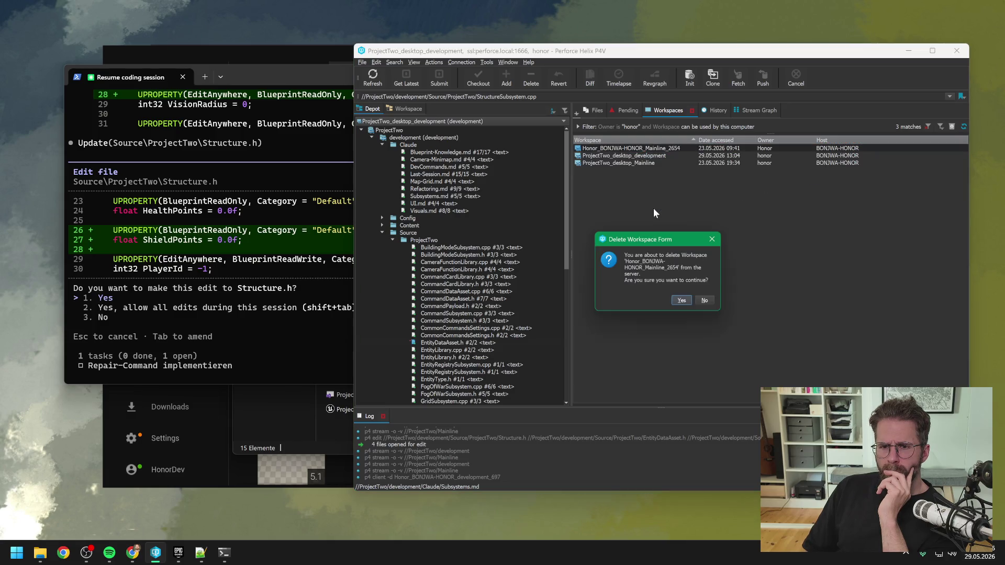
pyautogui.click(678, 303)
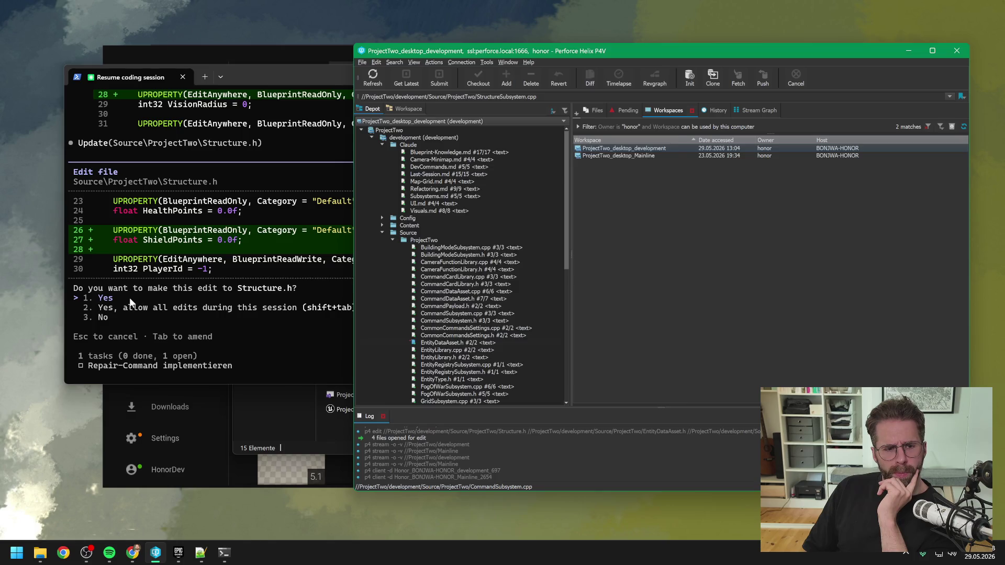
pyautogui.click(130, 299)
pyautogui.press('Return')
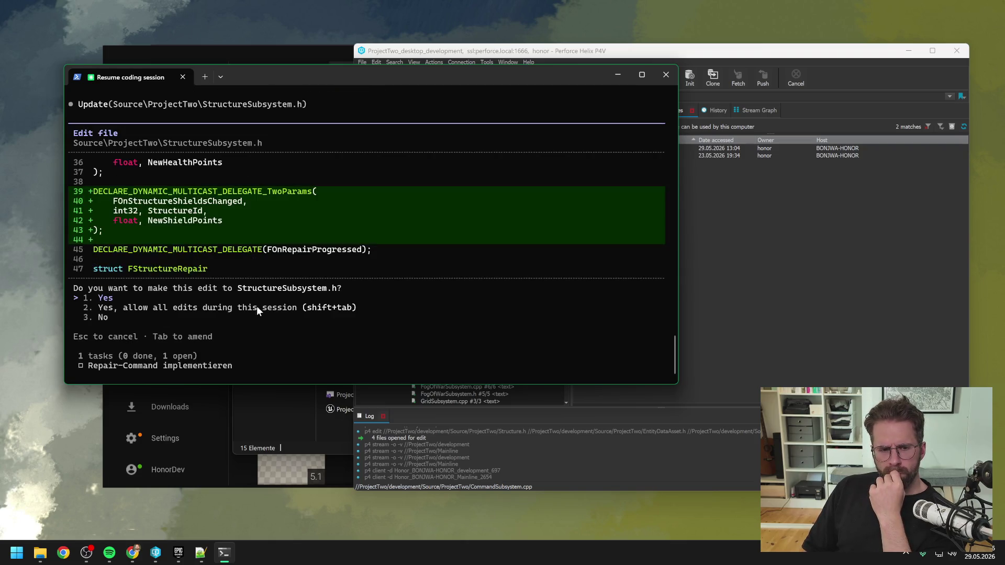
# Approve the shields-changed delegate, ShieldPointsPerTick rename and OnStructureShieldsChanged event edits.
pyautogui.press('Return')
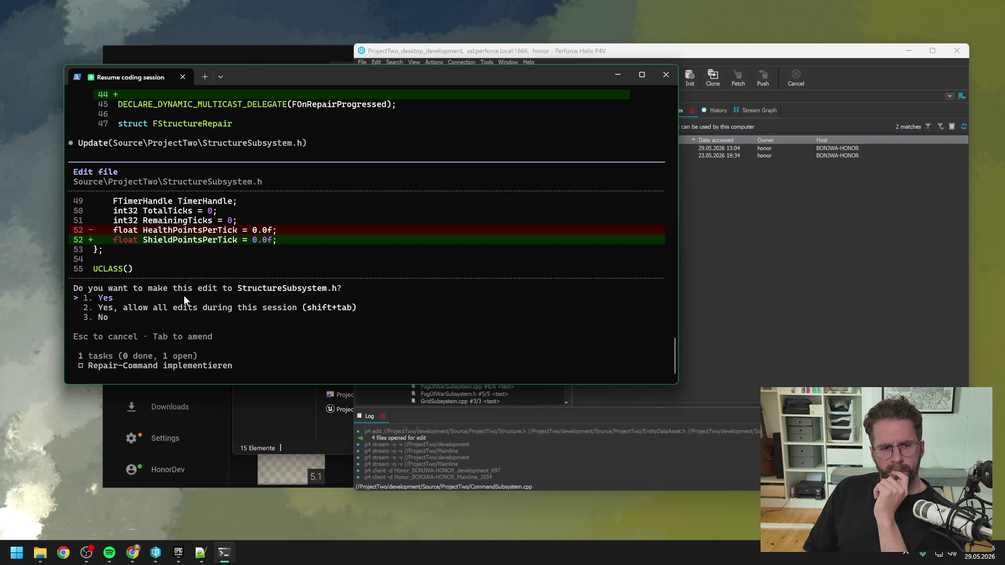
pyautogui.press('Return')
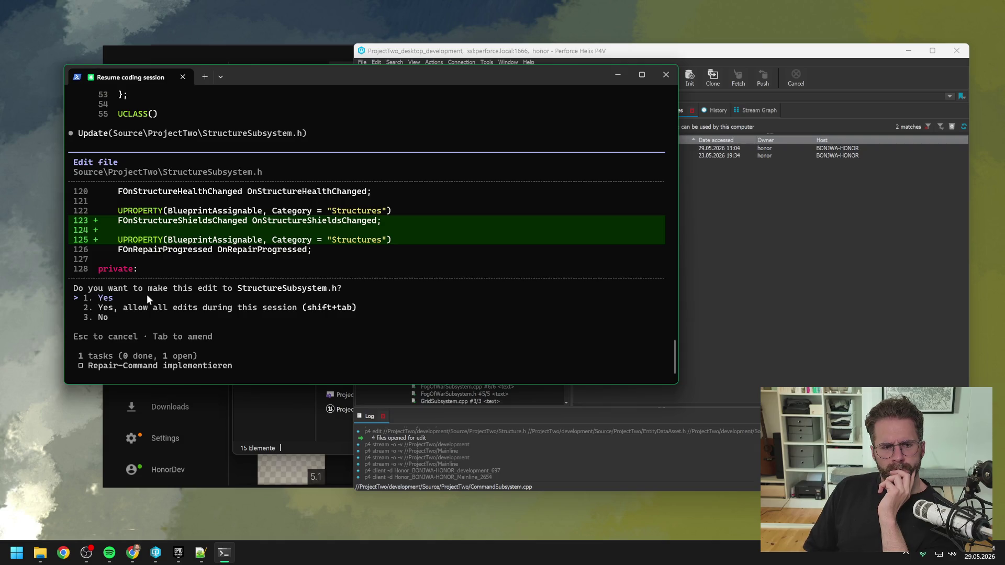
pyautogui.press('Return')
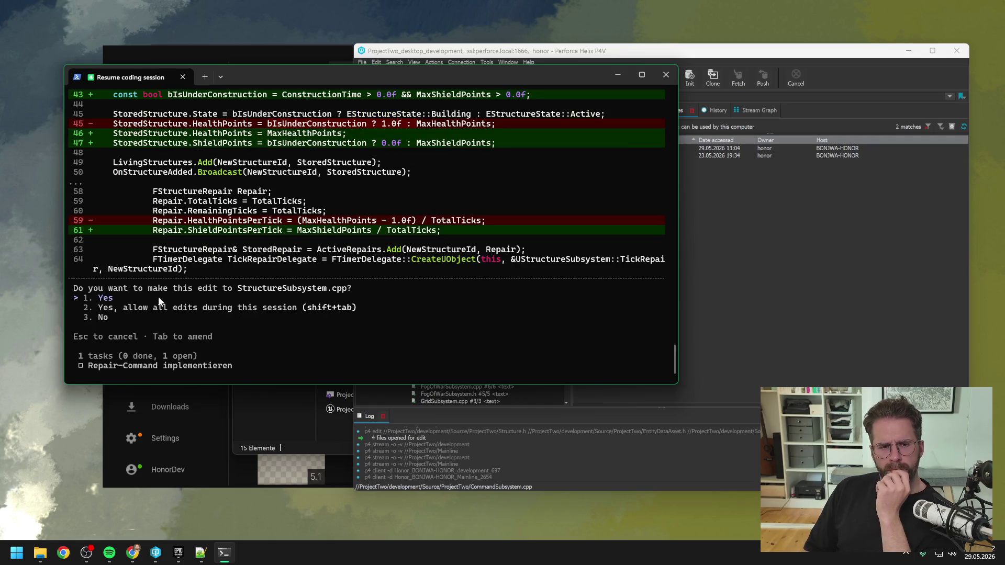
# Approve the three StructureSubsystem.cpp edits, including shield-recharging repair ticks and shields absorbing damage first.
pyautogui.press('Return')
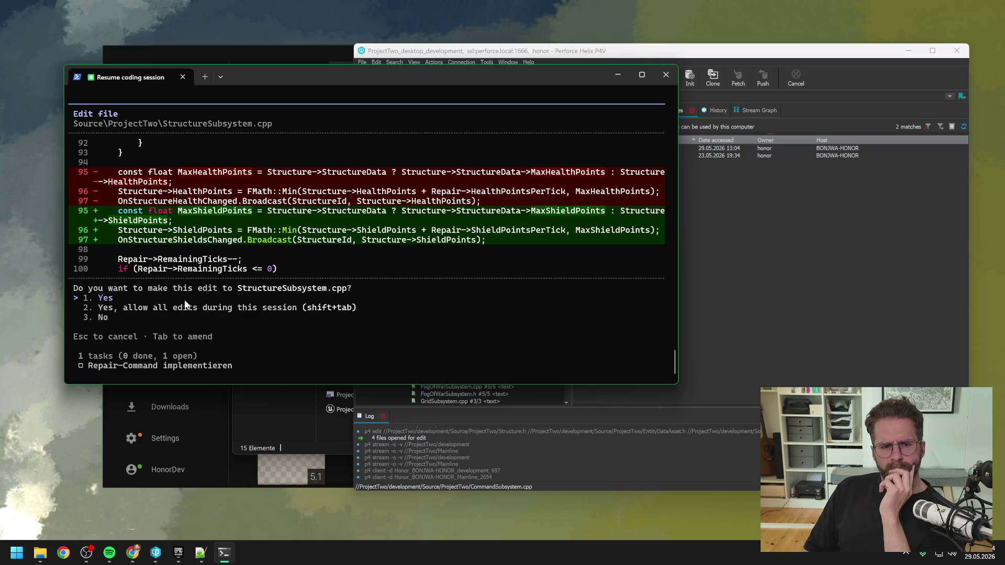
pyautogui.press('Return')
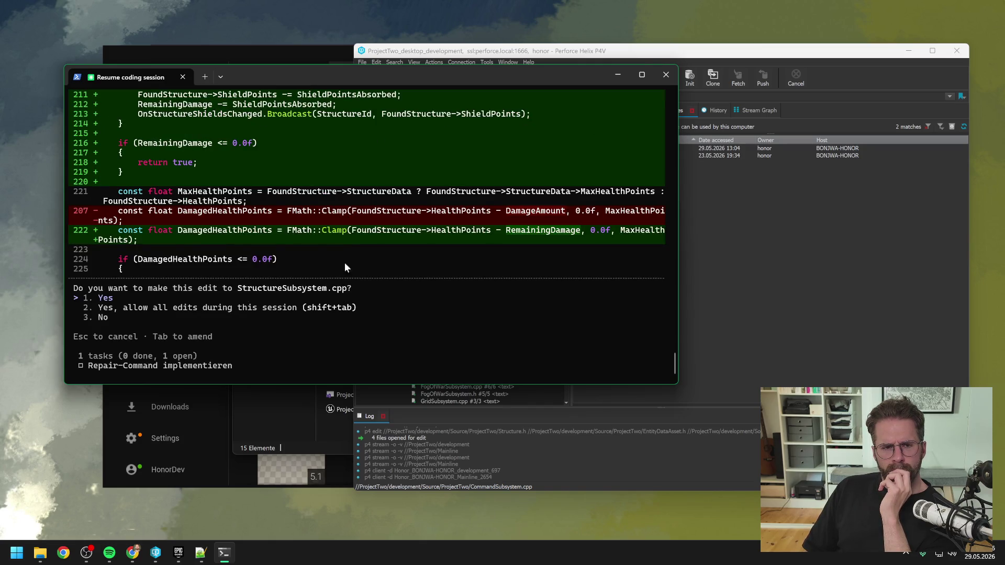
pyautogui.scroll(4, 377, 269)
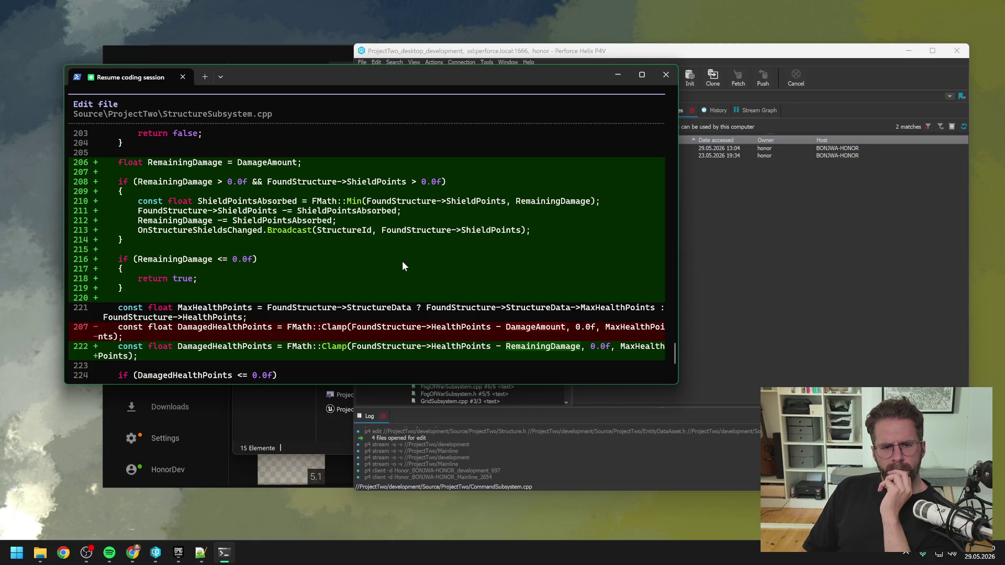
pyautogui.scroll(-4, 405, 256)
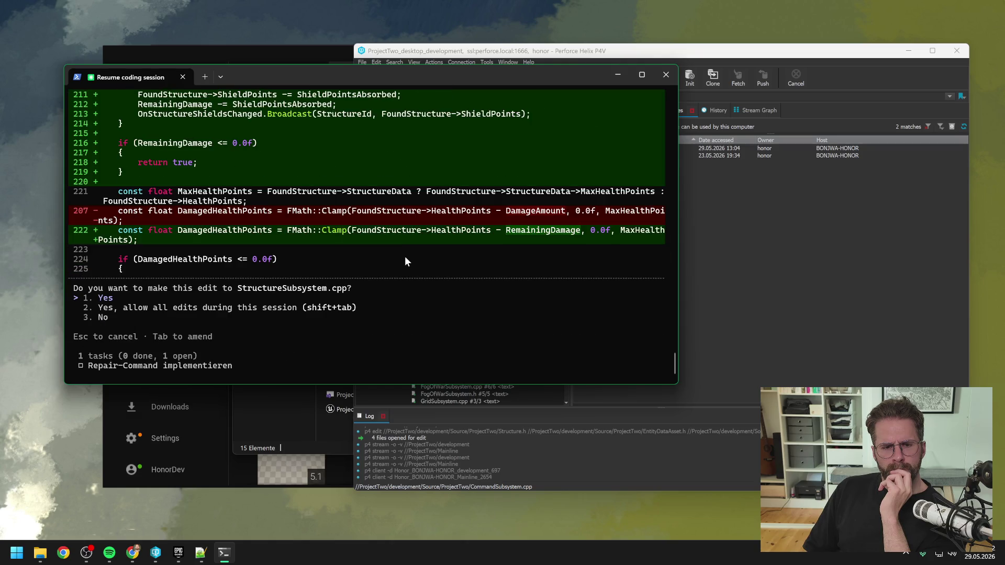
pyautogui.press('Return')
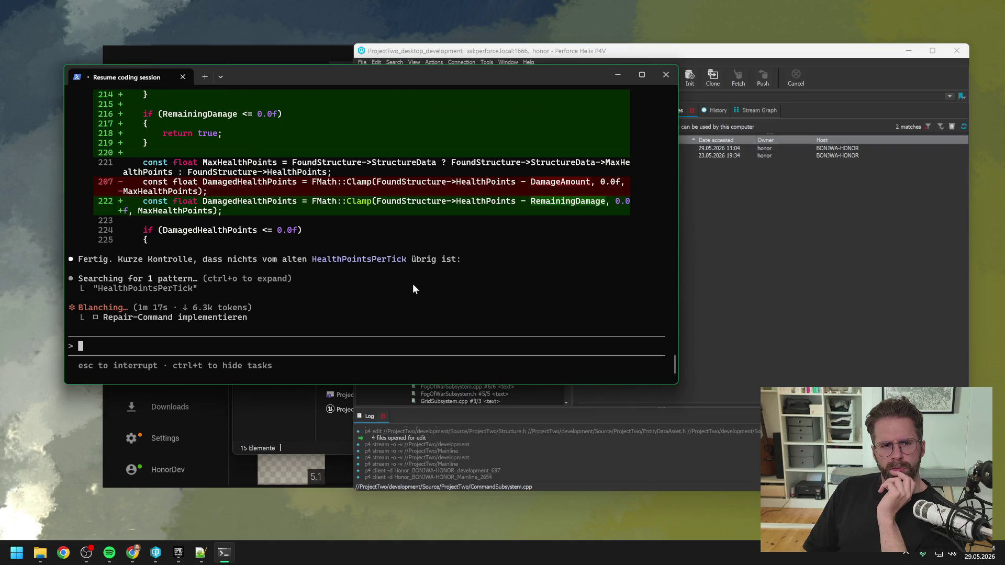
# Read Claude's change summary and rebuild reminder, then open ProjectTwo\Development in File Explorer.
pyautogui.scroll(4, 412, 289)
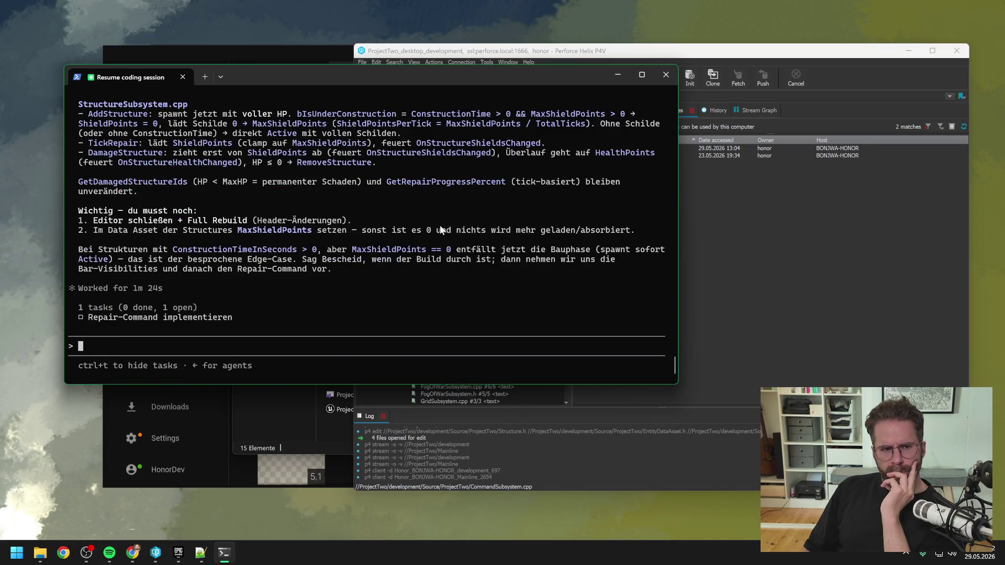
pyautogui.scroll(1, 424, 236)
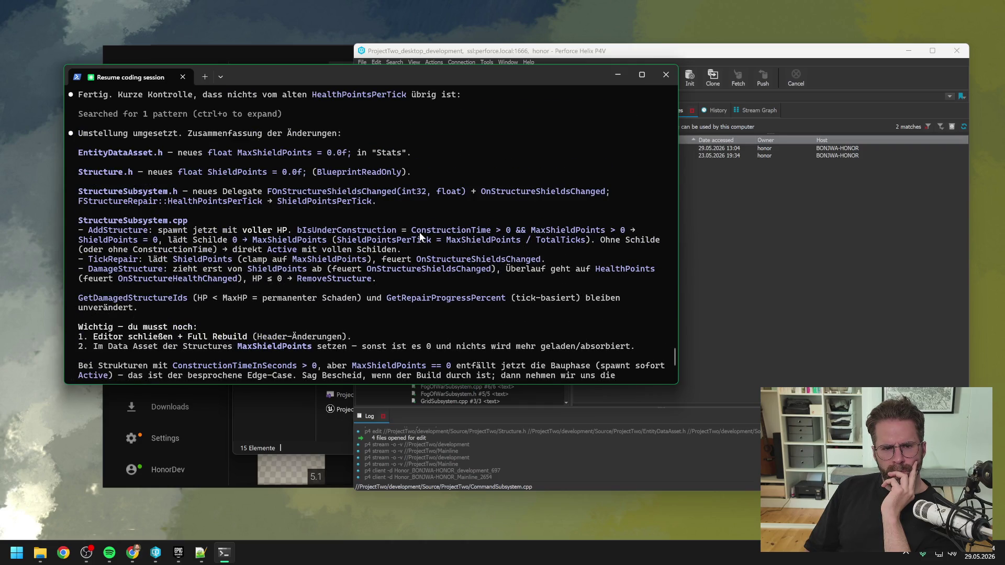
pyautogui.scroll(-4, 420, 233)
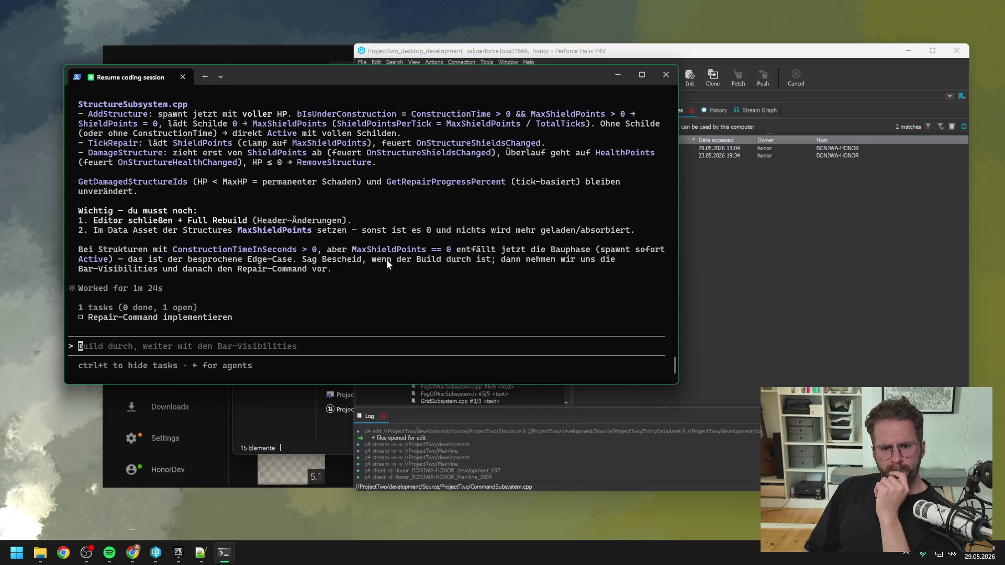
pyautogui.click(83, 470)
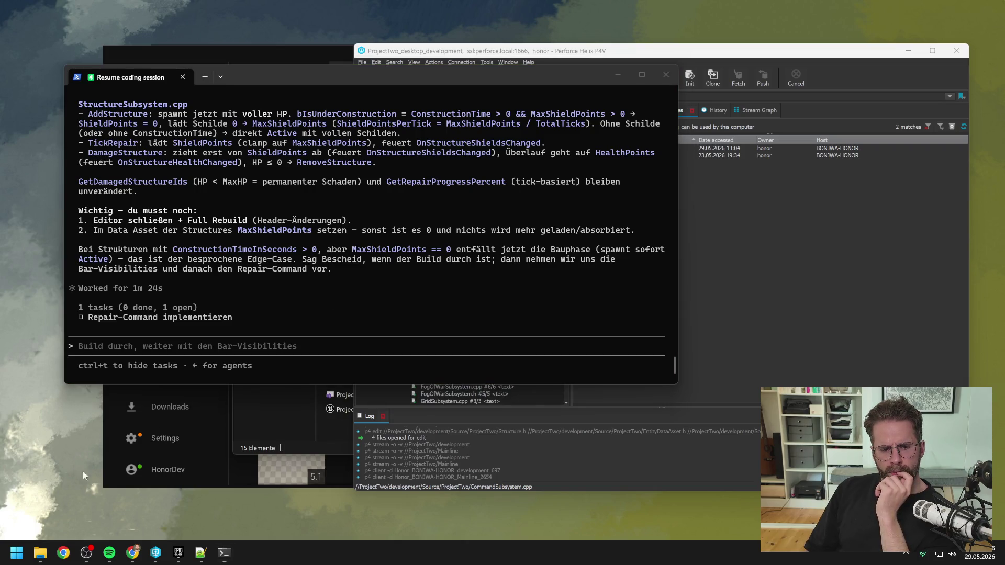
pyautogui.moveTo(156, 552)
pyautogui.click(40, 552)
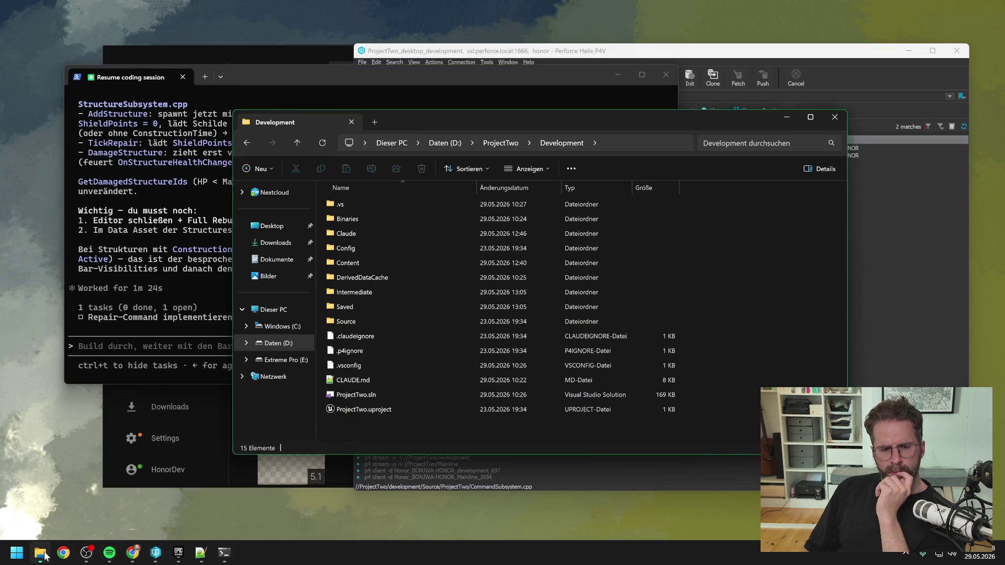
# Open ProjectTwo.sln, run a full Rebuild of the ProjectTwo project, and close Visual Studio once it succeeds.
pyautogui.doubleClick(375, 394)
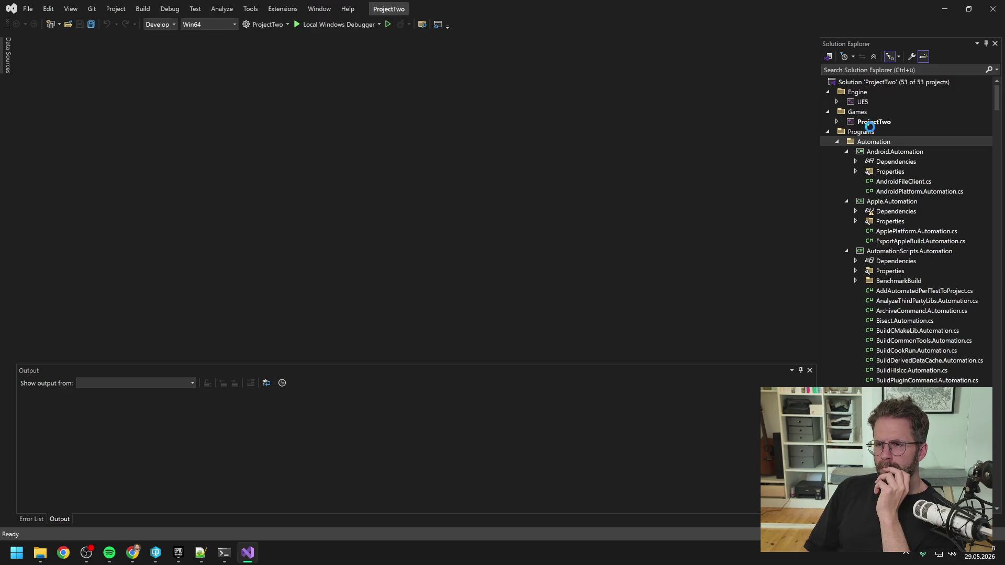
pyautogui.click(872, 124)
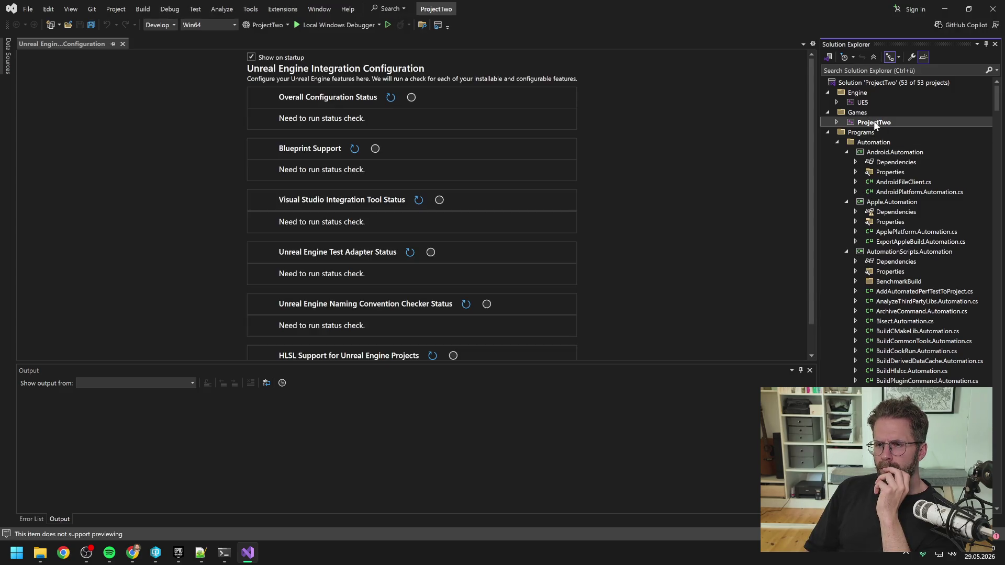
pyautogui.rightClick(874, 122)
pyautogui.click(854, 135)
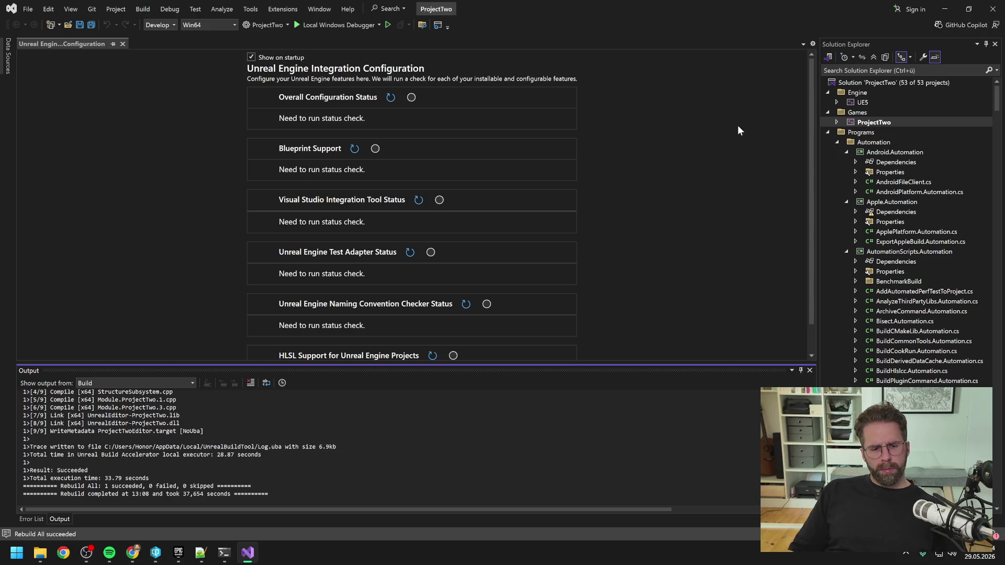
pyautogui.click(992, 9)
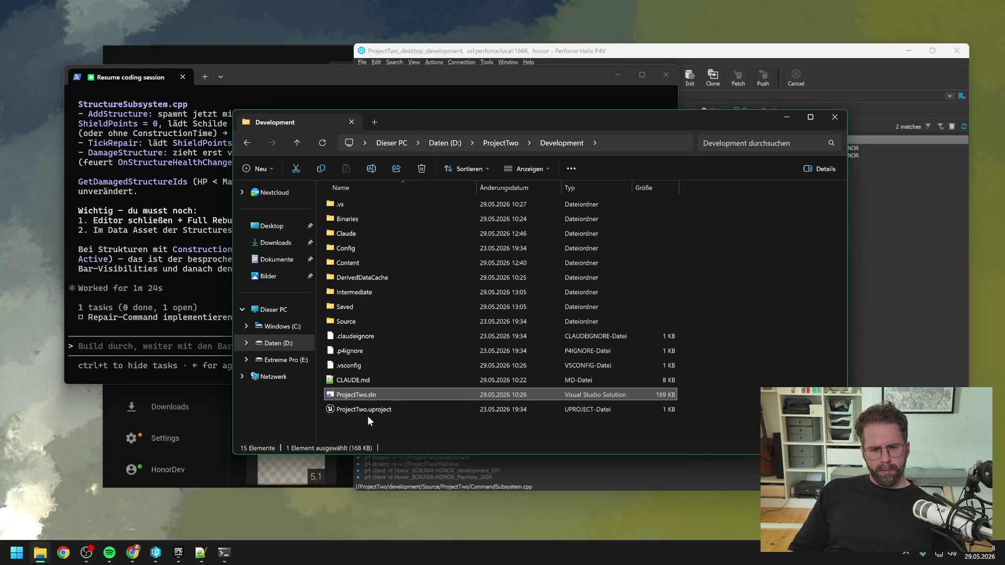
# Open ProjectTwo.uproject from the P4V depot tree in Unreal Editor.
pyautogui.click(155, 552)
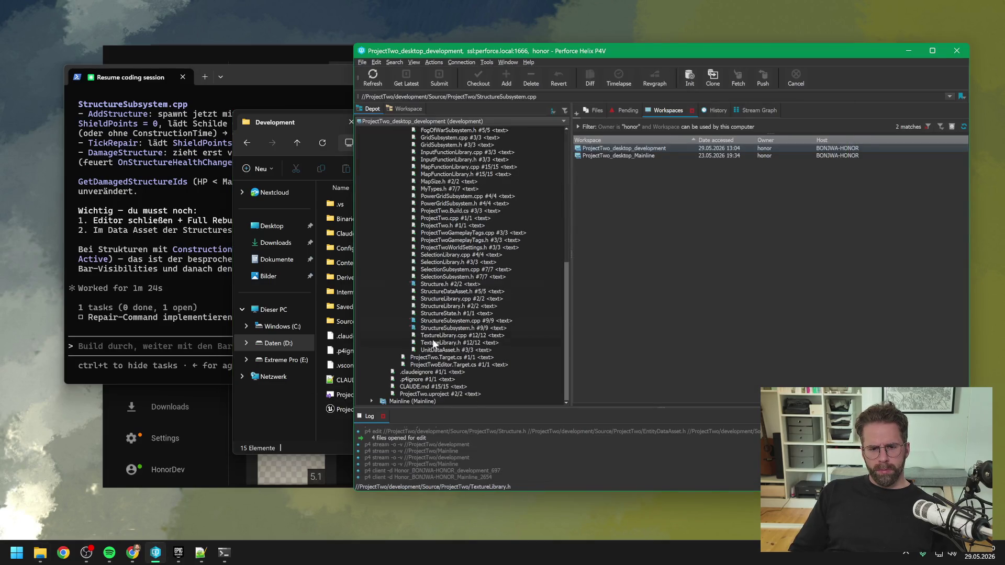
pyautogui.doubleClick(425, 397)
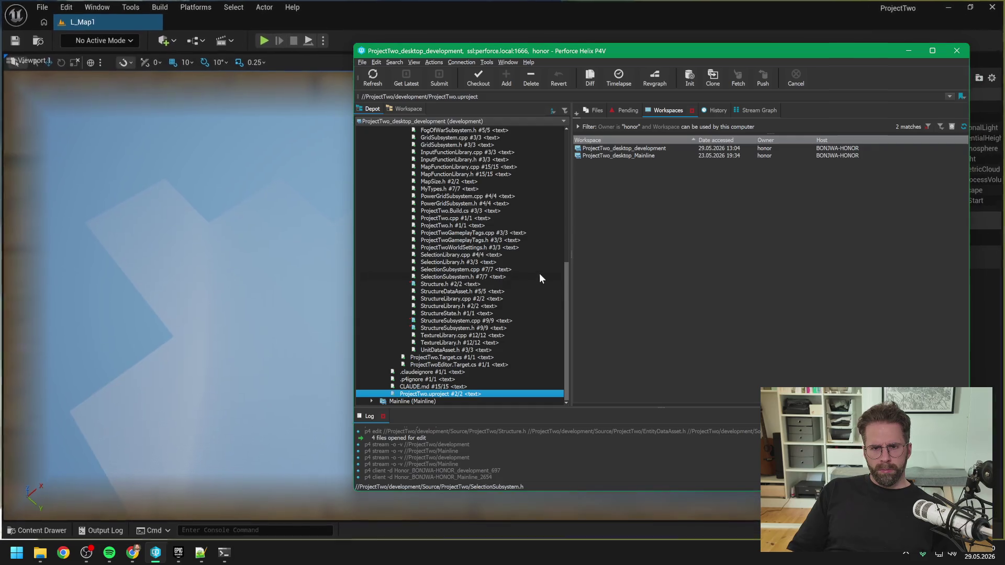
pyautogui.click(545, 11)
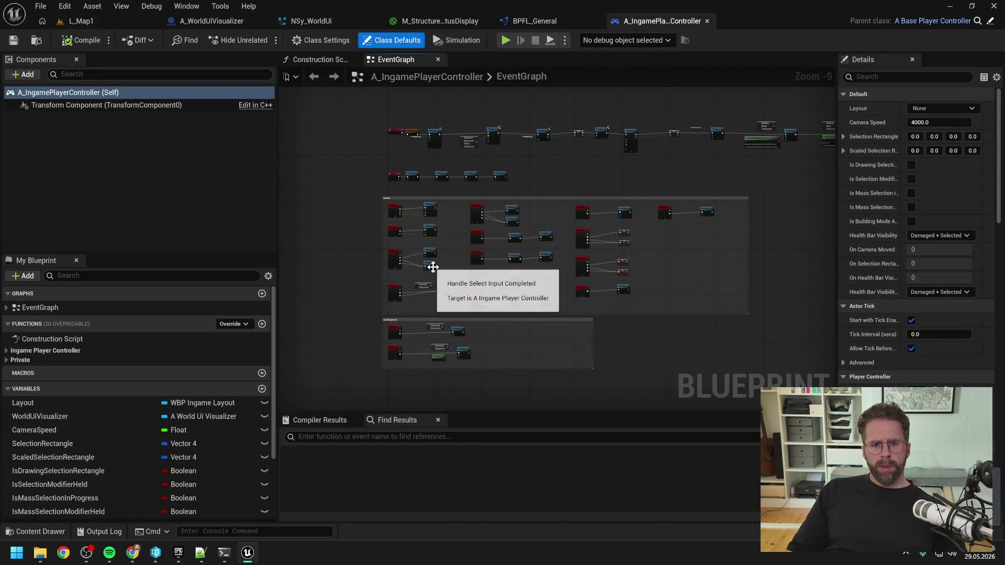
# Filter the Content Drawer to Data Assets and open the PowerGridGeneratorStructure and MainHallStructure assets.
pyautogui.hotkey('ctrl', 'space')
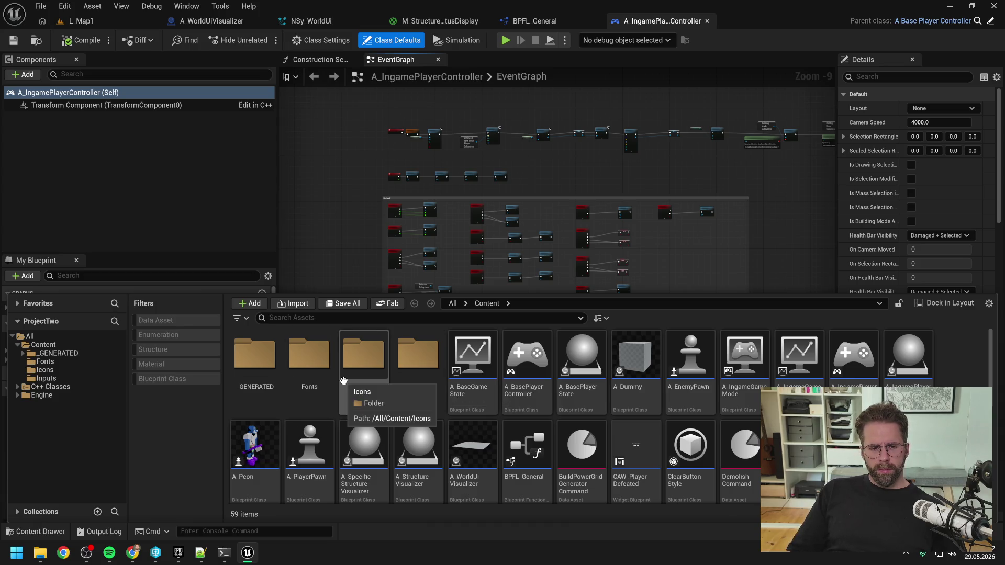
pyautogui.scroll(-1, 581, 382)
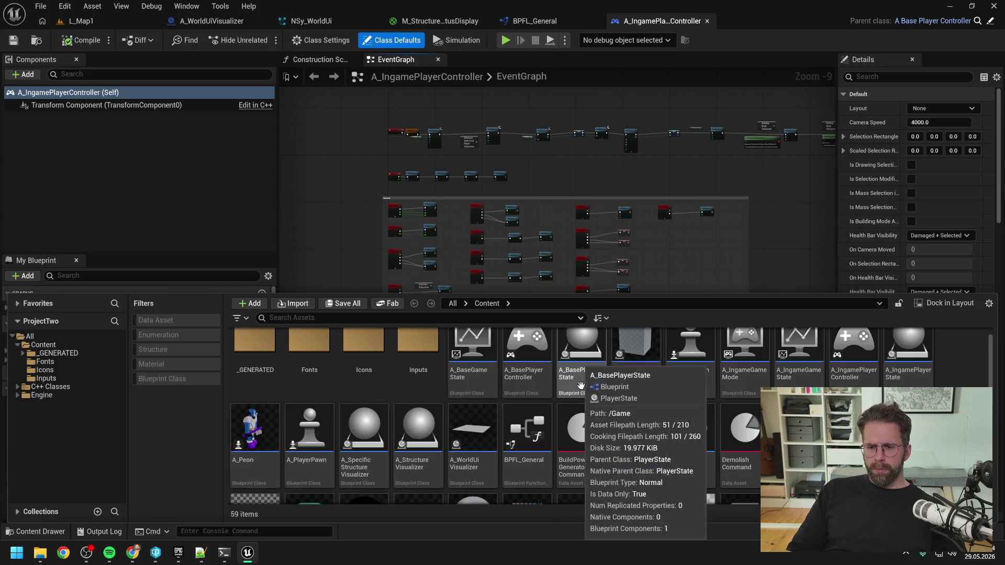
pyautogui.click(155, 320)
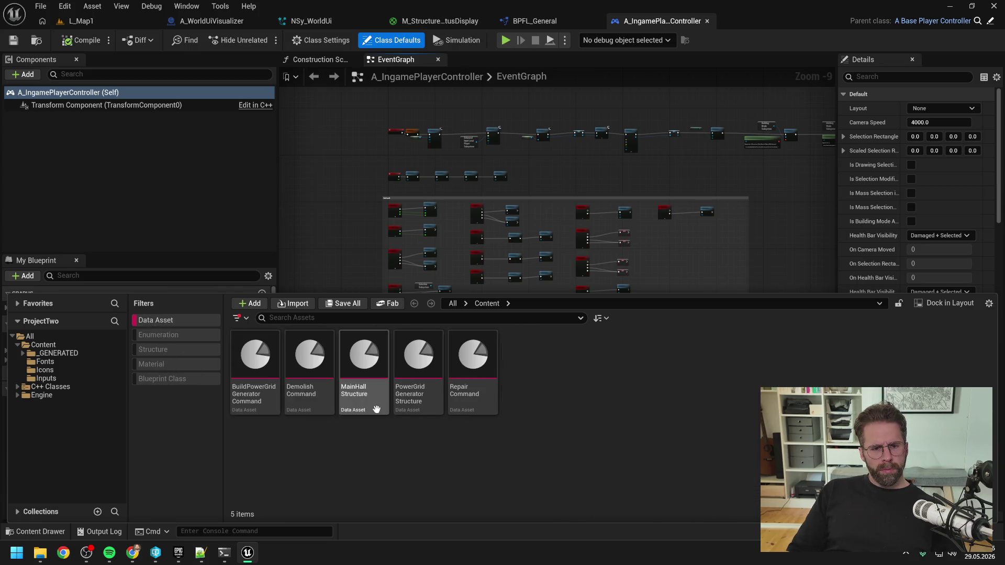
pyautogui.doubleClick(420, 398)
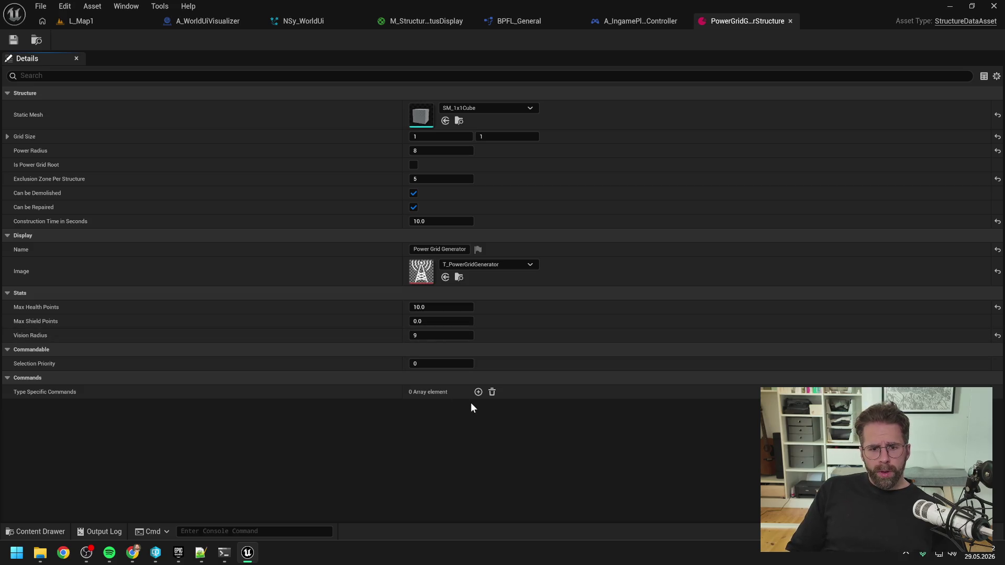
pyautogui.hotkey('ctrl', 'space')
pyautogui.doubleClick(369, 405)
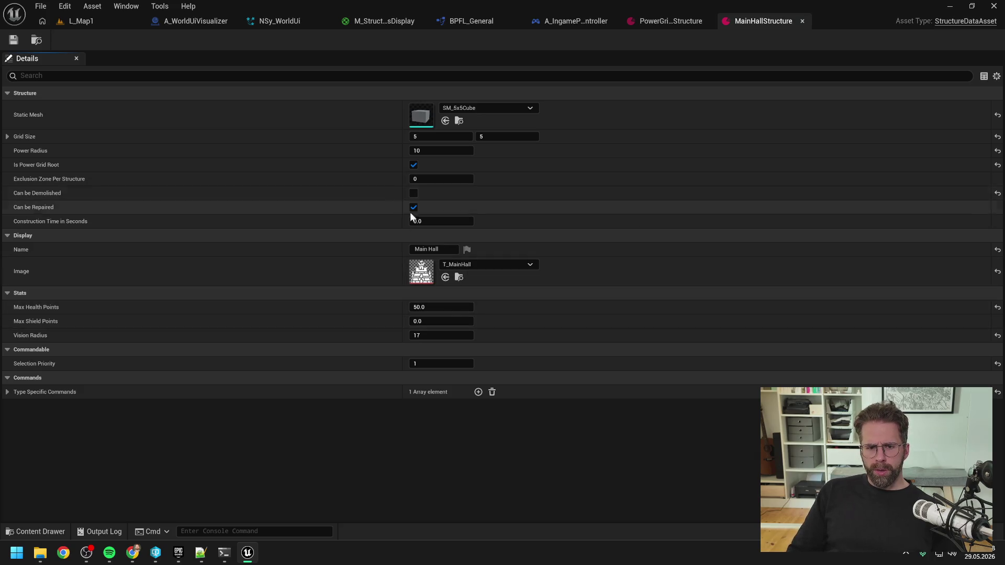
pyautogui.click(668, 20)
# Set Max Health Points to 5.0 and Max Shield Points to 15.0, then save and check out the asset.
pyautogui.click(444, 307)
pyautogui.write('5')
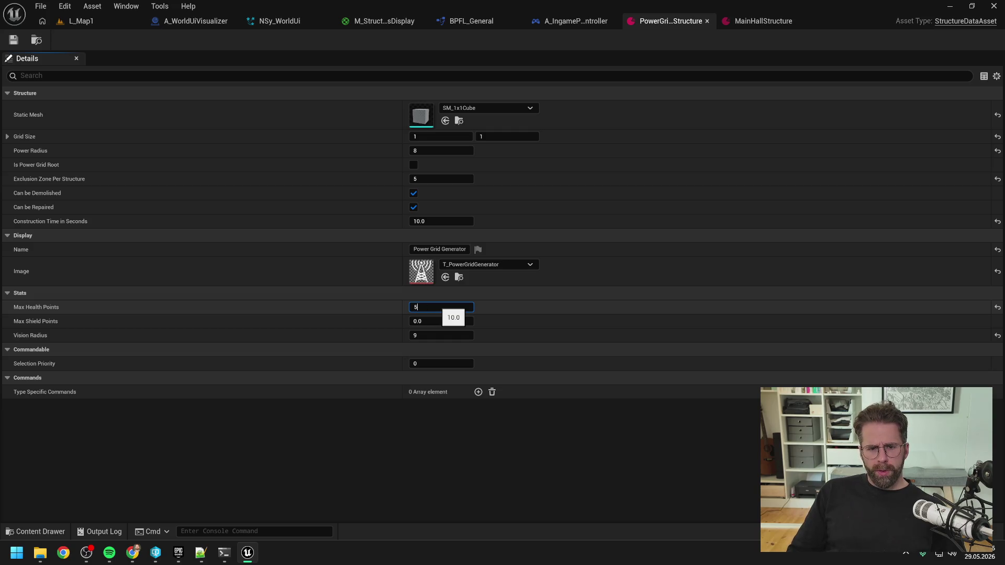
pyautogui.click(442, 321)
pyautogui.write('15')
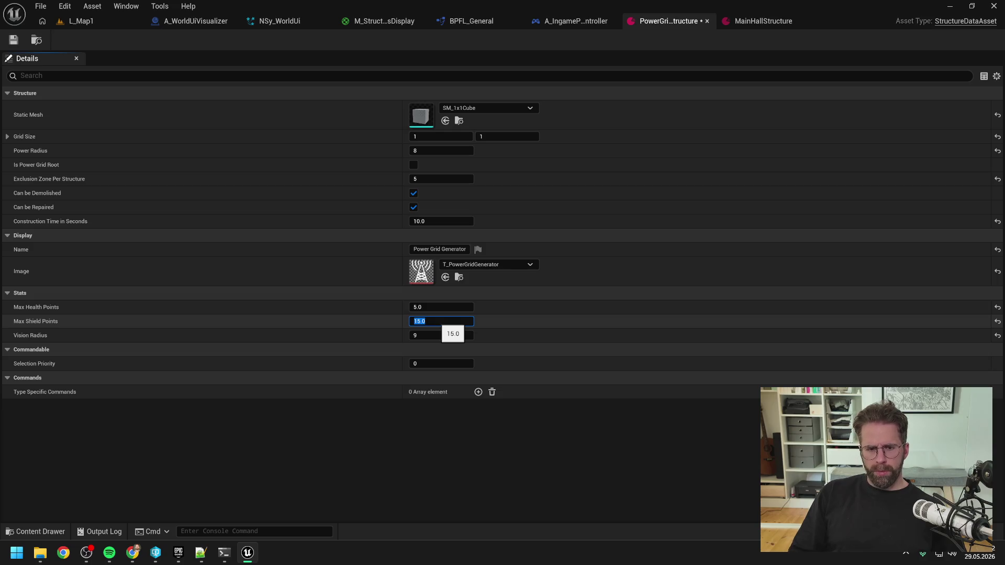
pyautogui.click(14, 42)
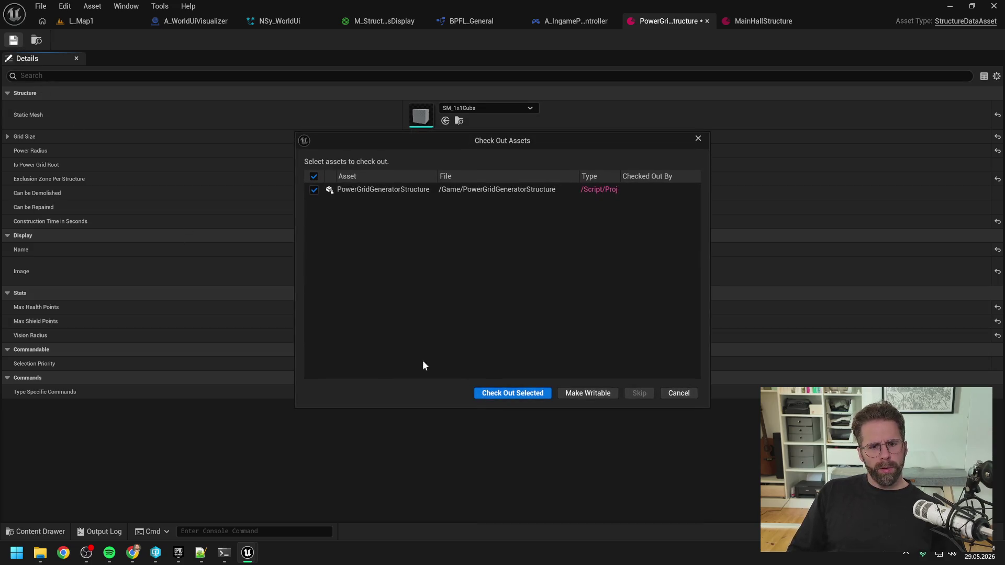
pyautogui.click(492, 391)
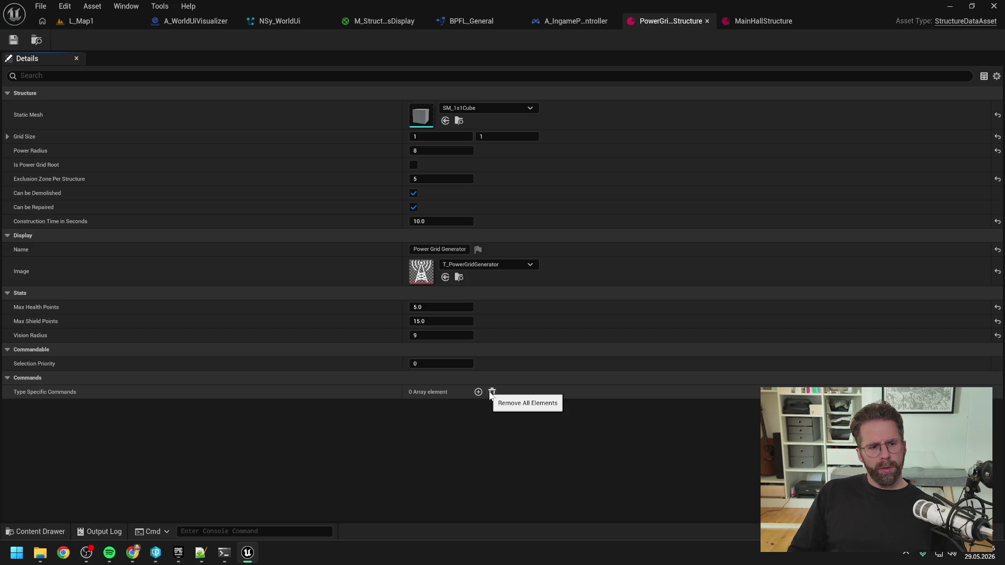
pyautogui.click(72, 21)
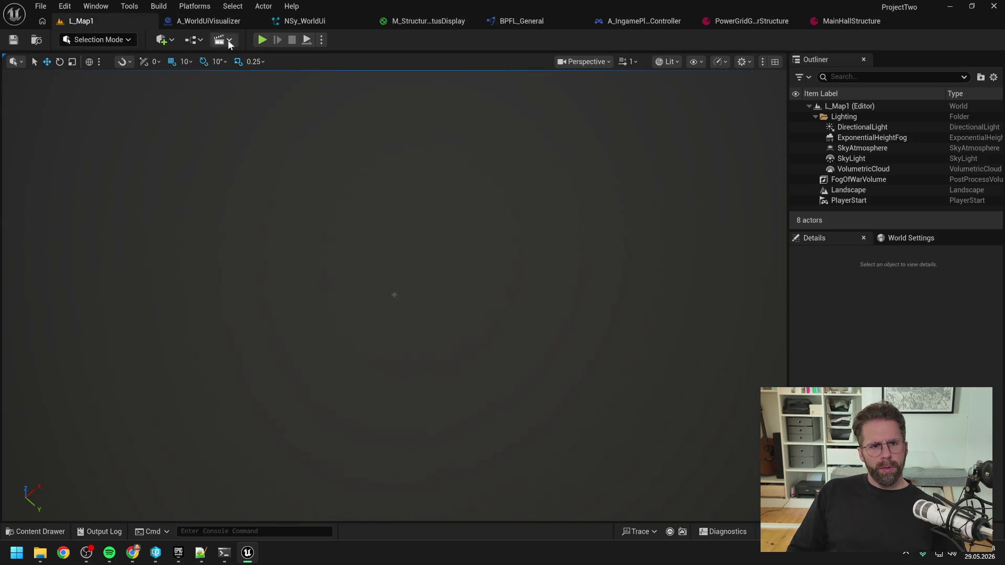
# Play-test L_Map1 by placing a power grid generator beside the Main Hall, then cancel placement and stop.
pyautogui.click(262, 39)
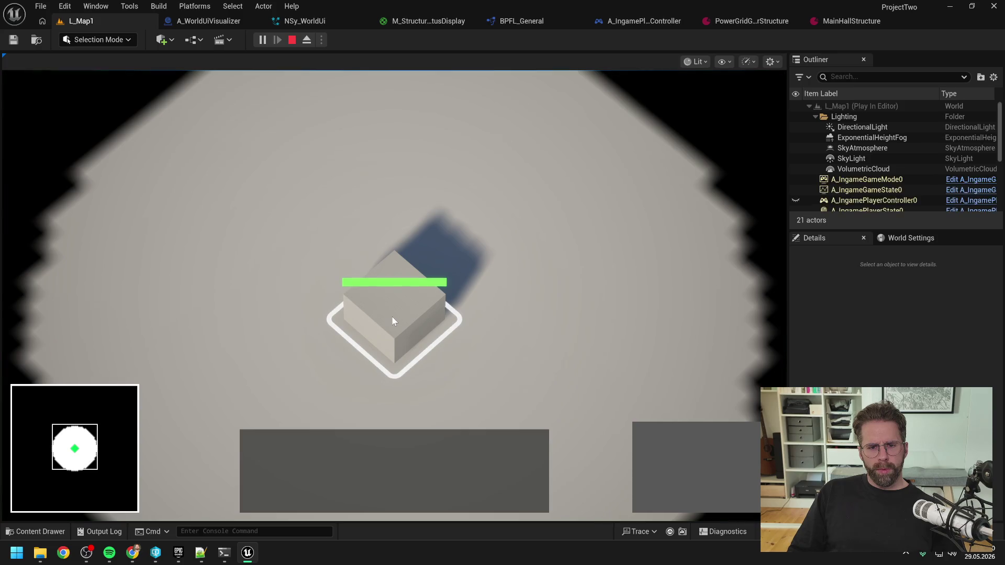
pyautogui.click(392, 317)
pyautogui.click(651, 437)
pyautogui.click(595, 264)
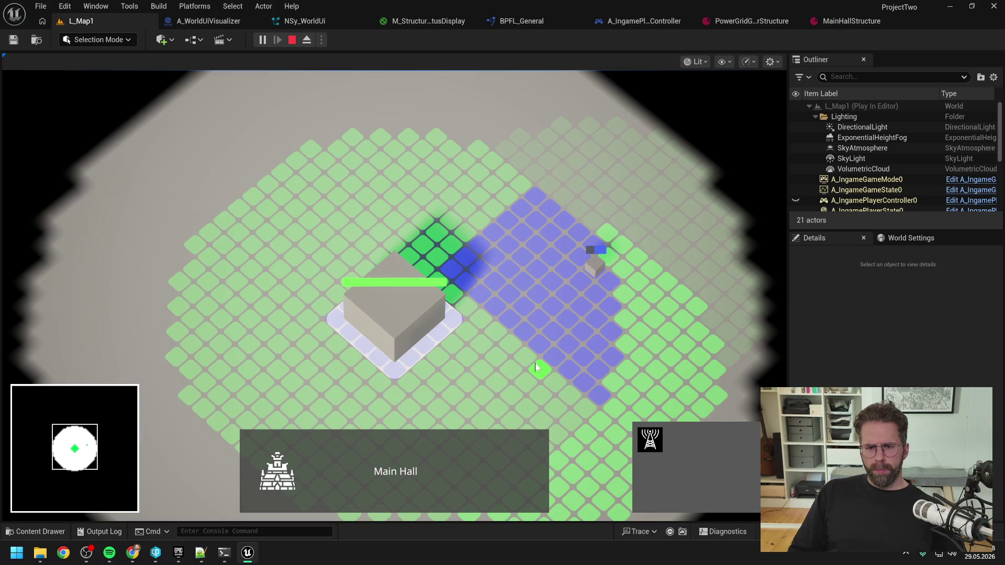
pyautogui.scroll(-1, 476, 382)
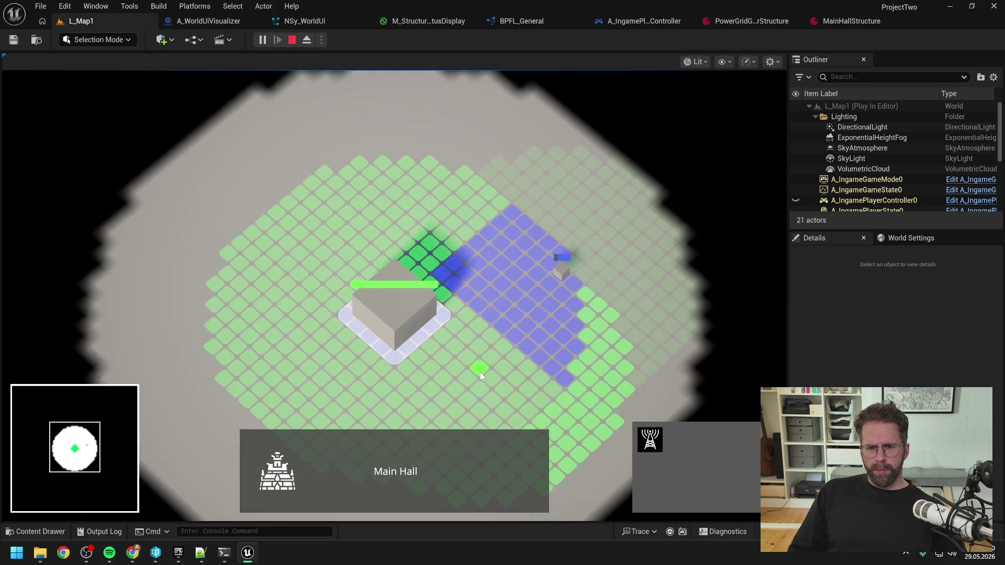
pyautogui.rightClick(479, 371)
pyautogui.press('Escape')
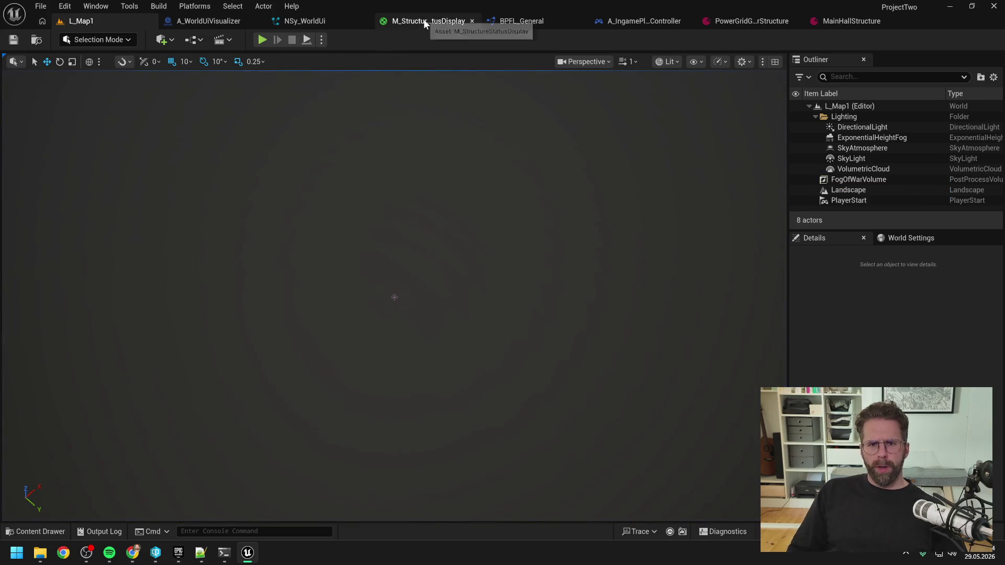
# In M_StructureStatusDisplay, wire Mask(R) directly into the If node's A input and delete the 1-x node.
pyautogui.click(426, 23)
pyautogui.scroll(-3, 479, 126)
pyautogui.moveTo(564, 175)
pyautogui.mouseDown()
pyautogui.moveTo(590, 267)
pyautogui.moveTo(676, 324)
pyautogui.mouseUp()
pyautogui.moveTo(635, 297); pyautogui.dragTo(602, 232)
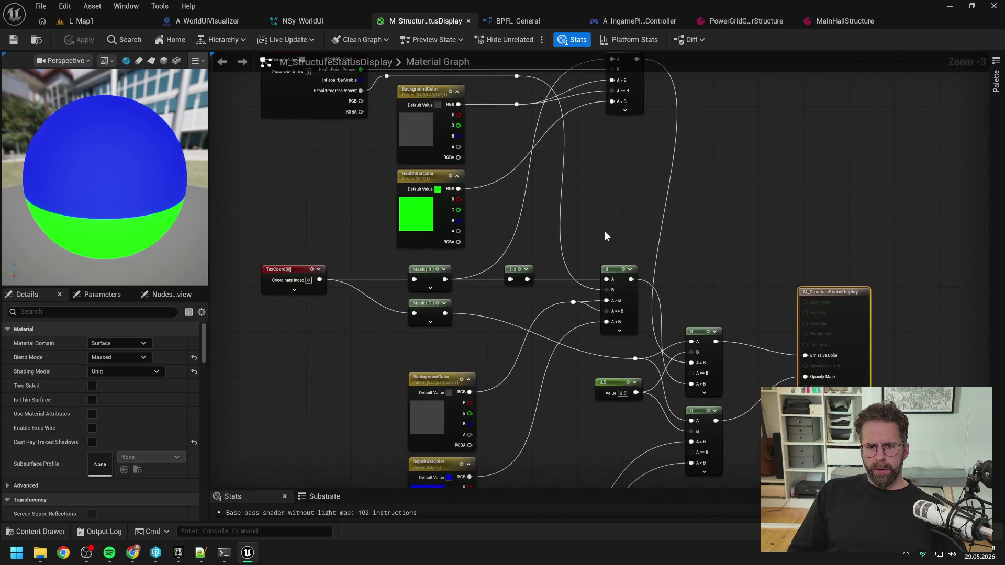
pyautogui.scroll(2, 600, 232)
pyautogui.moveTo(510, 293); pyautogui.dragTo(615, 292)
pyautogui.click(509, 281)
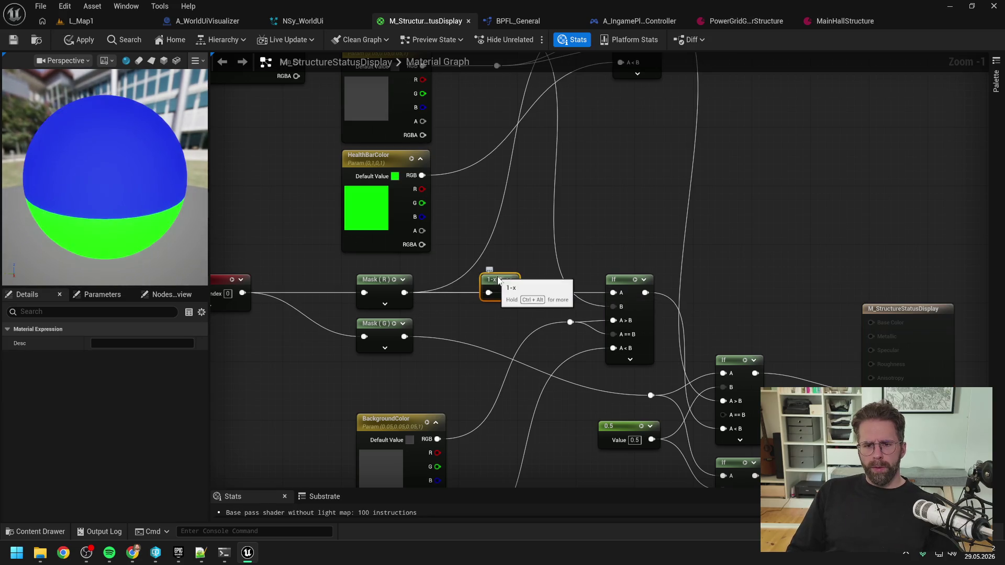
pyautogui.press('Delete')
# Apply the material changes and check out the M_StructureStatusDisplay asset.
pyautogui.click(81, 40)
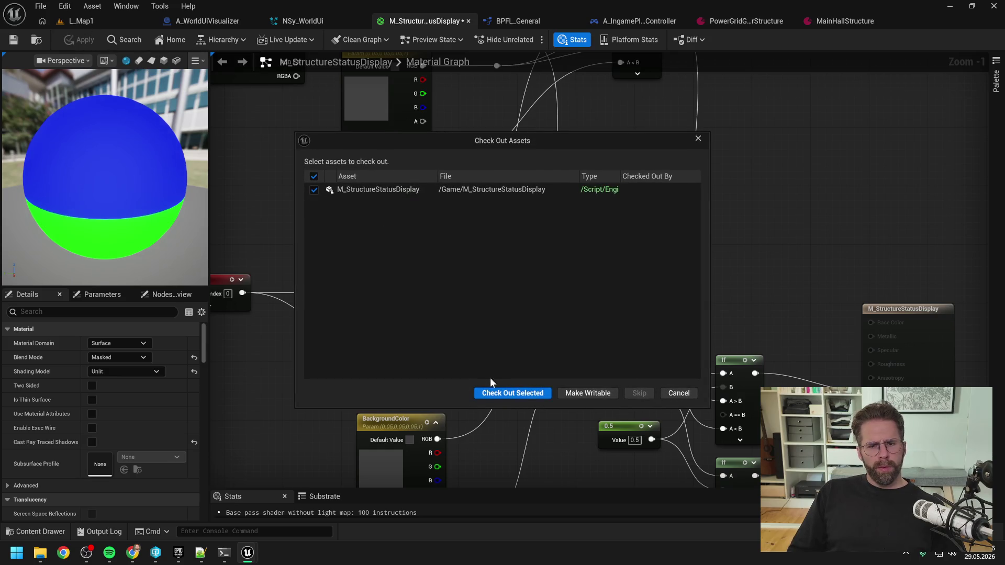
pyautogui.click(494, 392)
pyautogui.click(108, 19)
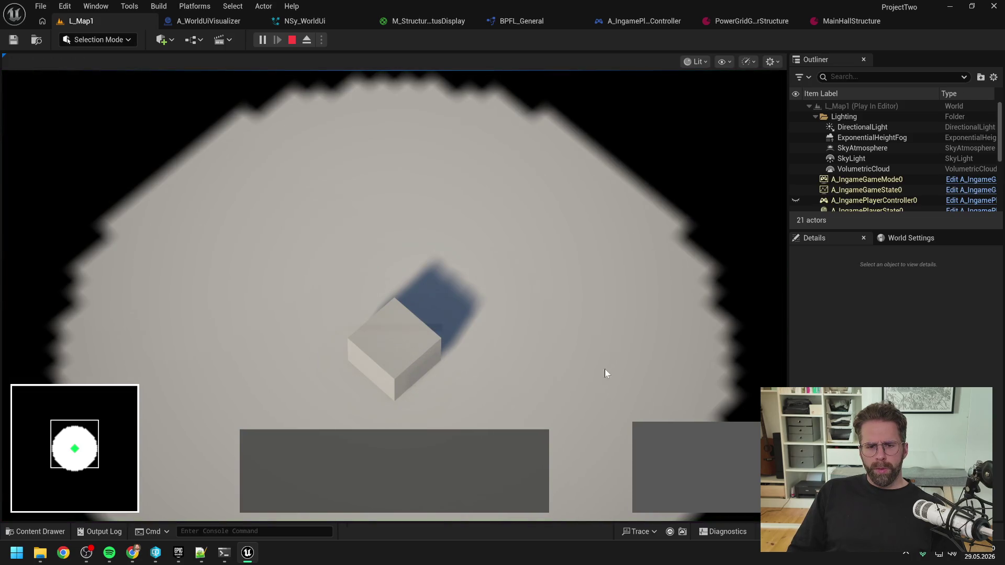
# Place two power towers from the Main Hall, one to its right and one above it.
pyautogui.click(382, 346)
pyautogui.click(663, 435)
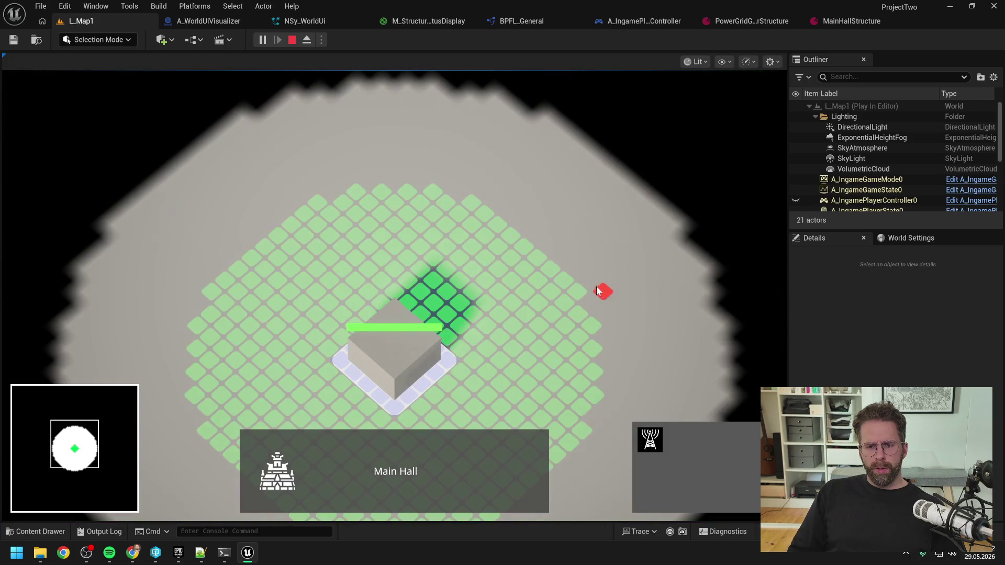
pyautogui.click(580, 287)
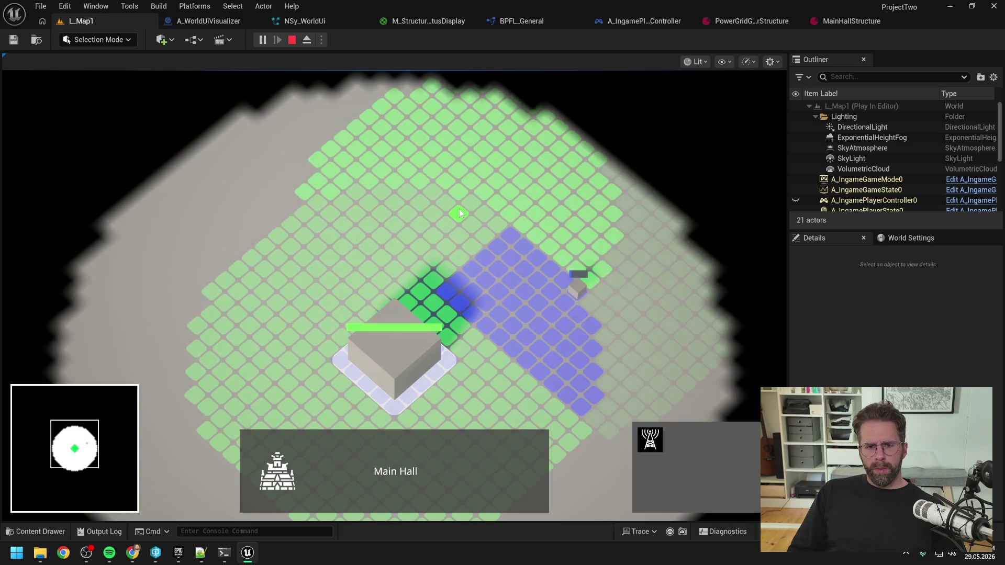
pyautogui.click(435, 211)
pyautogui.scroll(-1, 547, 182)
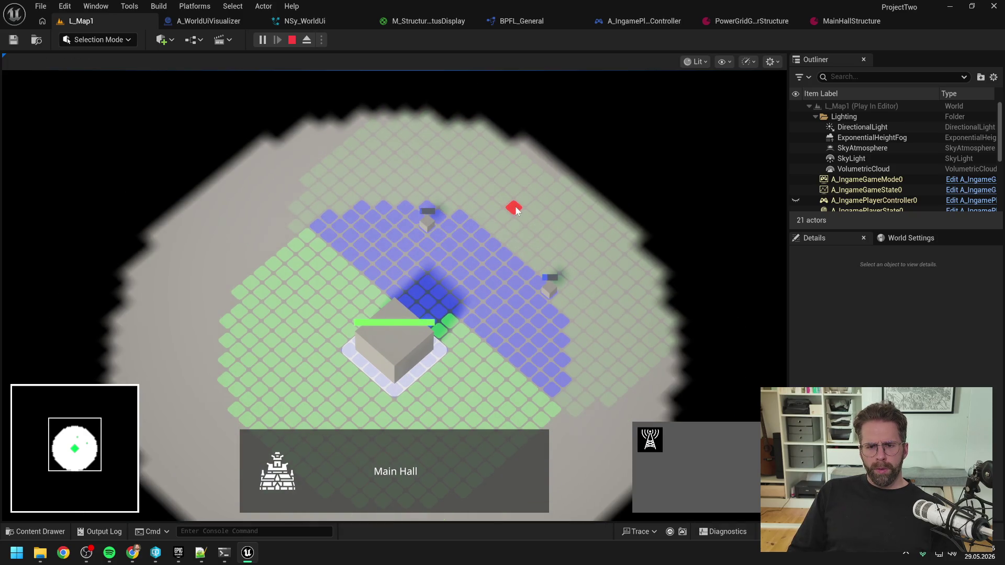
pyautogui.rightClick(528, 196)
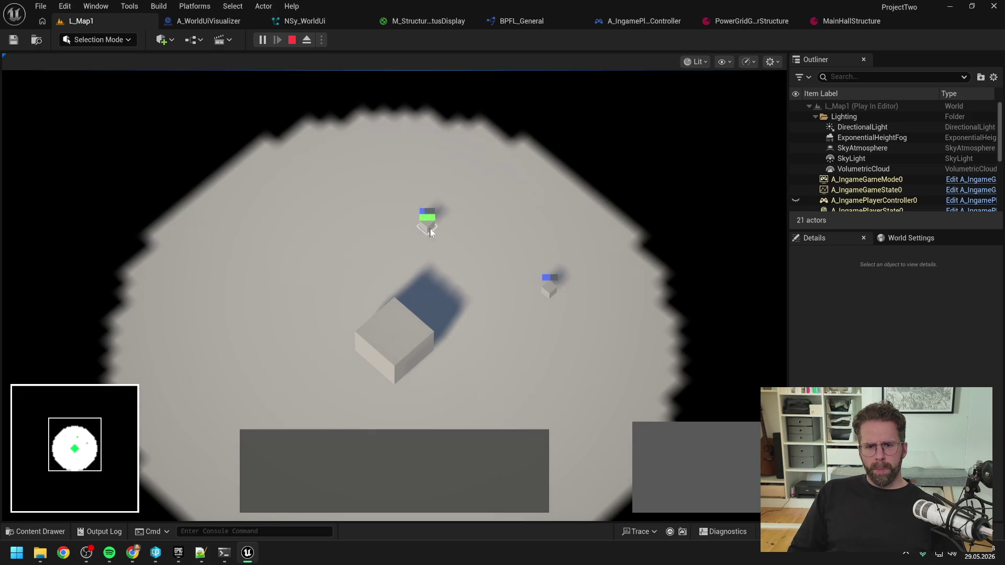
pyautogui.scroll(1, 503, 312)
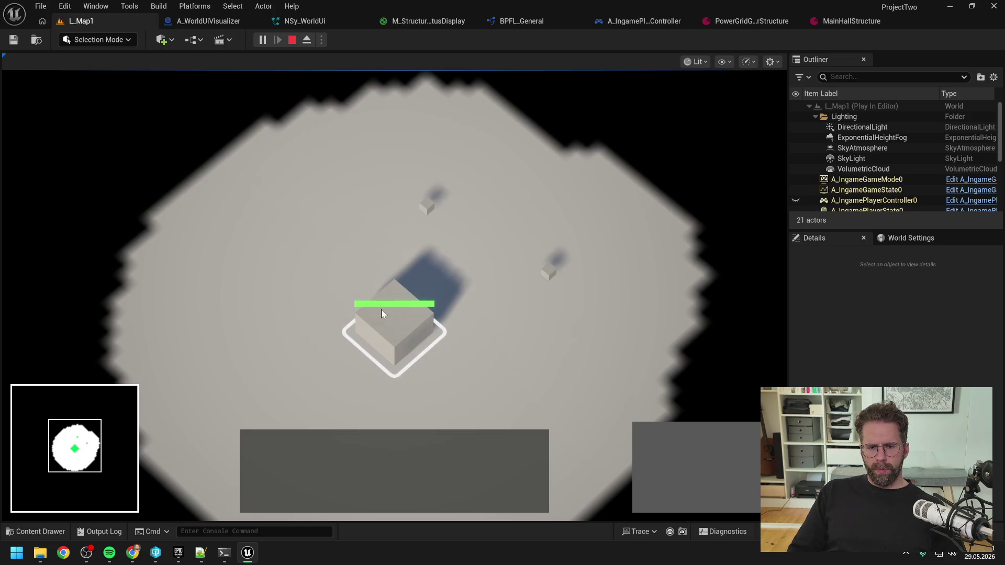
# Select the placed towers and the Main Hall in turn to inspect their status bars.
pyautogui.press('s')
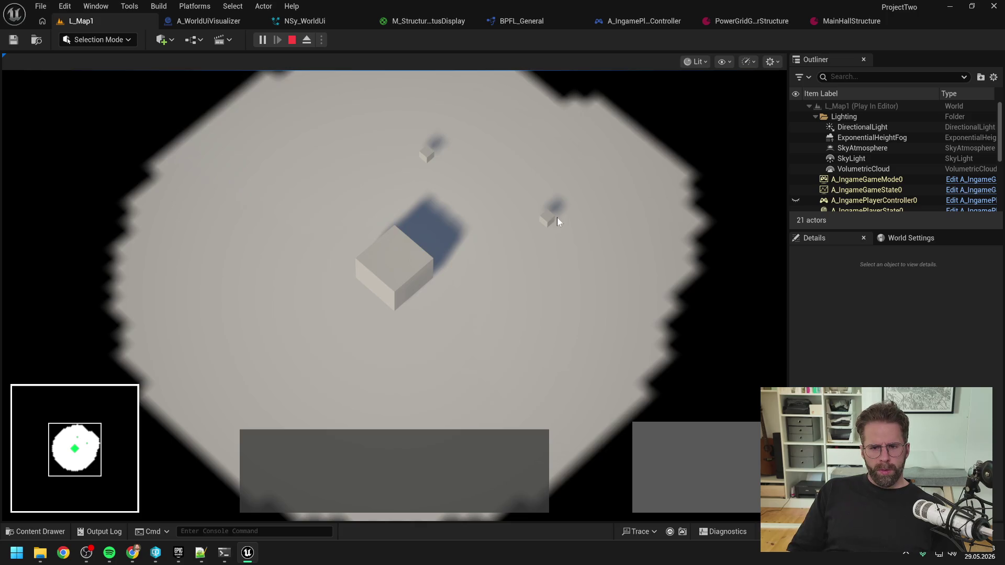
pyautogui.click(559, 215)
pyautogui.scroll(-2, 482, 279)
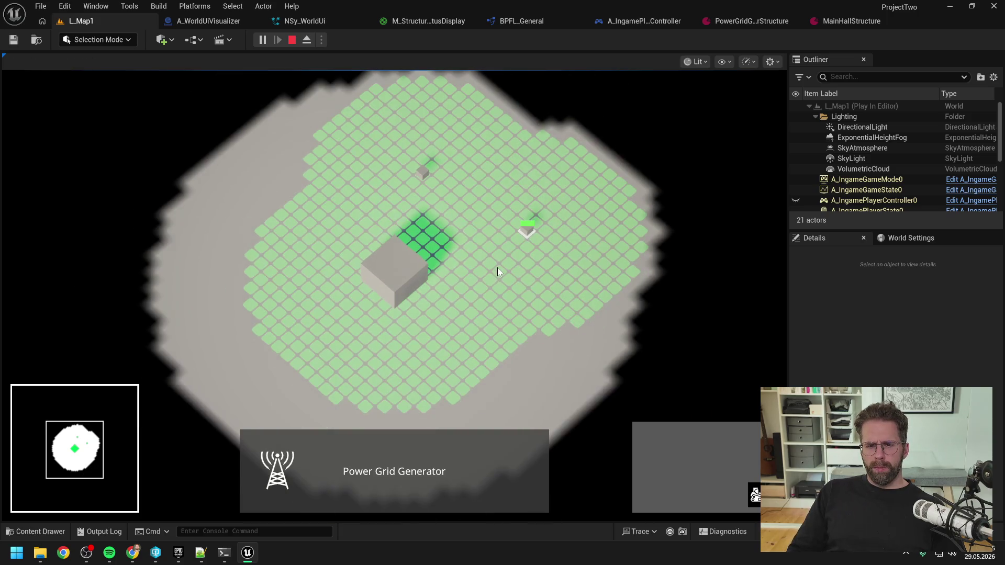
pyautogui.click(479, 259)
pyautogui.click(402, 278)
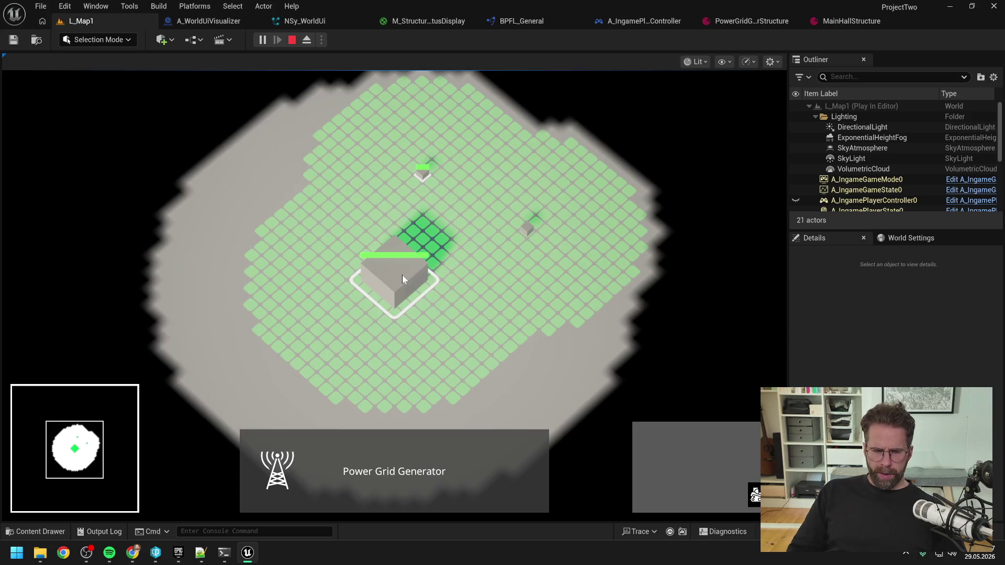
pyautogui.click(528, 227)
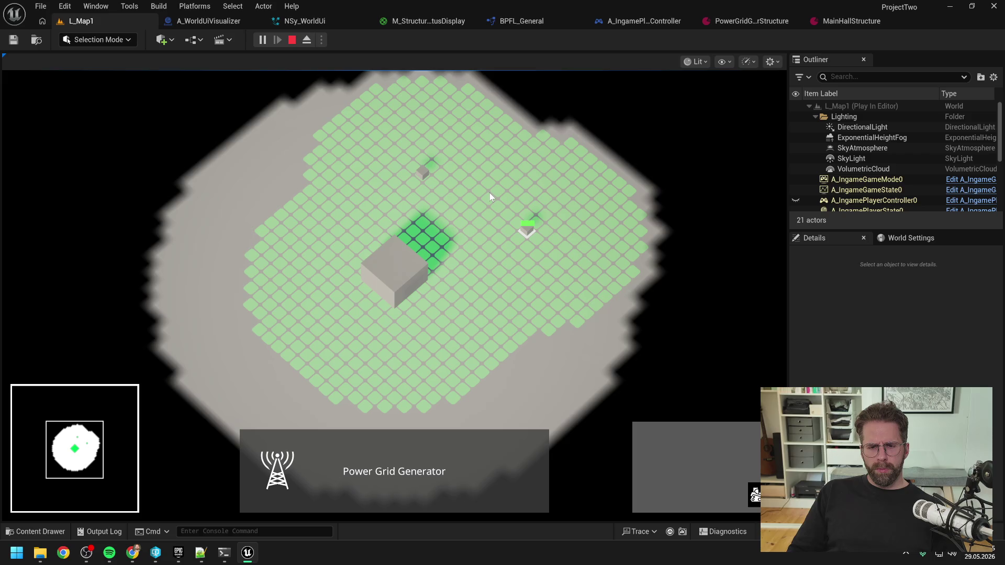
pyautogui.click(422, 174)
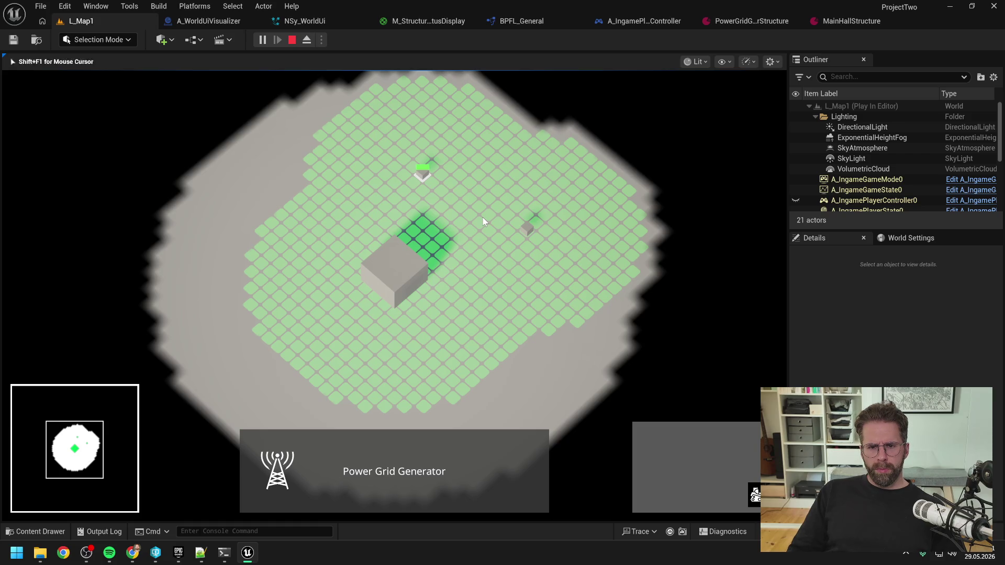
pyautogui.click(483, 218)
pyautogui.click(423, 174)
pyautogui.click(393, 281)
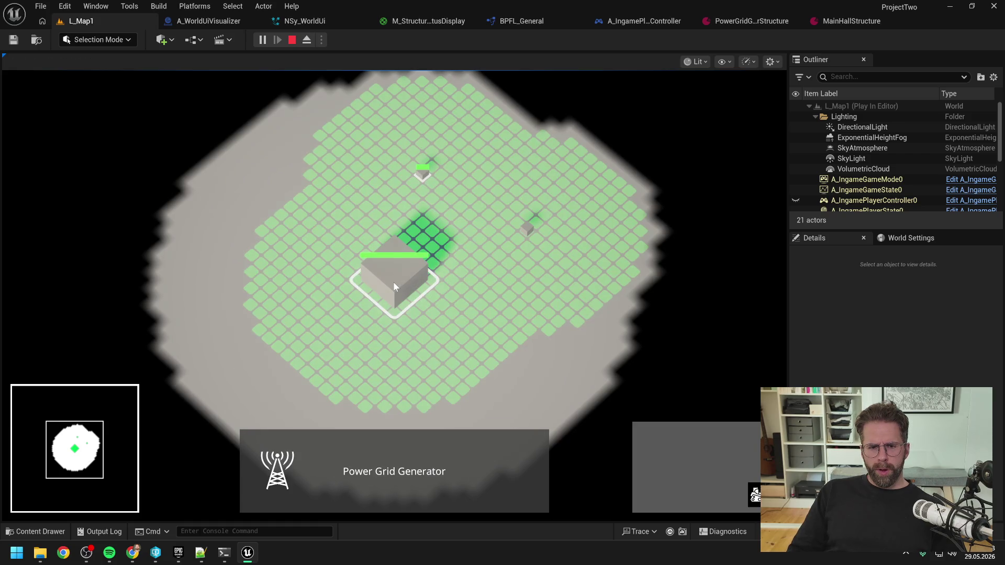
pyautogui.click(522, 229)
pyautogui.click(416, 269)
pyautogui.click(416, 272)
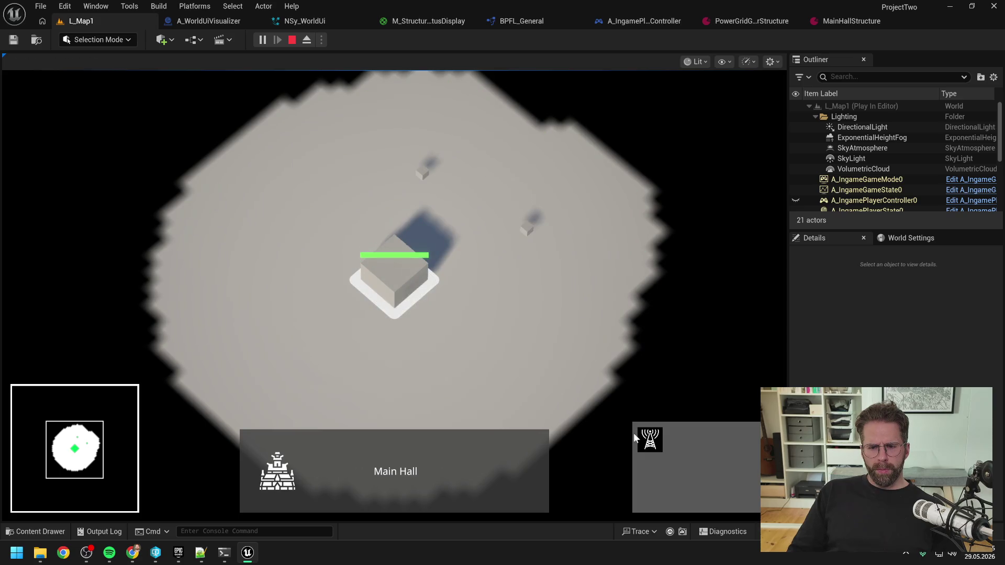
# Place two more towers below and left of the hall, exit build mode, and stop the test.
pyautogui.click(650, 439)
pyautogui.press('s')
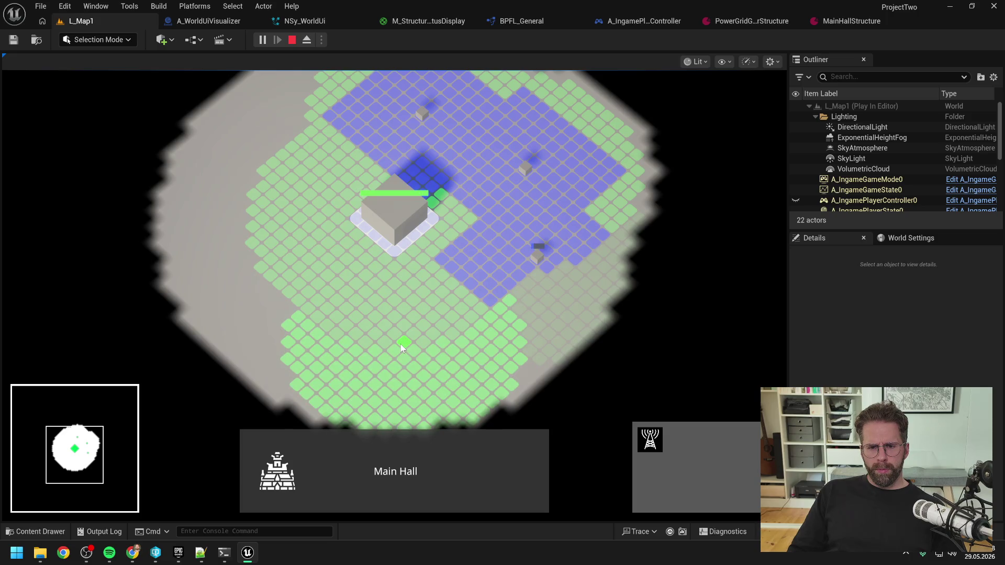
pyautogui.click(400, 343)
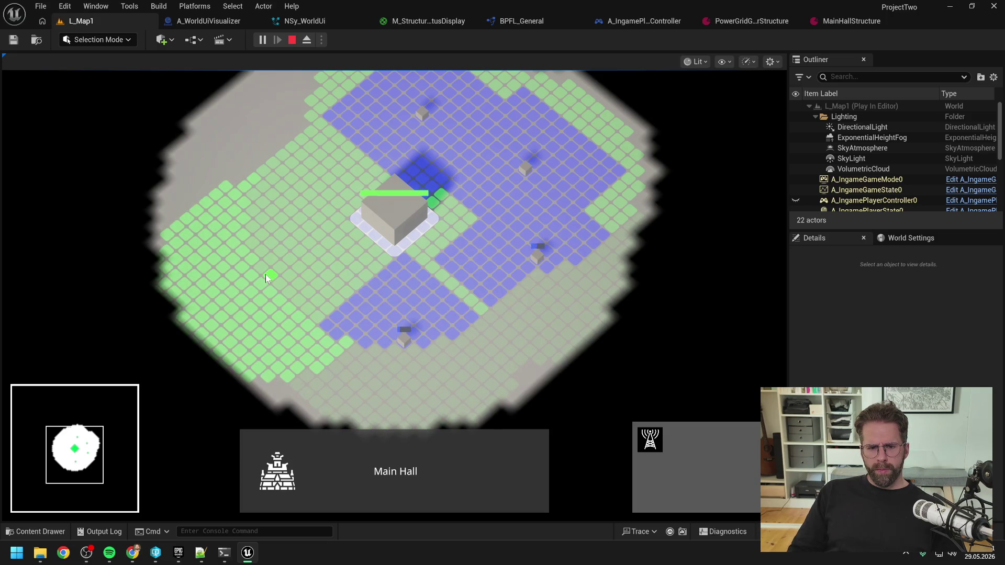
pyautogui.click(265, 275)
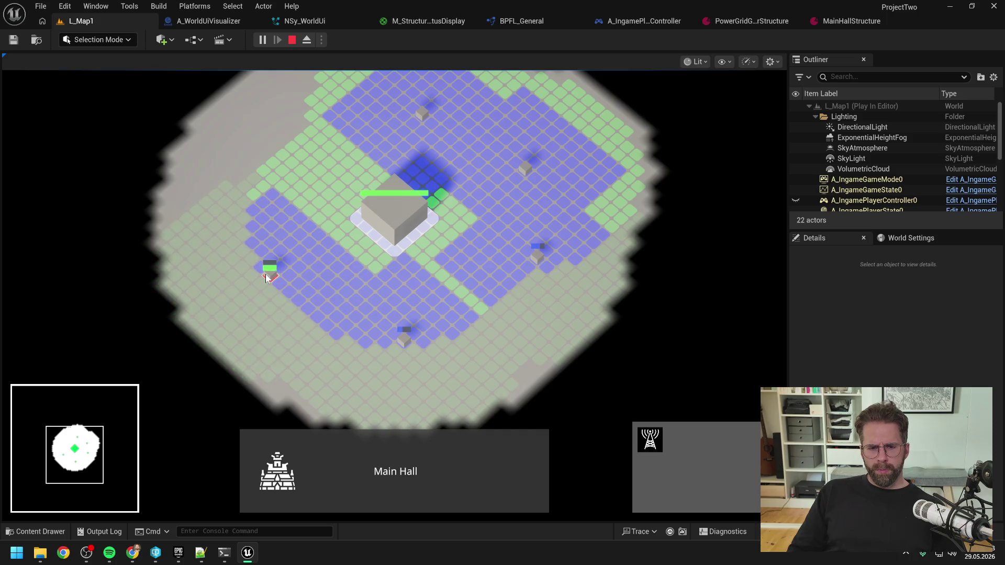
pyautogui.rightClick(274, 161)
pyautogui.rightClick(277, 161)
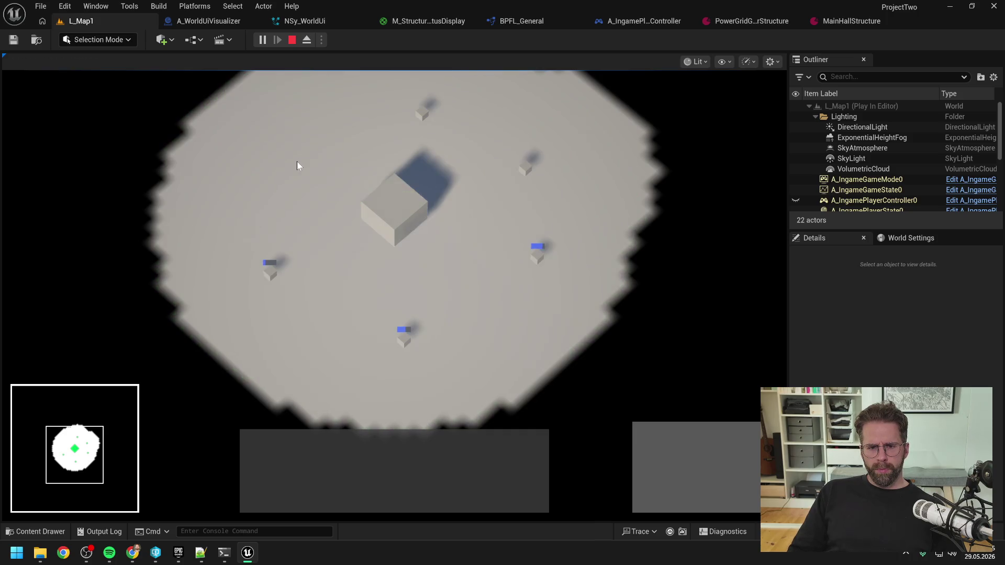
pyautogui.scroll(-2, 301, 170)
pyautogui.press('Escape')
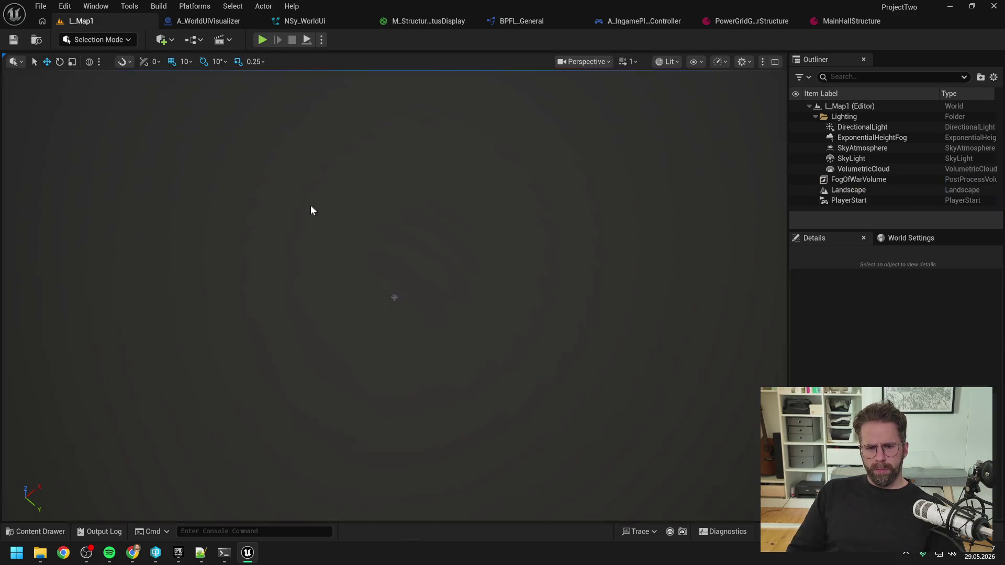
pyautogui.click(225, 554)
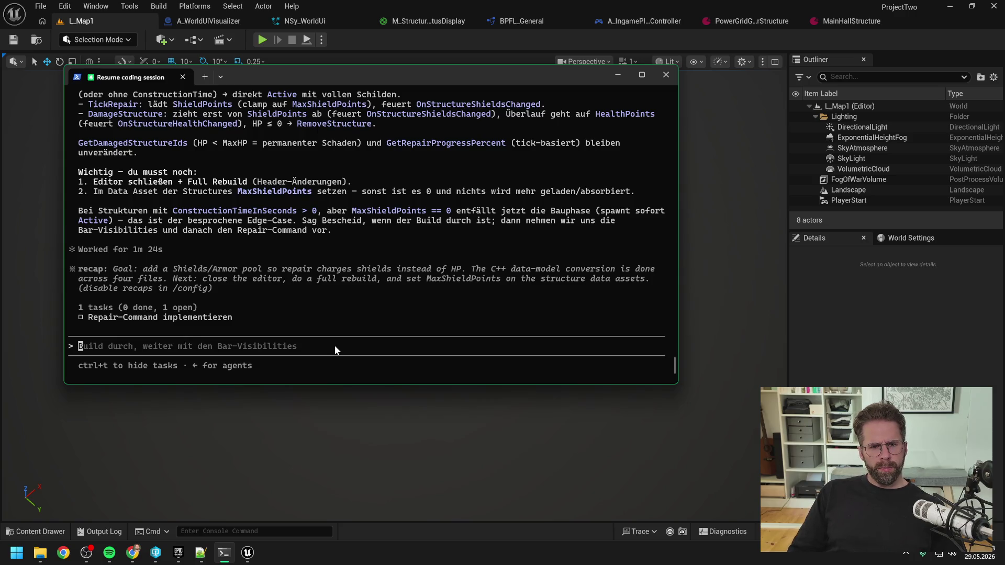
pyautogui.scroll(5, 454, 278)
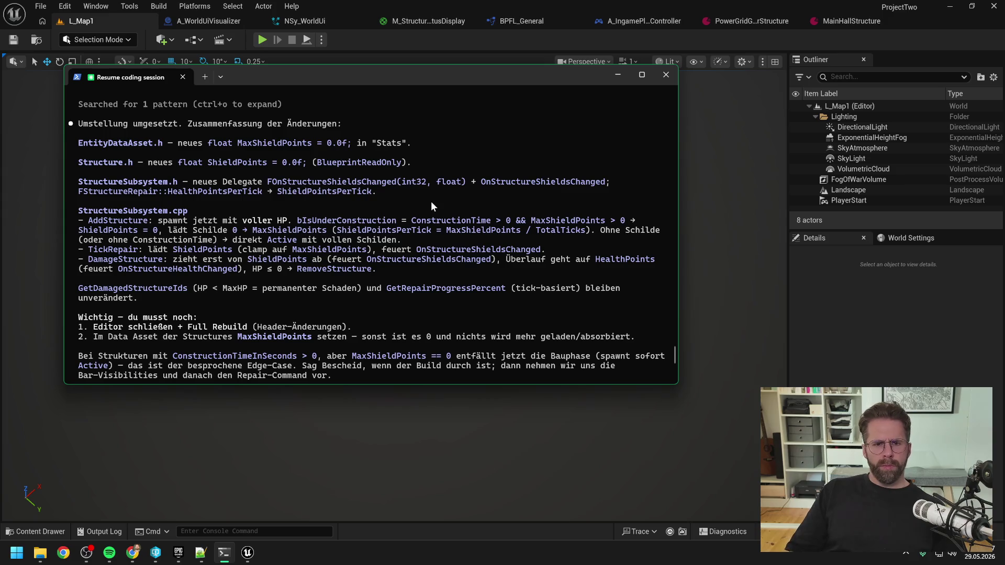
pyautogui.click(404, 55)
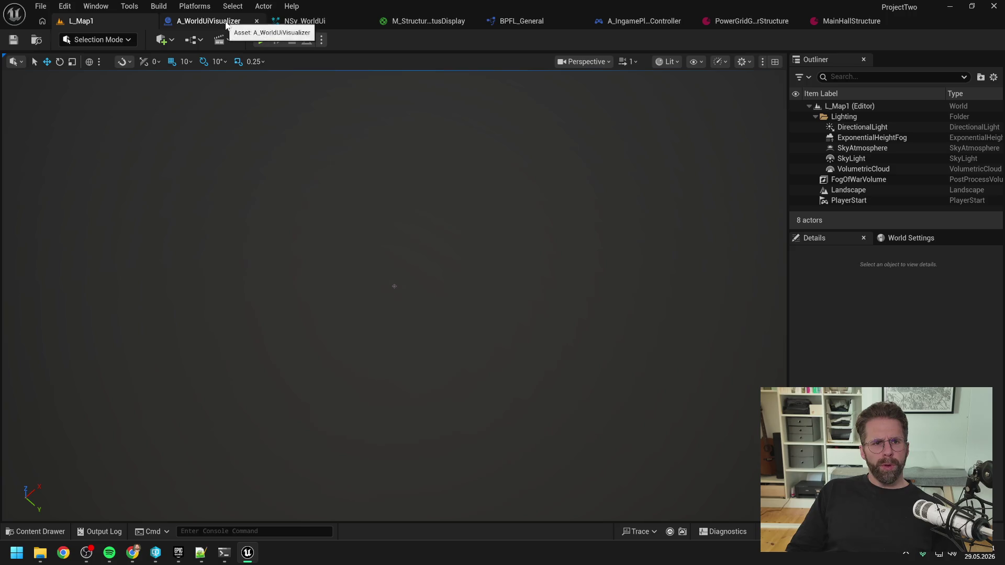
# Show only A_WorldUiVisualizer's EventGraph, closing other graph tabs, and tidy the event-binding nodes.
pyautogui.click(226, 24)
pyautogui.click(316, 57)
pyautogui.rightClick(315, 56)
pyautogui.click(375, 132)
pyautogui.moveTo(650, 244); pyautogui.dragTo(638, 244)
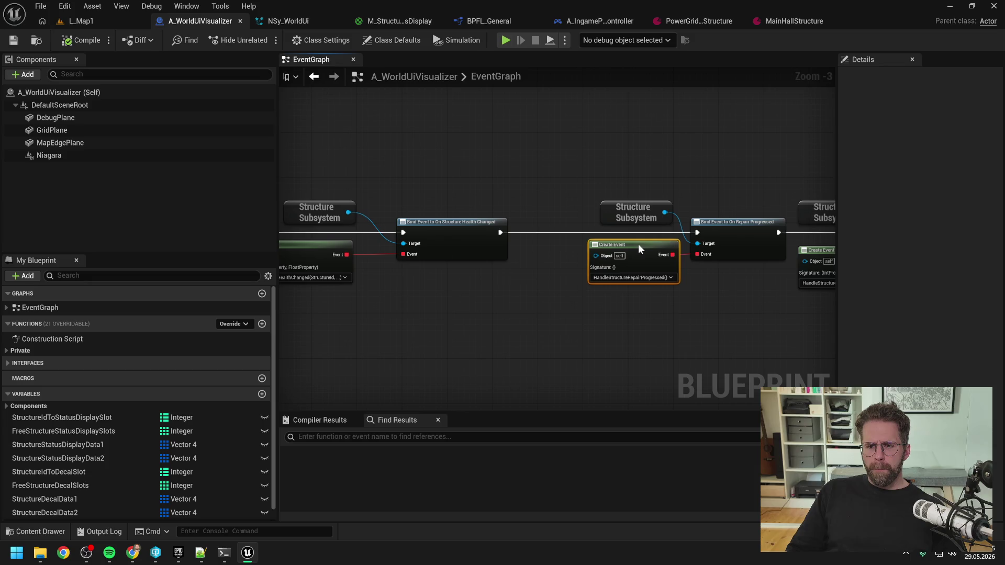
pyautogui.scroll(-7, 538, 187)
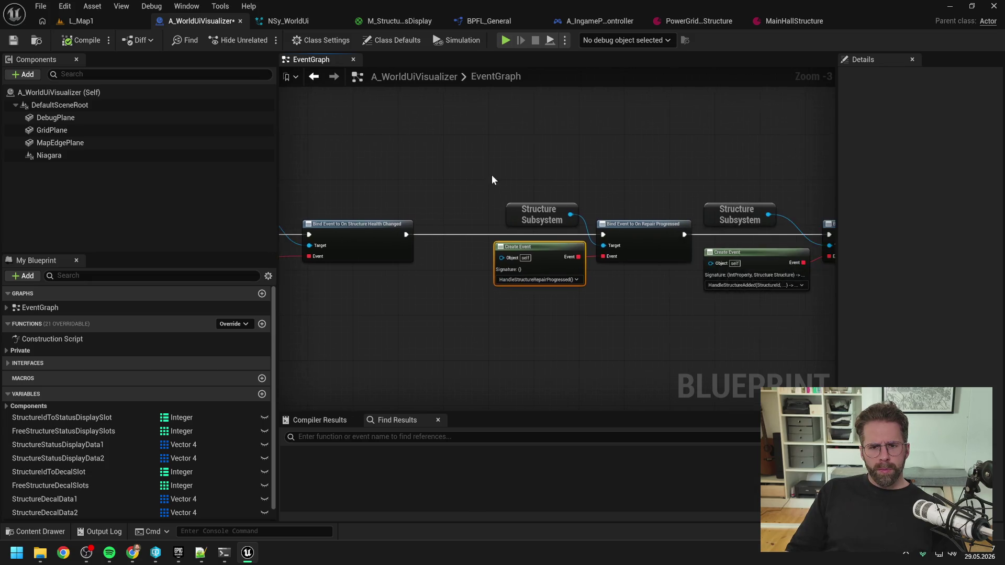
pyautogui.moveTo(492, 179); pyautogui.dragTo(761, 212)
pyautogui.scroll(5, 491, 202)
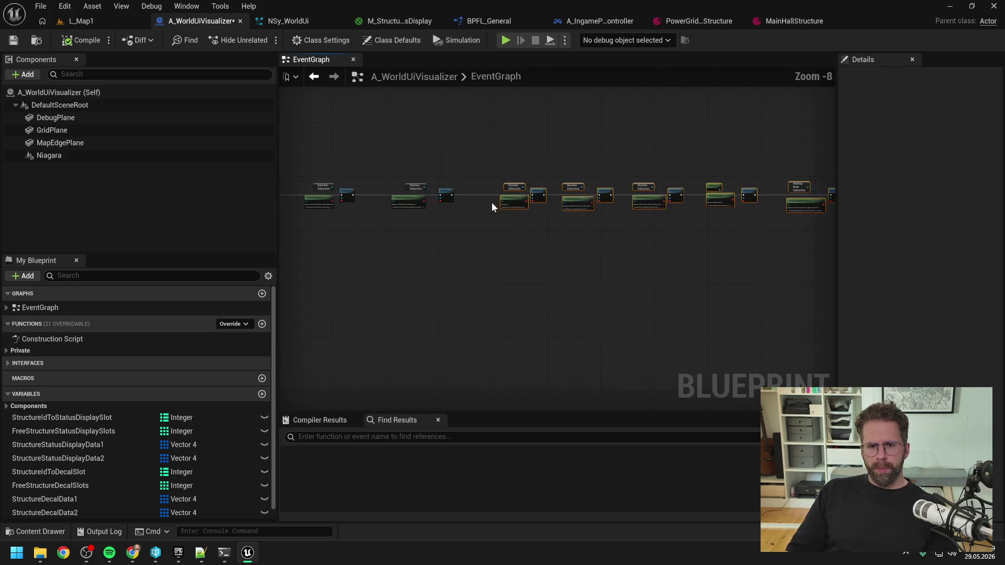
pyautogui.scroll(3, 510, 180)
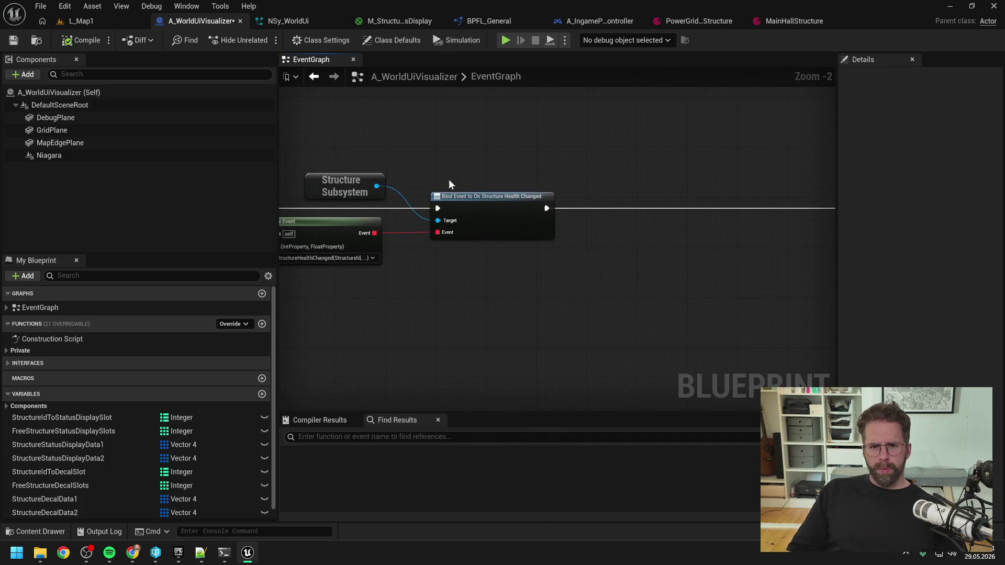
pyautogui.moveTo(573, 175); pyautogui.dragTo(511, 168)
pyautogui.click(550, 179)
# Duplicate the Structure Subsystem node and chain a Bind Event to On Structure Shields Changed after the repair bind.
pyautogui.click(325, 186)
pyautogui.hotkey('ctrl', 'c')
pyautogui.hotkey('ctrl', 'v')
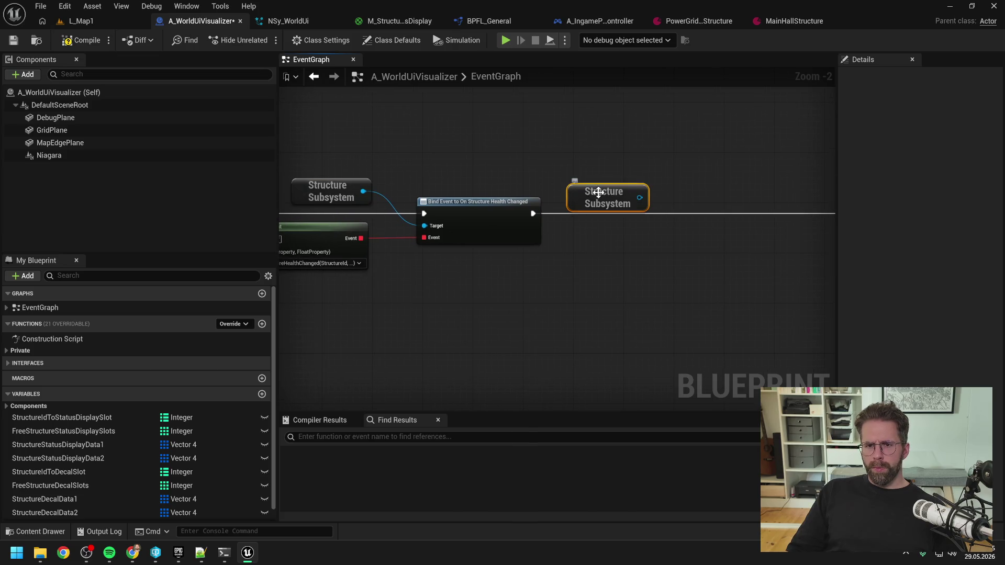
pyautogui.moveTo(627, 191); pyautogui.dragTo(660, 202)
pyautogui.write('bio')
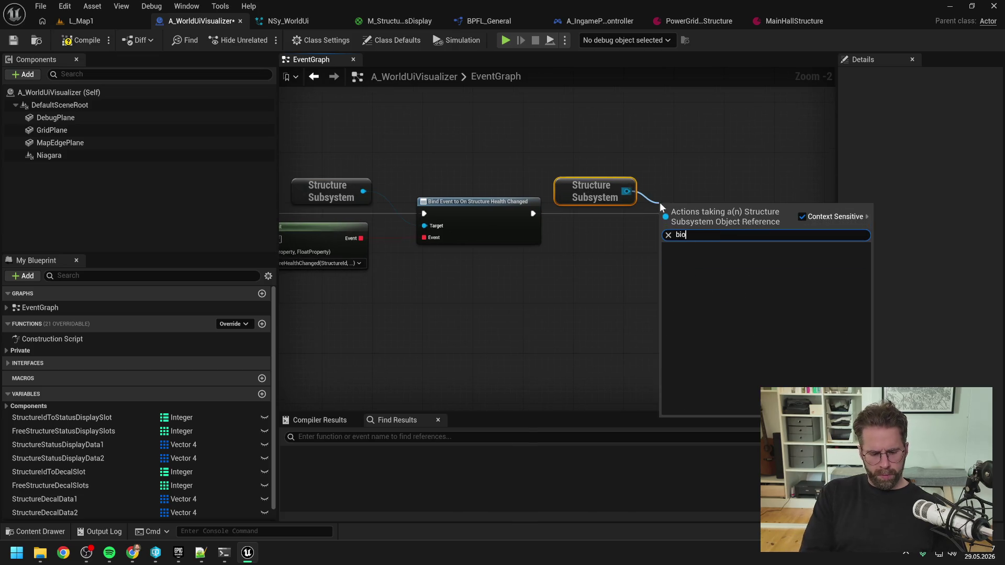
pyautogui.write(' hea')
pyautogui.press('Return')
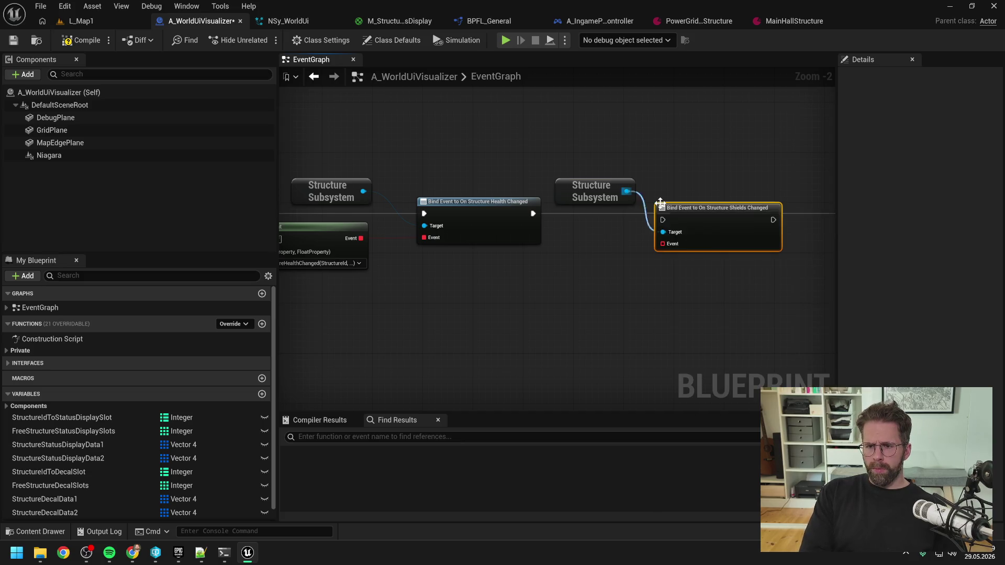
pyautogui.moveTo(740, 187)
pyautogui.mouseDown()
pyautogui.moveTo(617, 214)
pyautogui.moveTo(633, 235)
pyautogui.mouseUp()
pyautogui.moveTo(695, 239)
pyautogui.mouseDown()
pyautogui.moveTo(611, 244)
pyautogui.moveTo(756, 247)
pyautogui.mouseUp()
pyautogui.moveTo(383, 221); pyautogui.dragTo(428, 221)
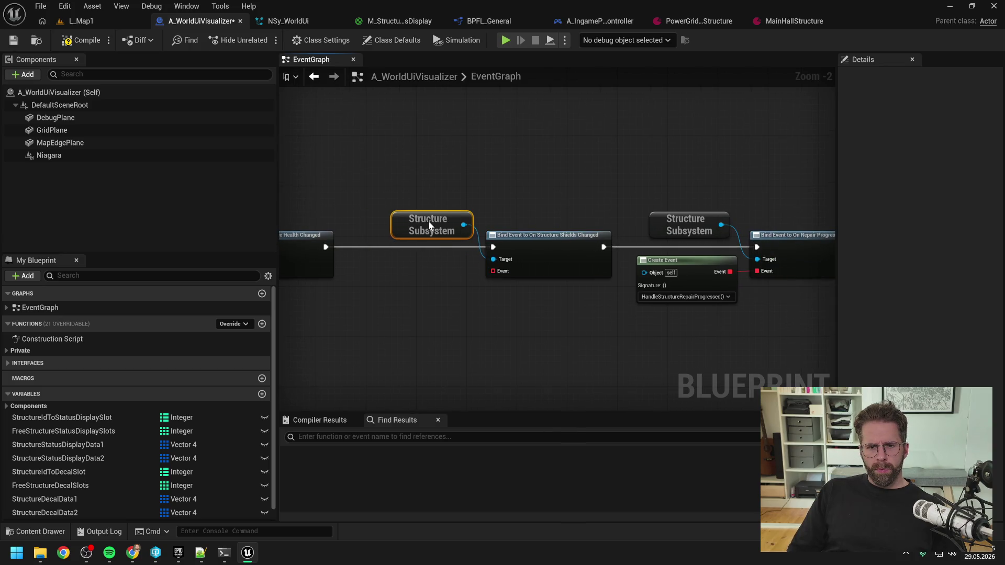
# Attach a Create Event node to the shields bind and generate a matching handler function.
pyautogui.moveTo(492, 271)
pyautogui.mouseDown()
pyautogui.moveTo(447, 289)
pyautogui.moveTo(430, 260)
pyautogui.mouseUp()
pyautogui.click(471, 377)
pyautogui.click(422, 304)
pyautogui.click(422, 296)
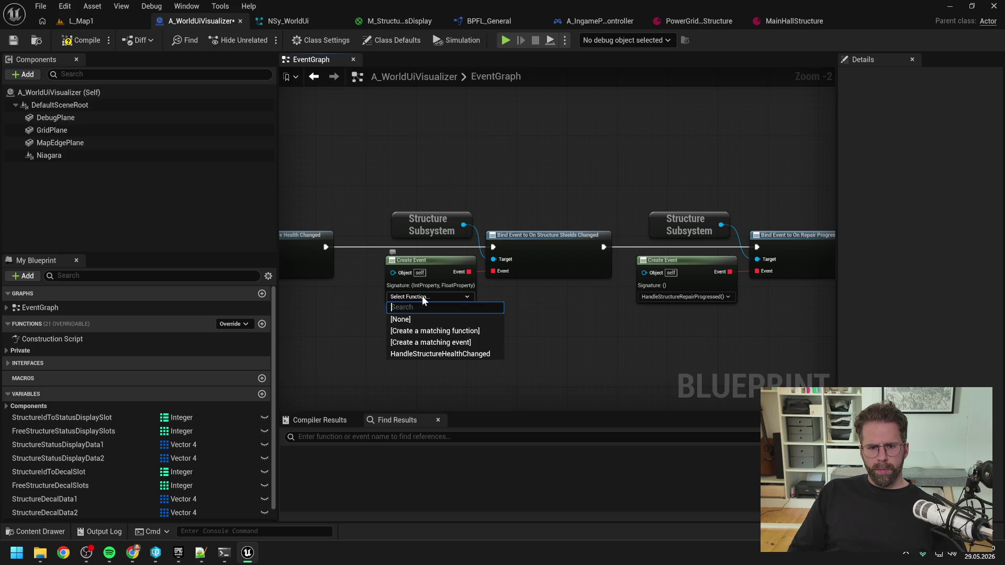
pyautogui.click(451, 331)
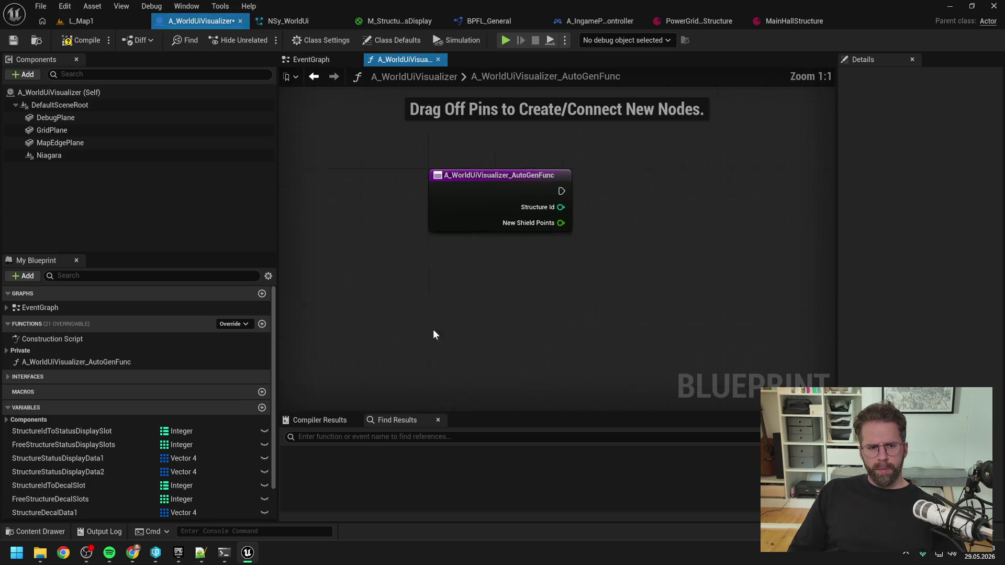
# Rename the generated function to HandleStructureShieldsChanged and move it below HandleStructureHealthChanged.
pyautogui.click(146, 365)
pyautogui.write('HandleStructureShieldsChange')
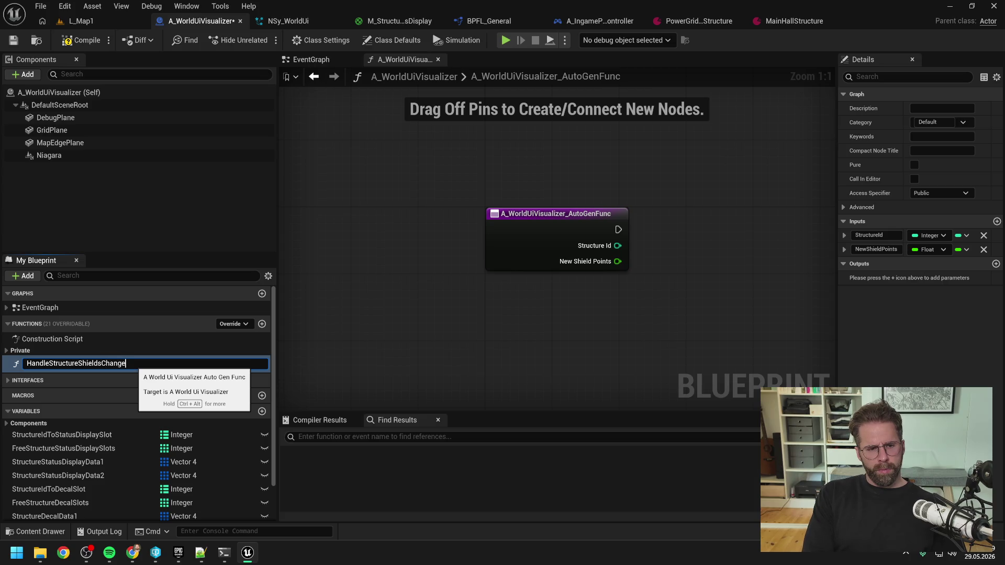
pyautogui.write('d')
pyautogui.press('Return')
pyautogui.press('Return')
pyautogui.click(68, 361)
pyautogui.moveTo(105, 406)
pyautogui.mouseDown()
pyautogui.moveTo(118, 378)
pyautogui.moveTo(103, 352)
pyautogui.moveTo(111, 350)
pyautogui.mouseUp()
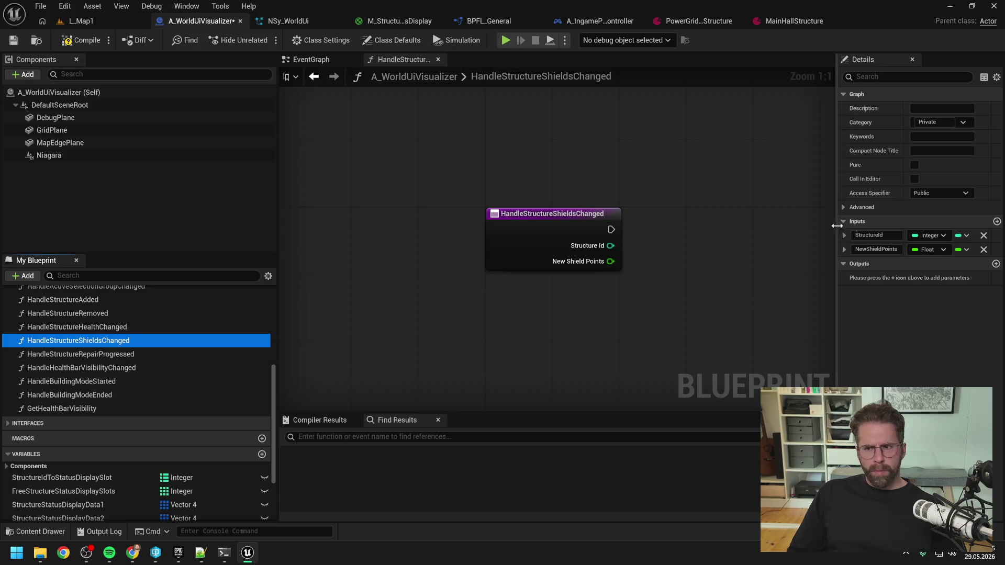
# Set HandleStructureShieldsChanged's Access Specifier to Private, confirming the repair handler is also private.
pyautogui.click(918, 192)
pyautogui.click(920, 216)
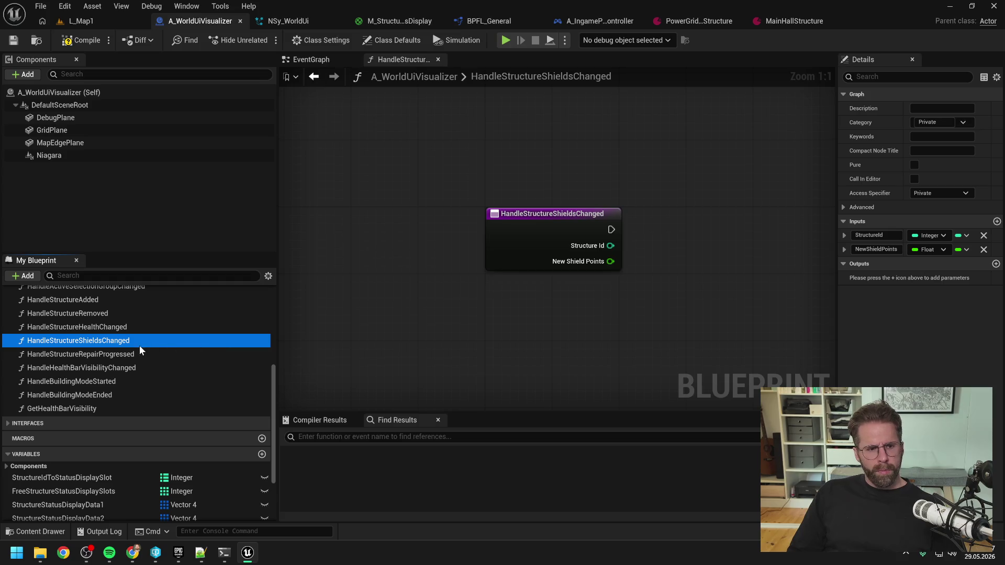
pyautogui.click(108, 352)
pyautogui.click(933, 193)
pyautogui.click(928, 215)
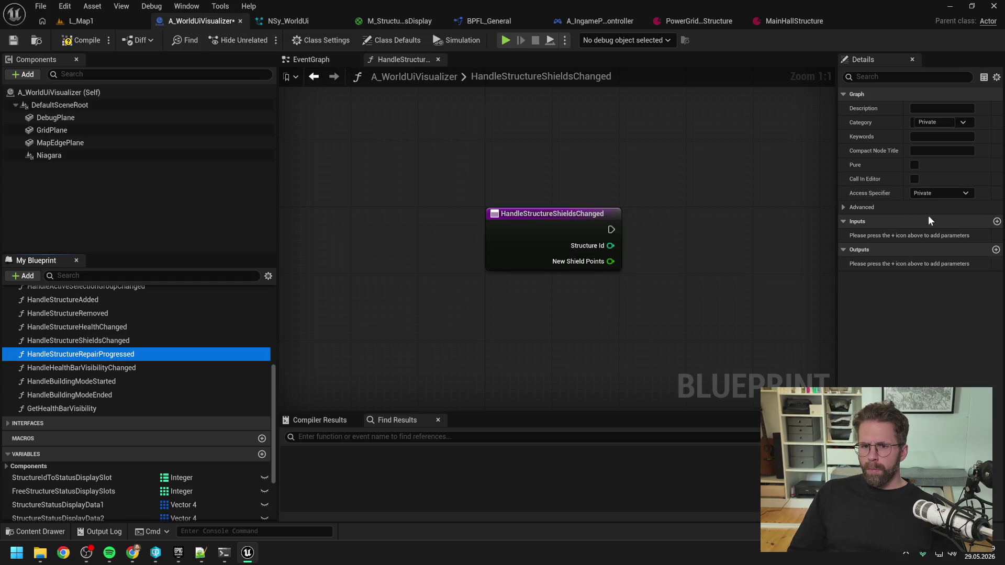
pyautogui.click(128, 339)
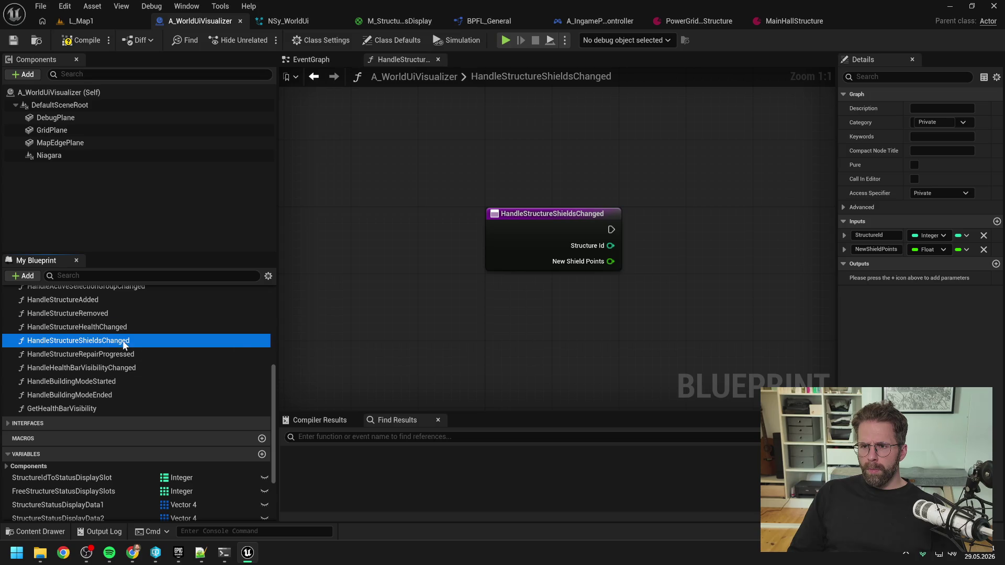
pyautogui.click(111, 338)
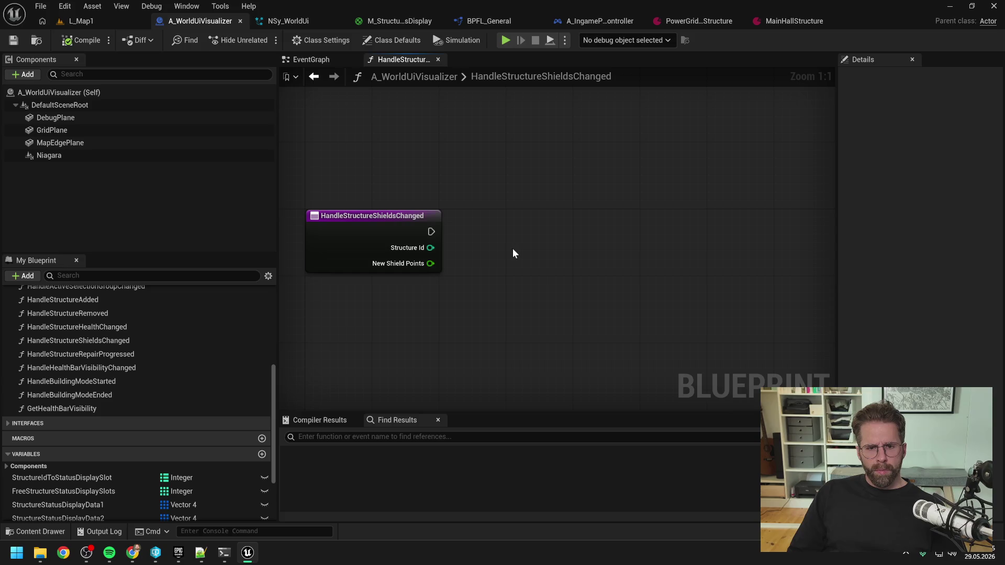
# Make the handler call Refresh Structure Status Displays and compile the visualizer Blueprint.
pyautogui.rightClick(513, 248)
pyautogui.write('refreh')
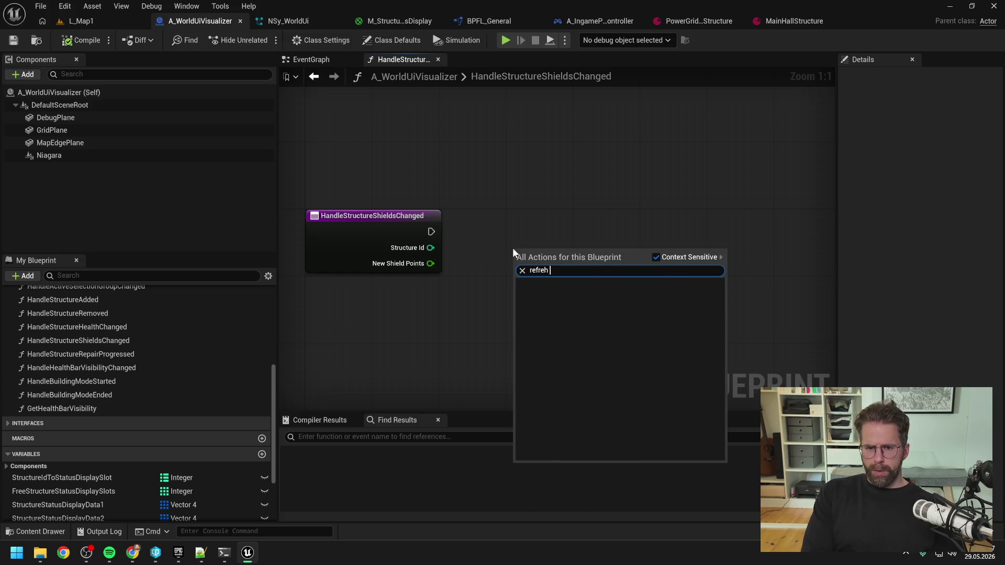
pyautogui.click(627, 321)
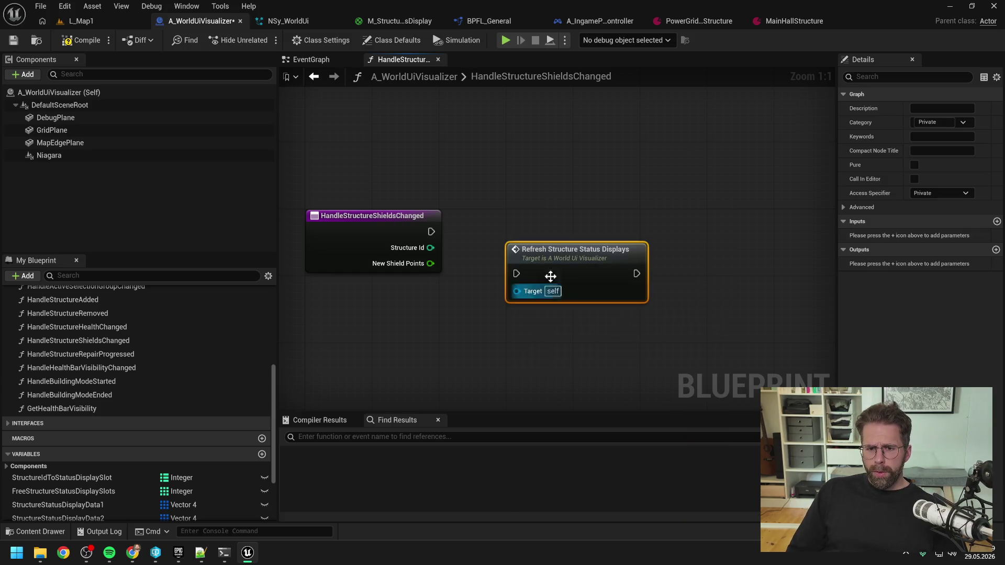
pyautogui.moveTo(549, 275); pyautogui.dragTo(544, 245)
pyautogui.moveTo(431, 231)
pyautogui.mouseDown()
pyautogui.moveTo(529, 242)
pyautogui.moveTo(507, 234)
pyautogui.moveTo(516, 240)
pyautogui.mouseUp()
pyautogui.press('q')
pyautogui.click(87, 41)
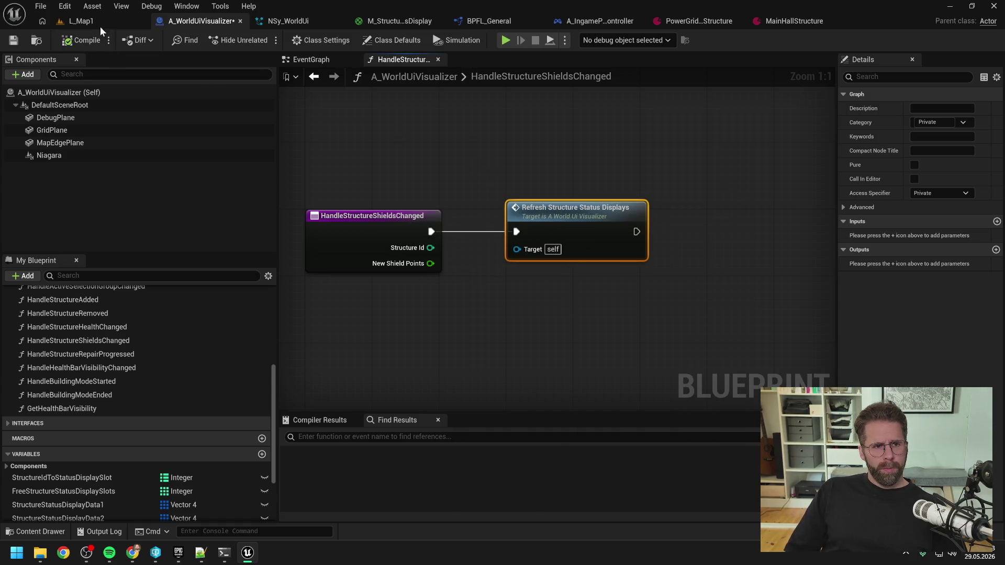
pyautogui.click(99, 20)
# Start a play test and place five structures around the build grid.
pyautogui.click(263, 40)
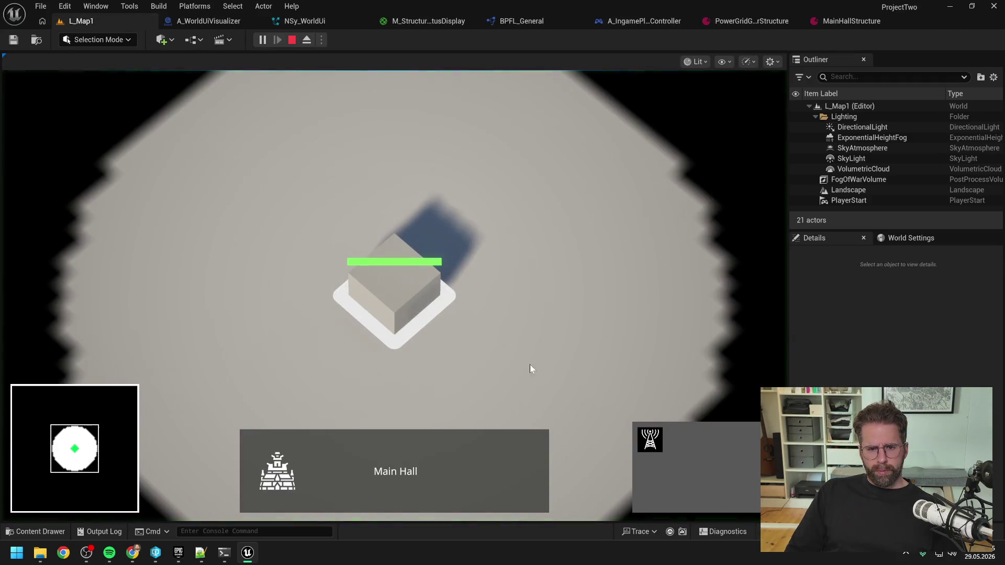
pyautogui.click(579, 261)
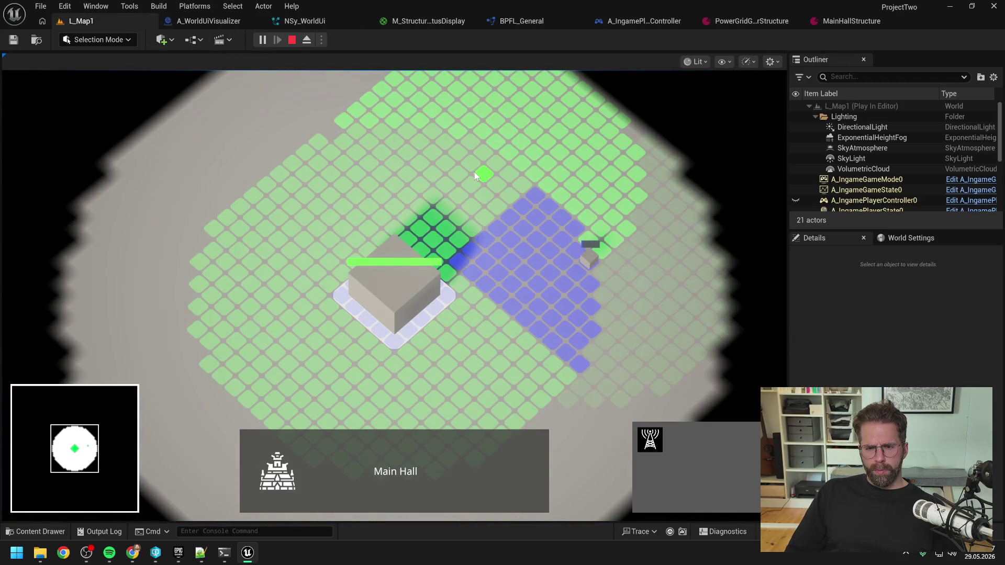
pyautogui.click(474, 151)
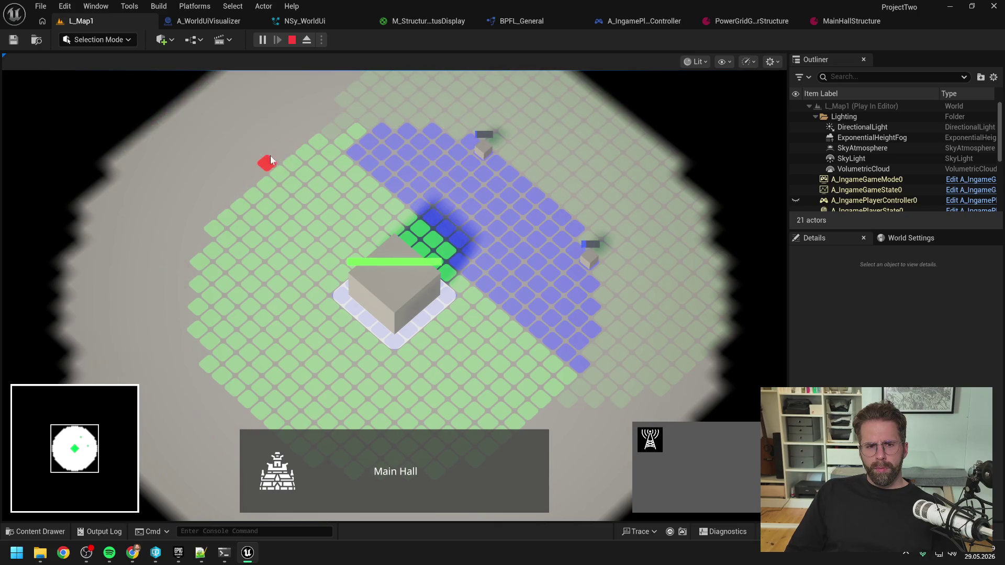
pyautogui.click(276, 173)
pyautogui.scroll(-2, 295, 249)
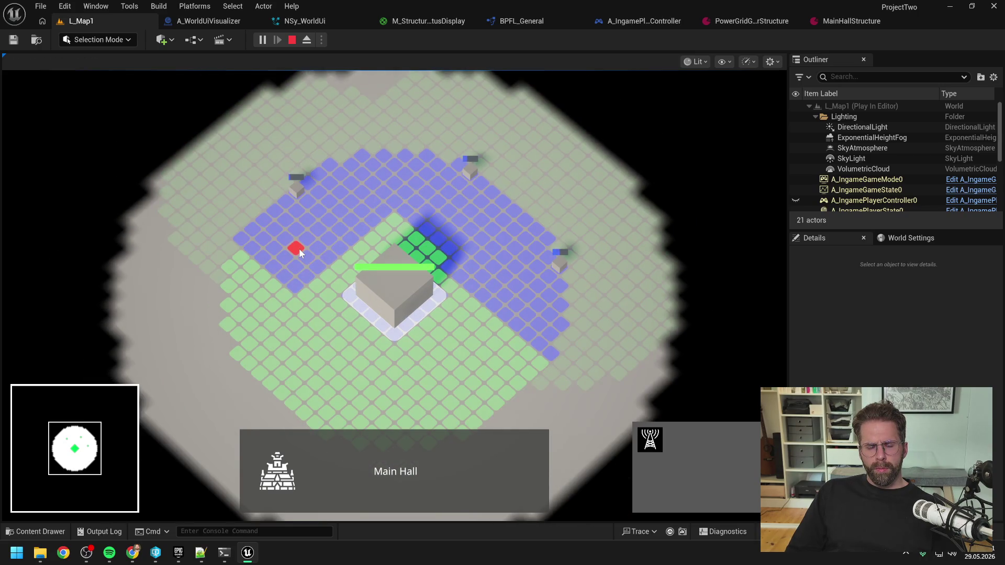
pyautogui.press('s')
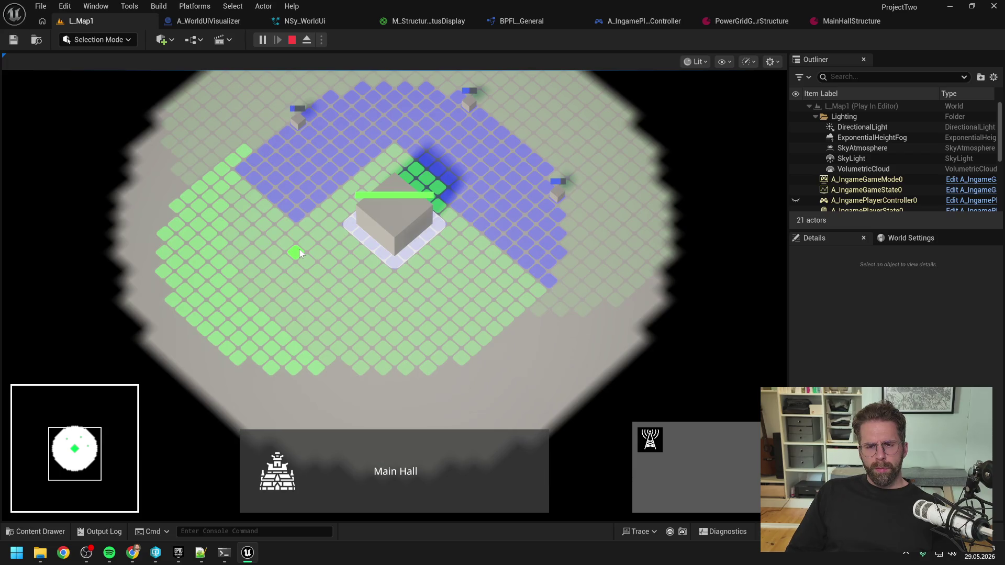
pyautogui.click(245, 287)
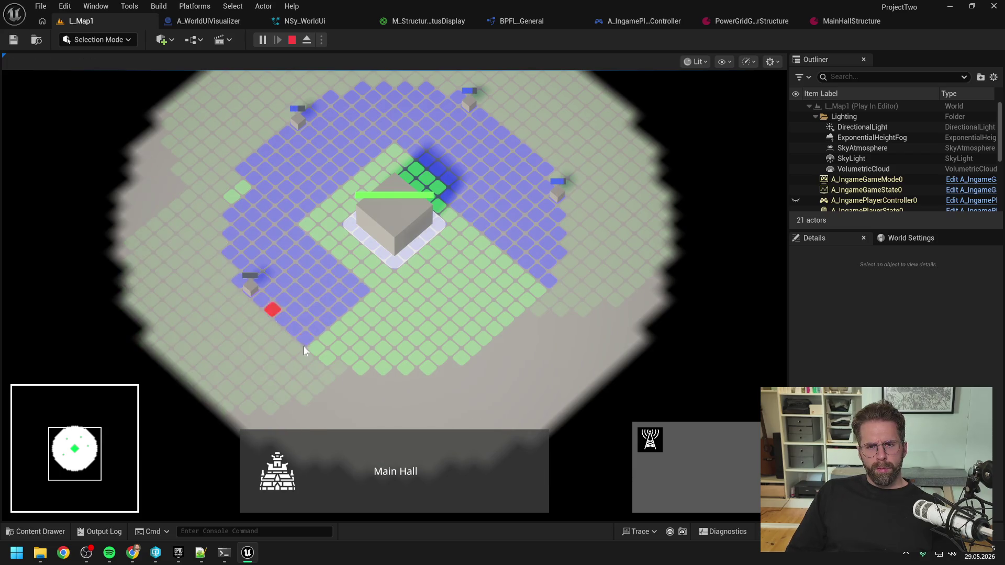
pyautogui.click(405, 364)
# Cancel building and Power Grid Generator placement, then stop the play session.
pyautogui.press('d')
pyautogui.press('w')
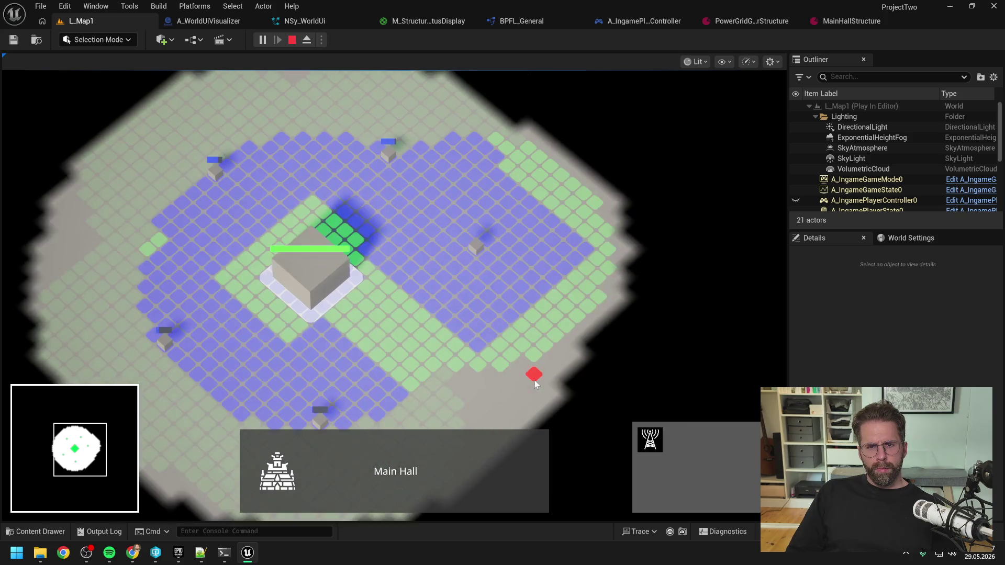
pyautogui.press('s')
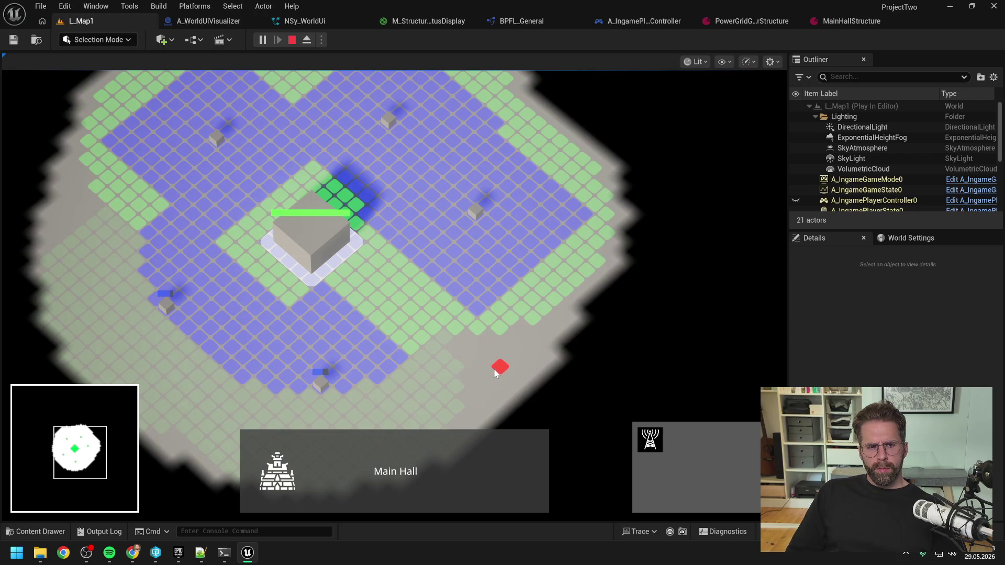
pyautogui.rightClick(494, 373)
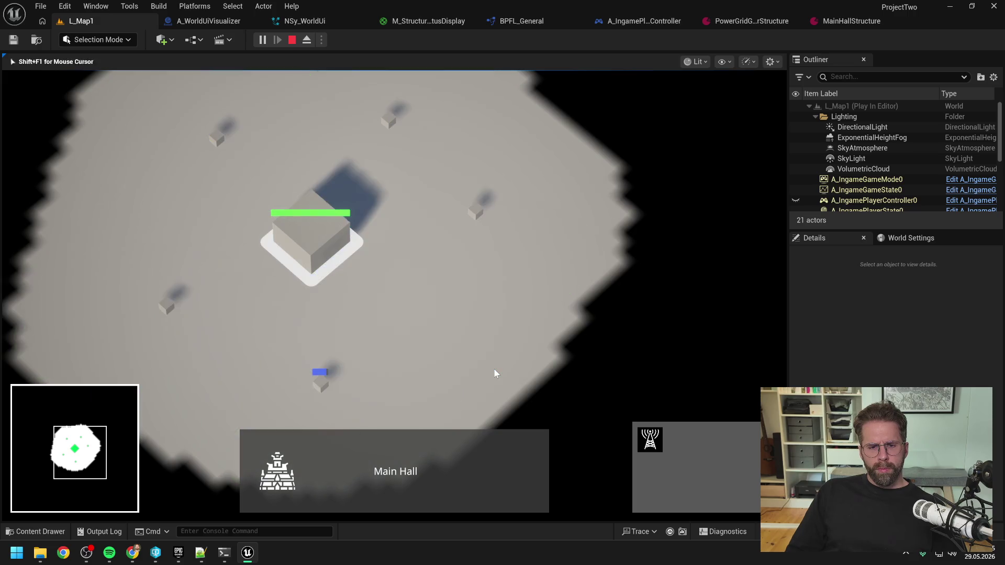
pyautogui.scroll(-1, 475, 214)
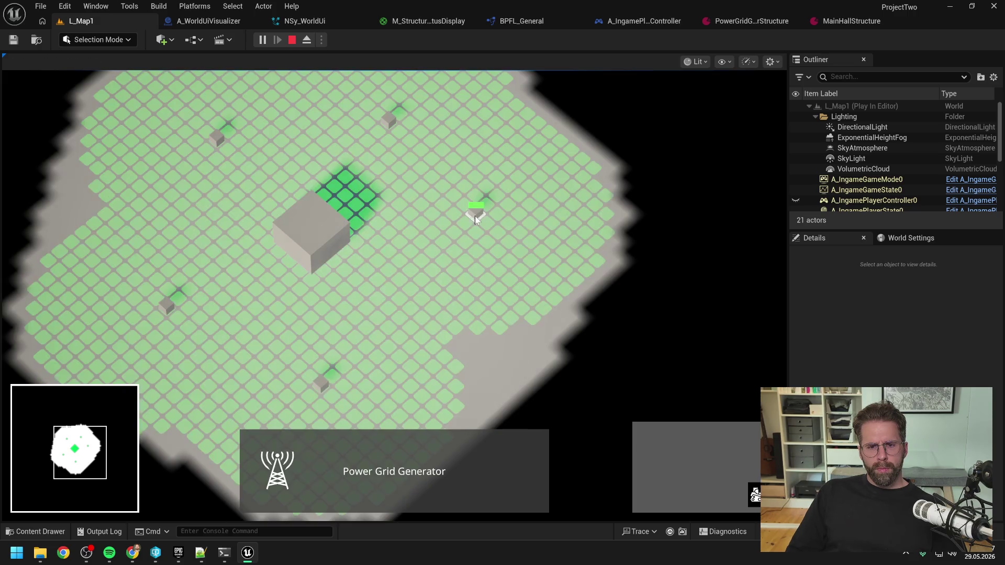
pyautogui.rightClick(476, 325)
pyautogui.press('Escape')
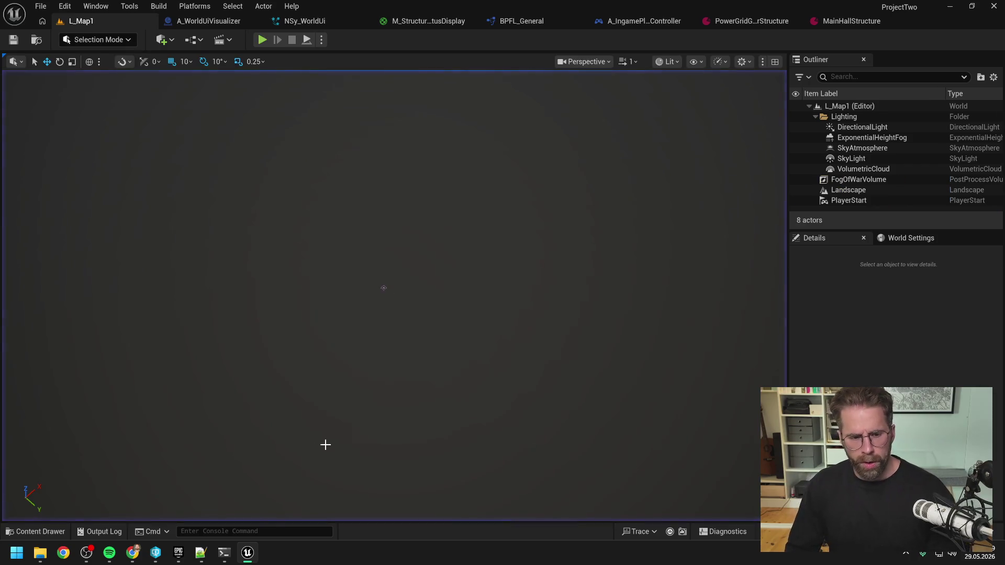
pyautogui.click(225, 557)
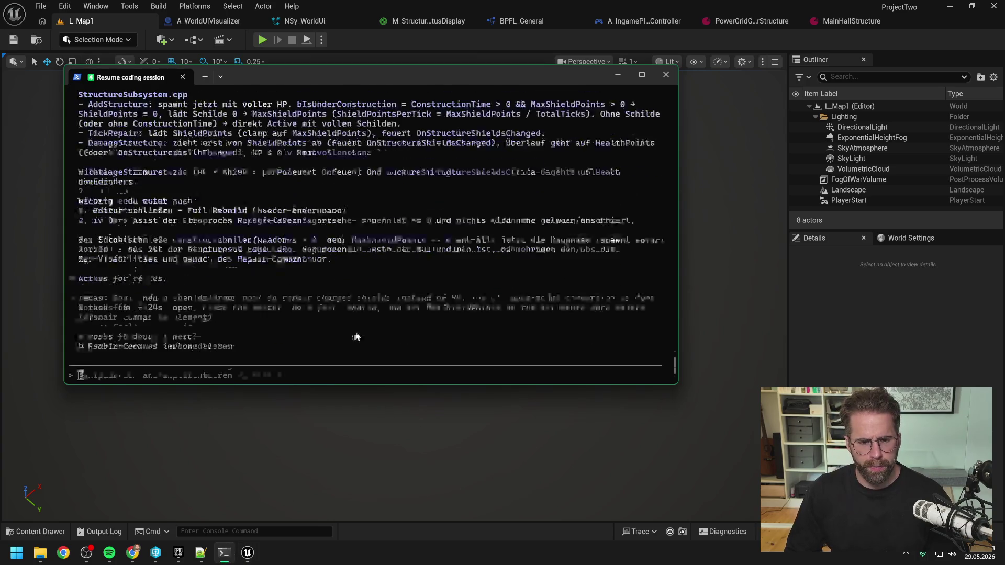
# Type a German StatusDisplay request: shields formerly shown as RepairBar over the health bar are now a ShieldsBar.
pyautogui.write('ok, d')
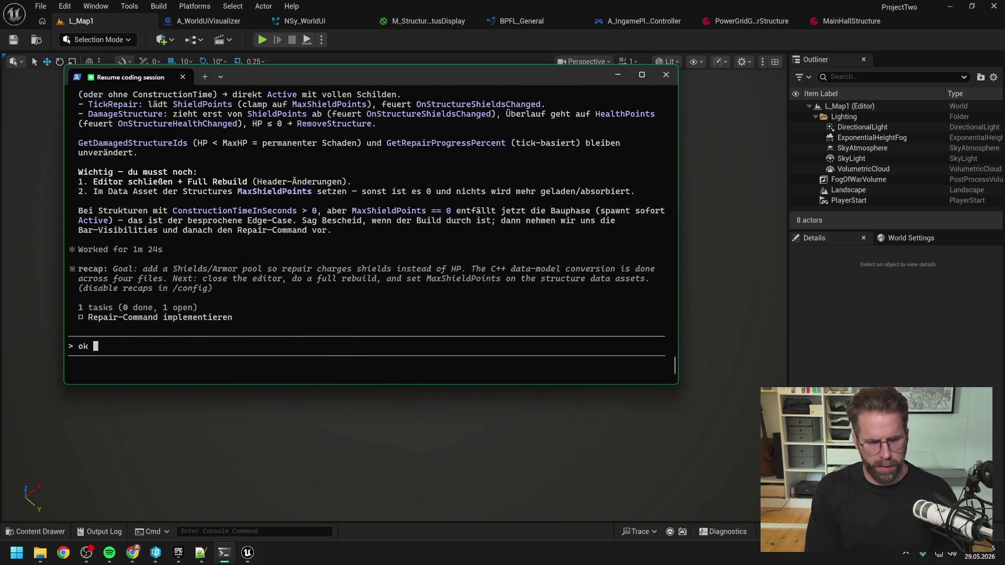
pyautogui.write('ann erstmal folgen')
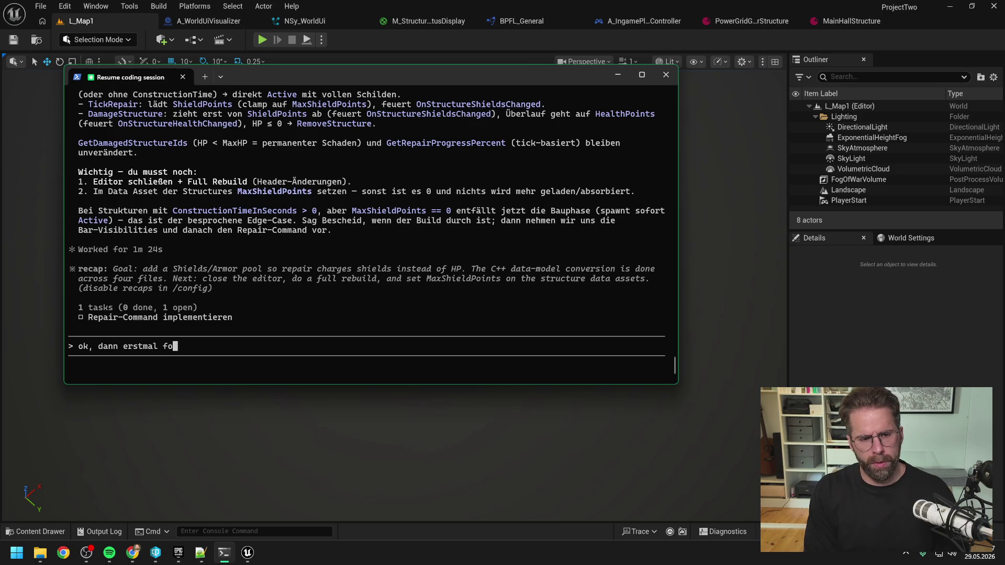
pyautogui.write('de Änderung ')
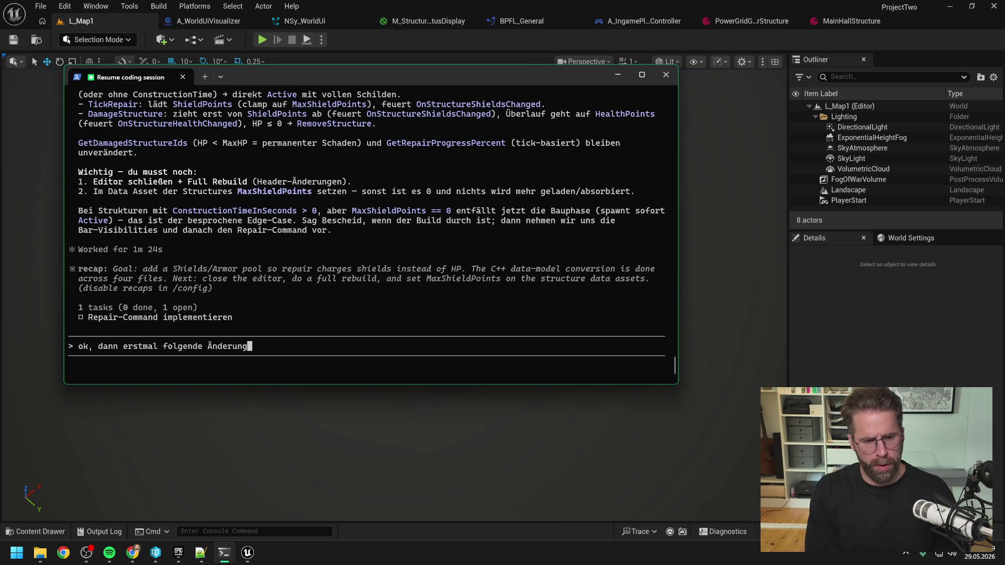
pyautogui.write('fürs StatusDis')
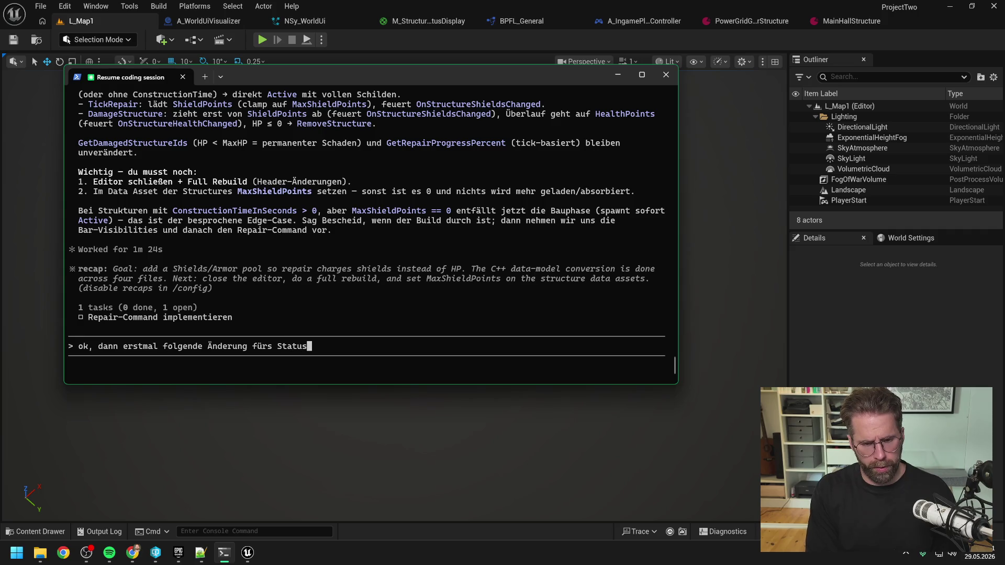
pyautogui.write('play. A')
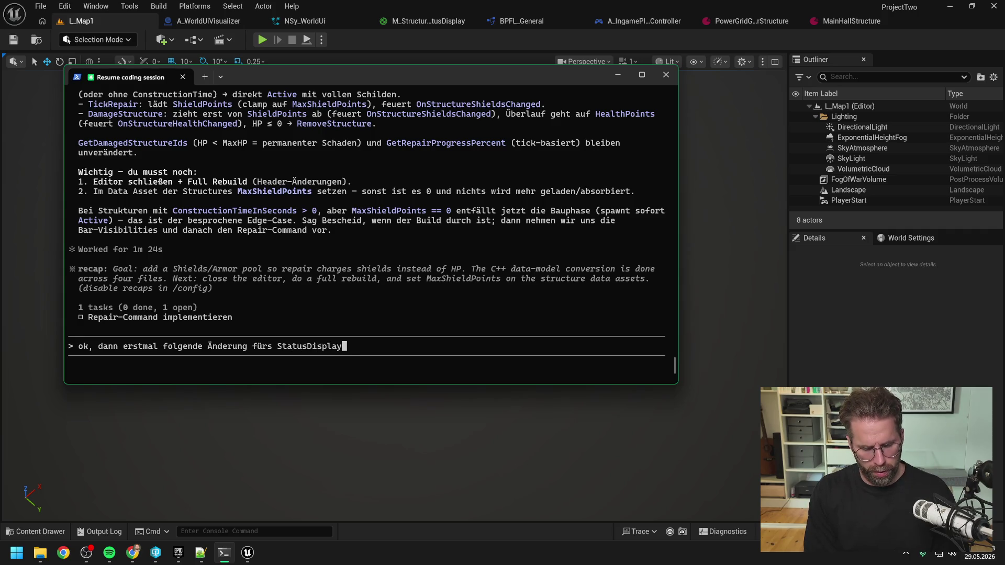
pyautogui.write('lte Version: Sh')
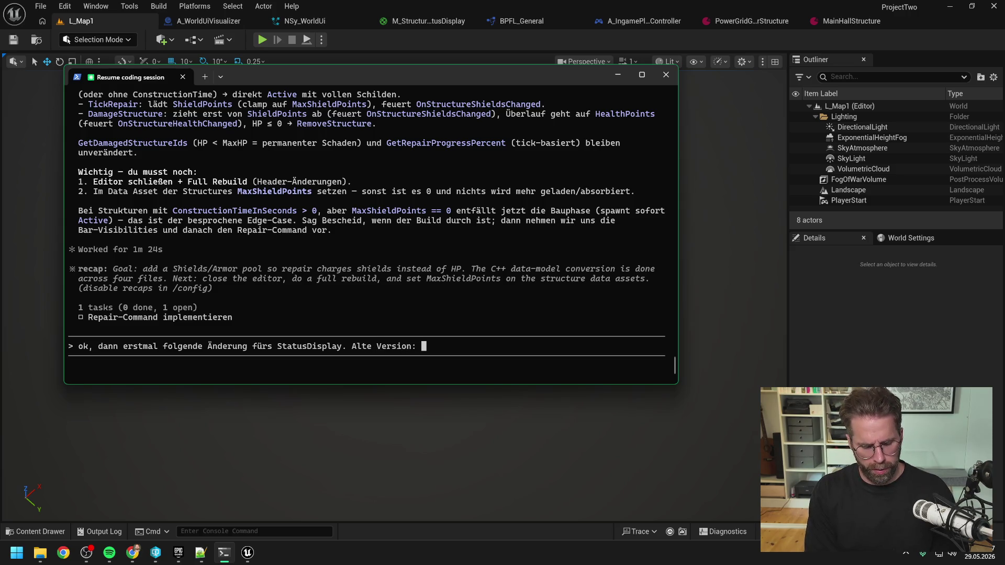
pyautogui.write('ields ')
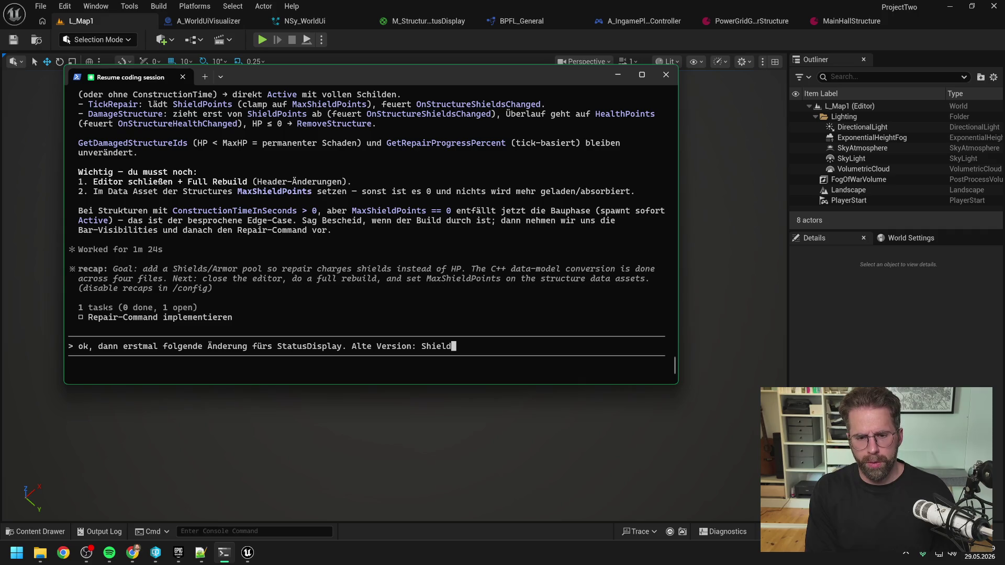
pyautogui.write('werden se')
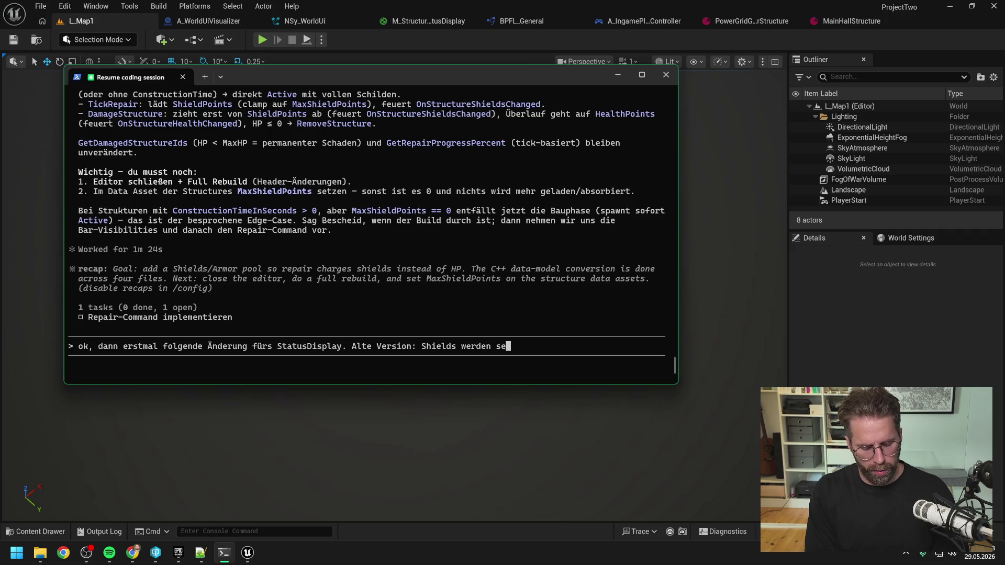
pyautogui.press('BackSpace')
pyautogui.press('BackSpace')
pyautogui.press('BackSpace')
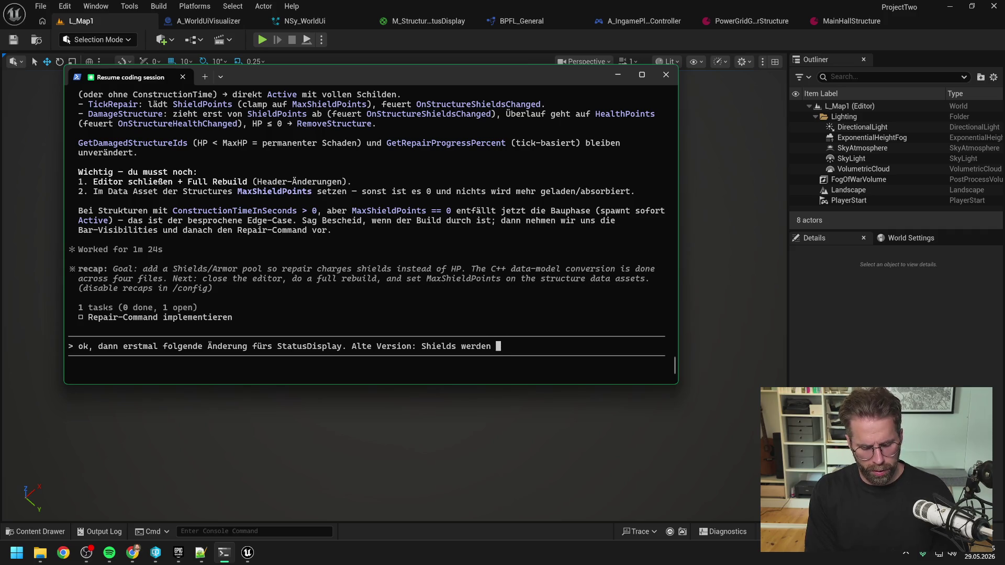
pyautogui.write('über Healthbar als ')
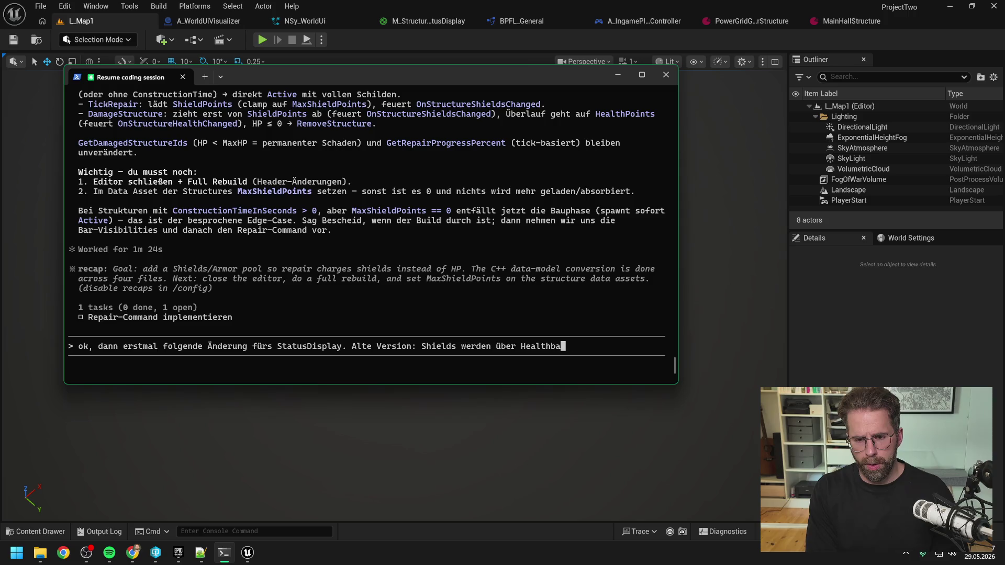
pyautogui.write('RepairbBar angezeigt.')
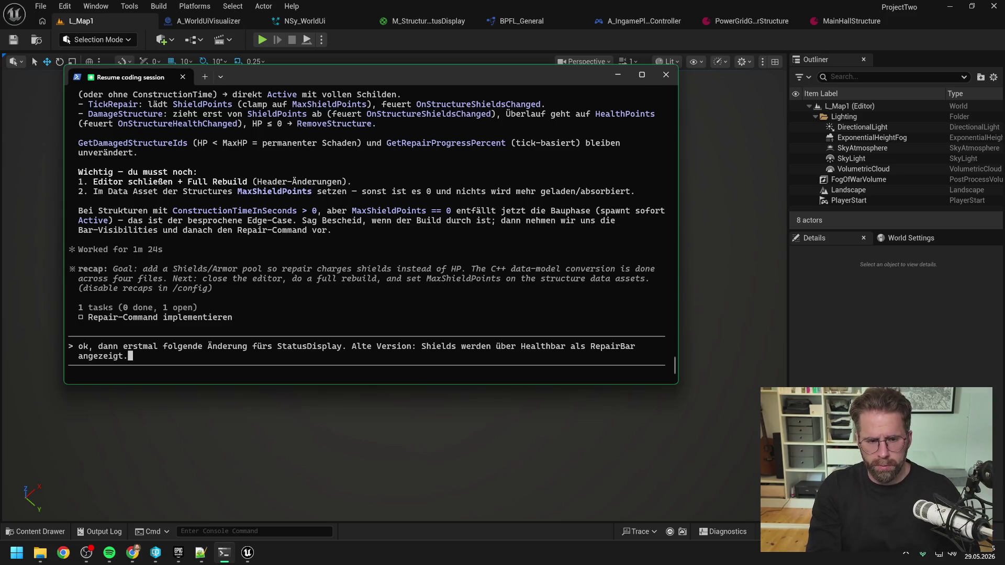
pyautogui.write('as ist nun k')
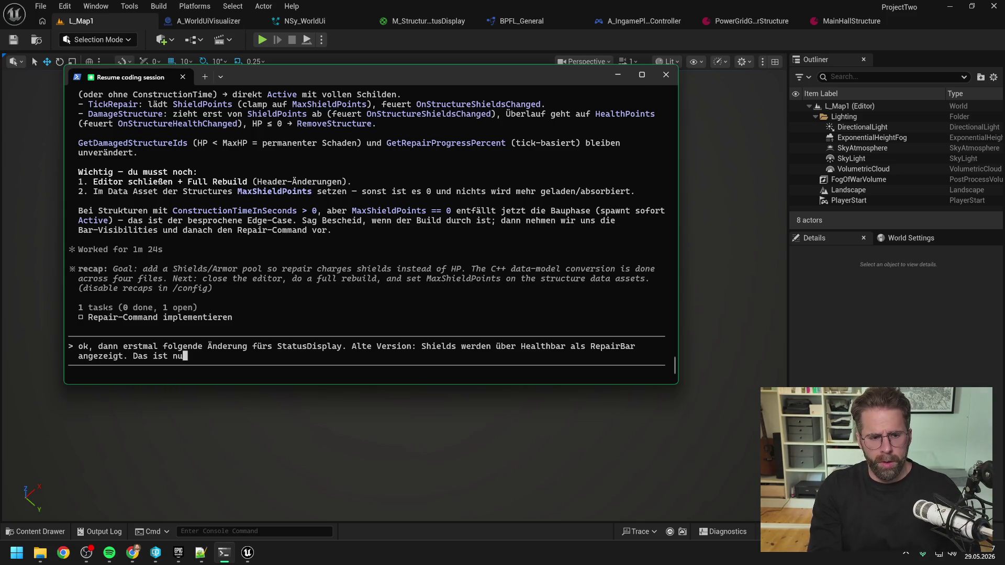
pyautogui.write('eine RepairBar me')
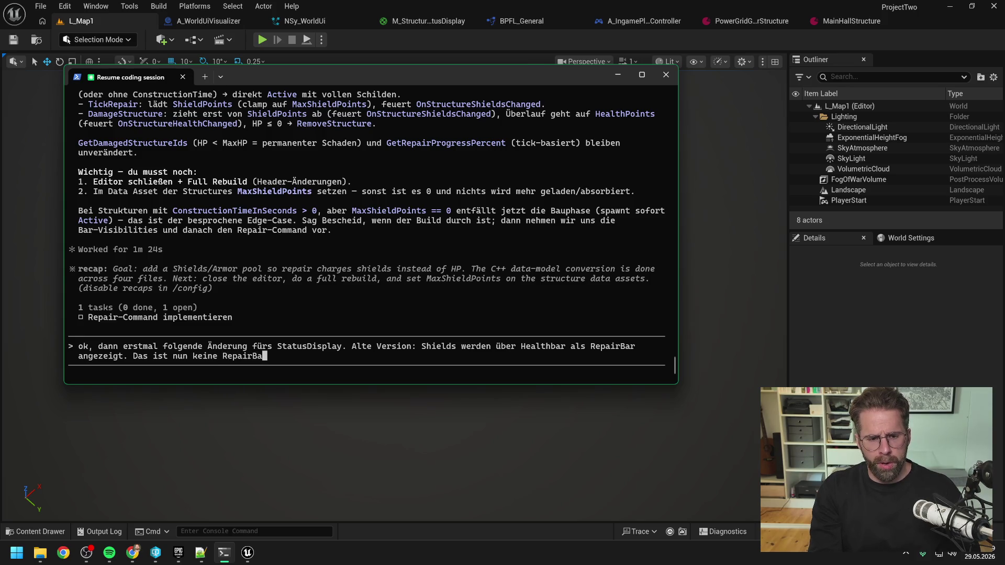
pyautogui.write('hr sondern eine Shi')
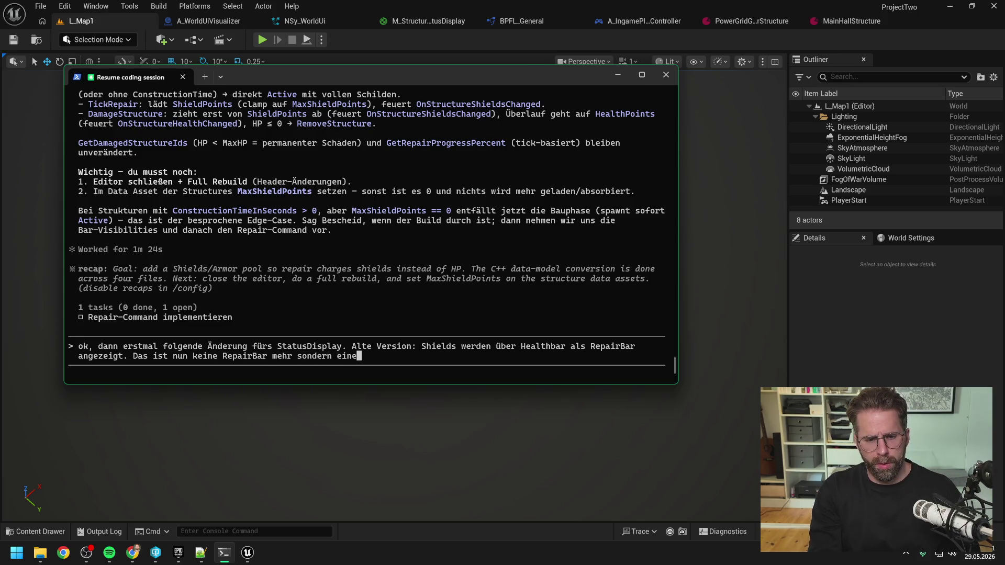
pyautogui.write('eldsBar')
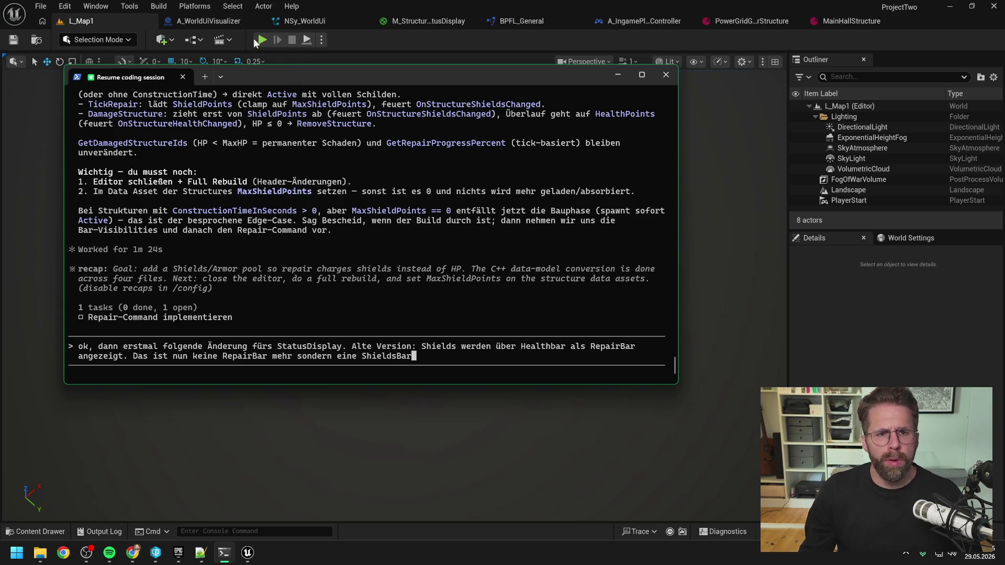
pyautogui.click(192, 20)
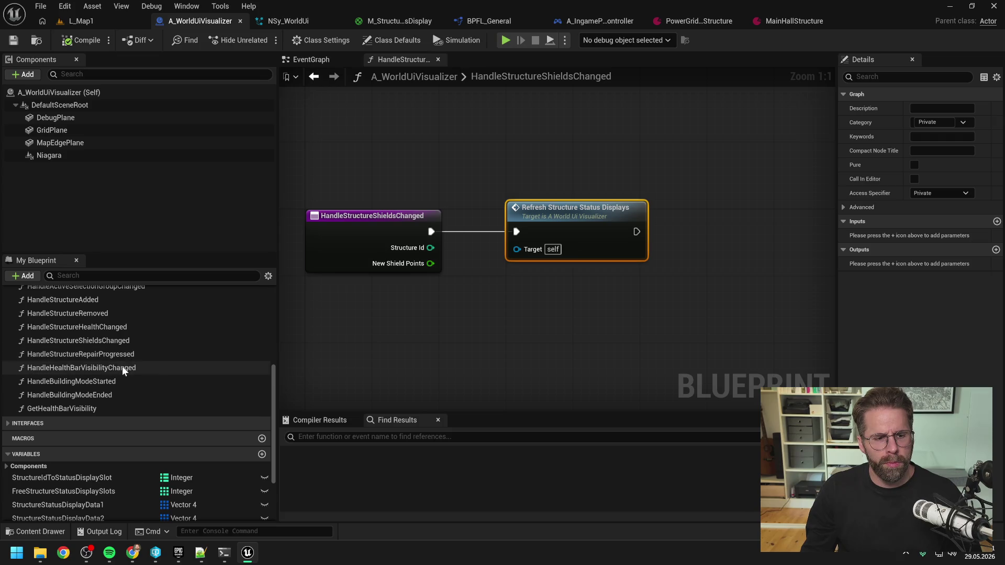
# Inspect the HandleHealthBarVisibilityChanged function's details, then return to the Claude Code session.
pyautogui.click(107, 368)
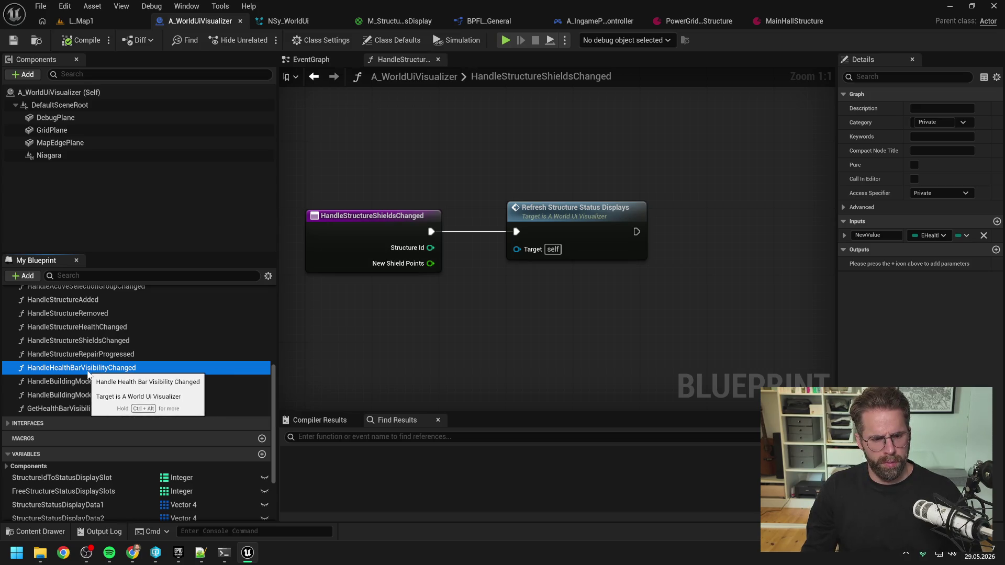
pyautogui.click(224, 552)
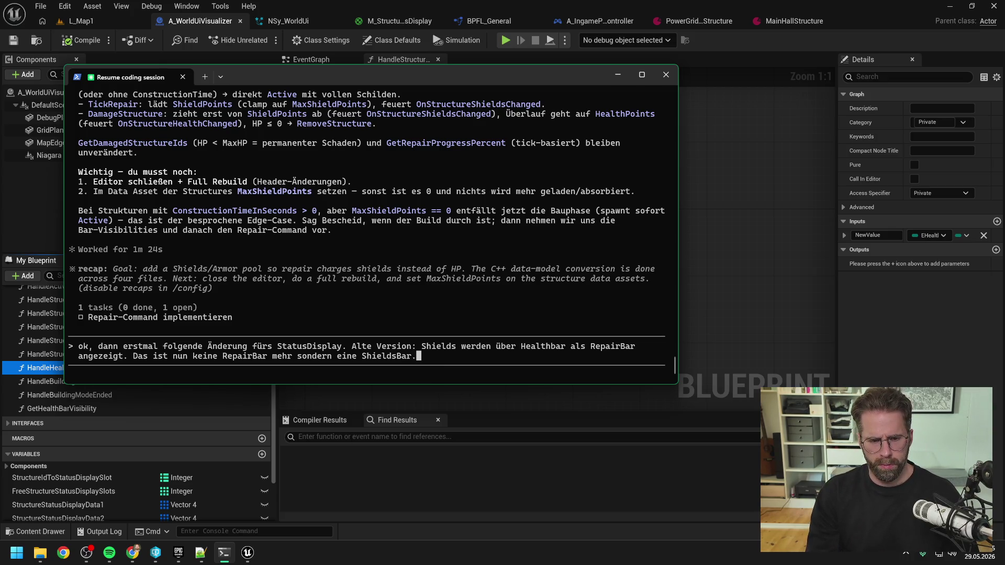
# Write the prompt asking for a renamed ShieldBar that overlays the HealthBar instead of stacking vertically.
pyautogui.write(' Muss als')
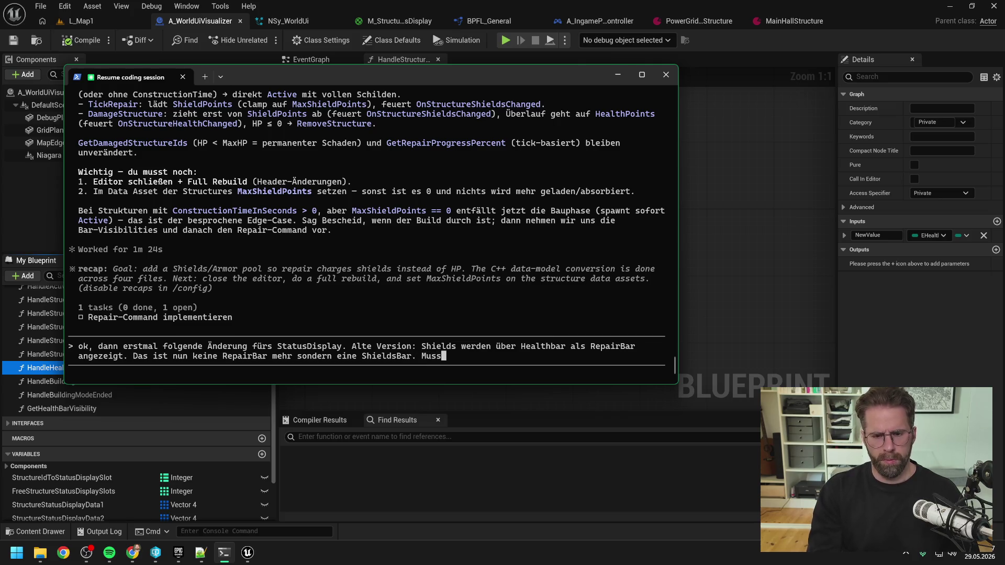
pyautogui.write(' umgename')
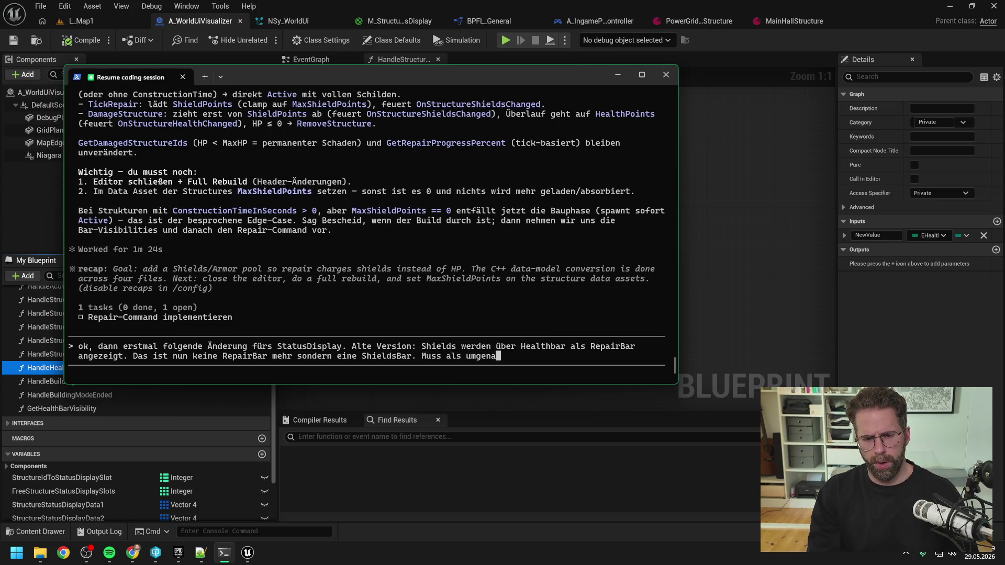
pyautogui.write('d werden.')
pyautogui.write('Az')
pyautogui.write('ße')
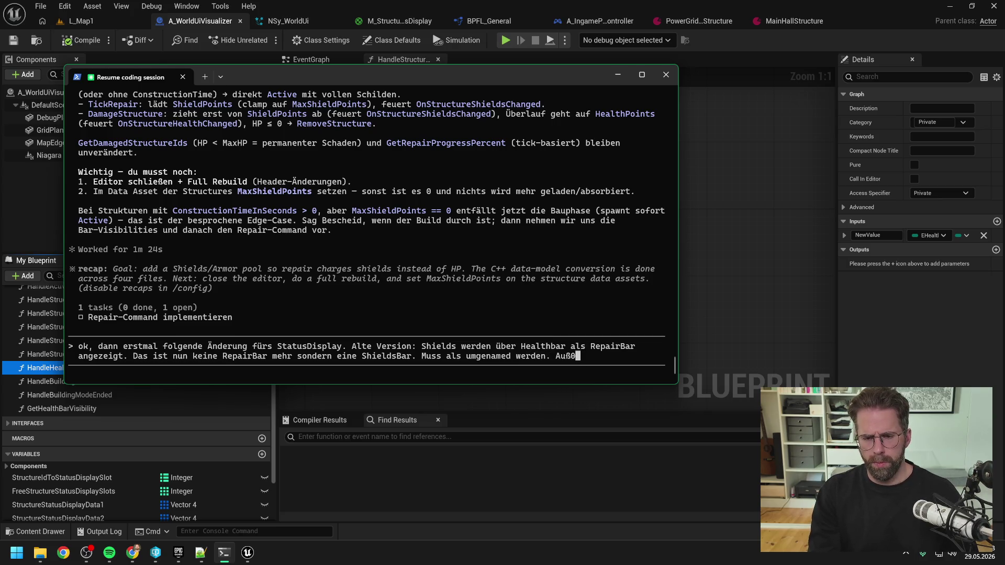
pyautogui.write('rdem sol')
pyautogui.write('die Shiled')
pyautogui.press('BackSpace')
pyautogui.press('BackSpace')
pyautogui.press('BackSpace')
pyautogui.write('eldBar im Material nicht mehr ')
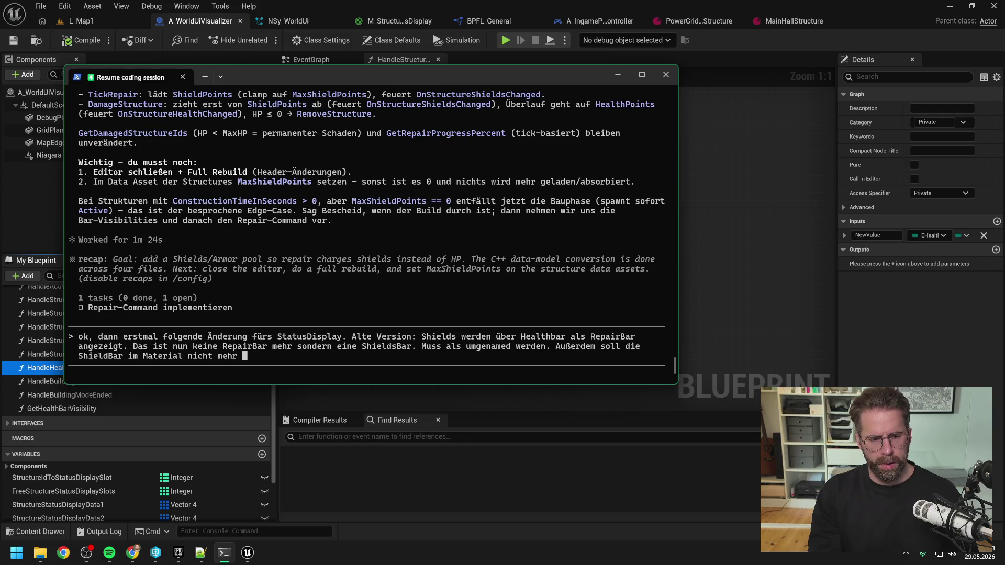
pyautogui.write('vertikal übe')
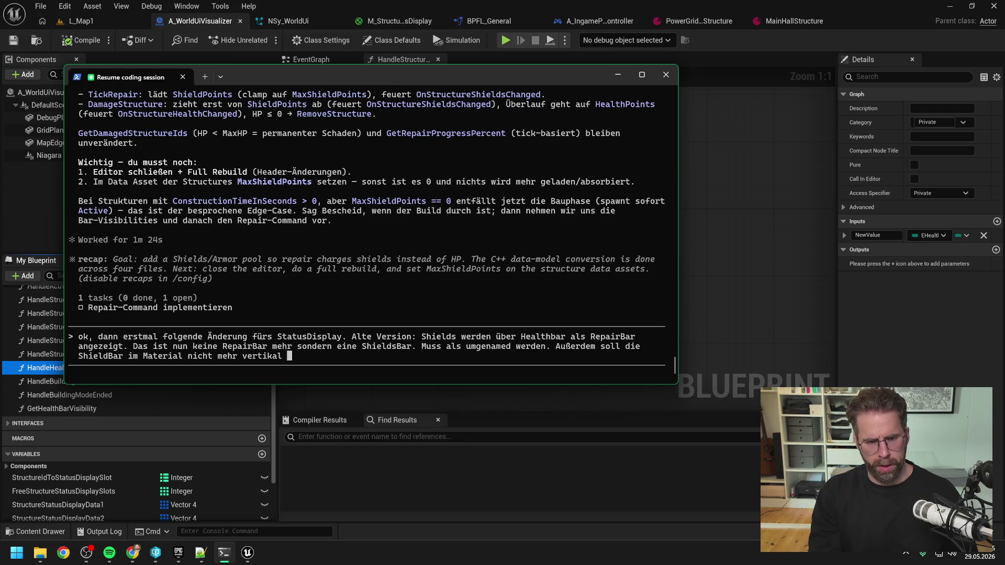
pyautogui.write('r der HealthBars')
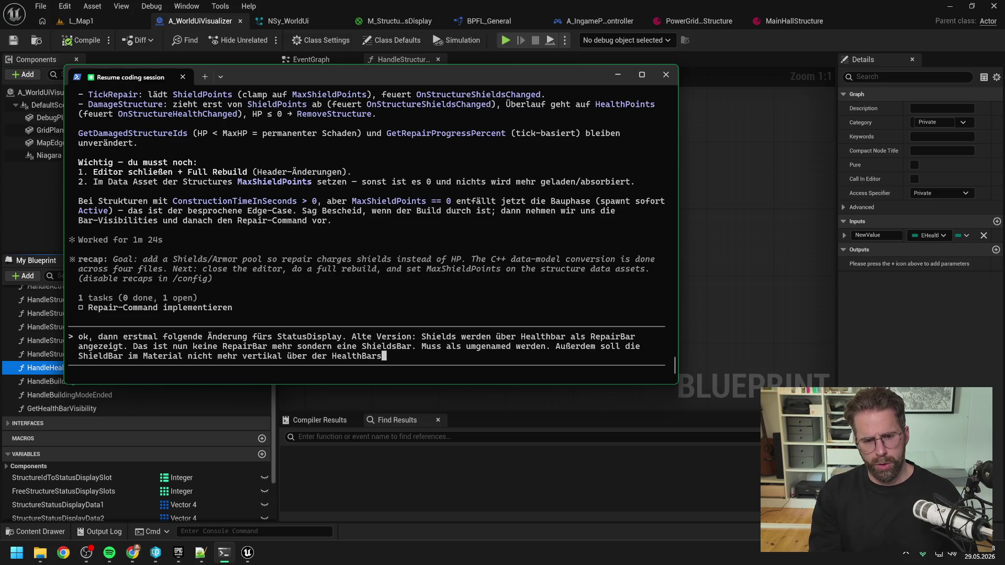
pyautogui.press('BackSpace')
pyautogui.write('stehen')
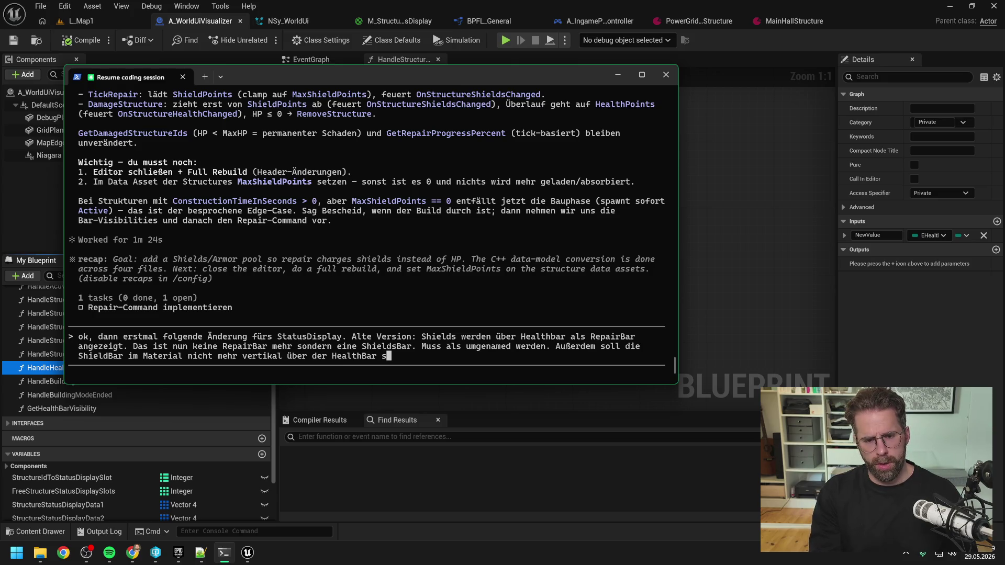
pyautogui.write('ondern soll sich unun über die Healt')
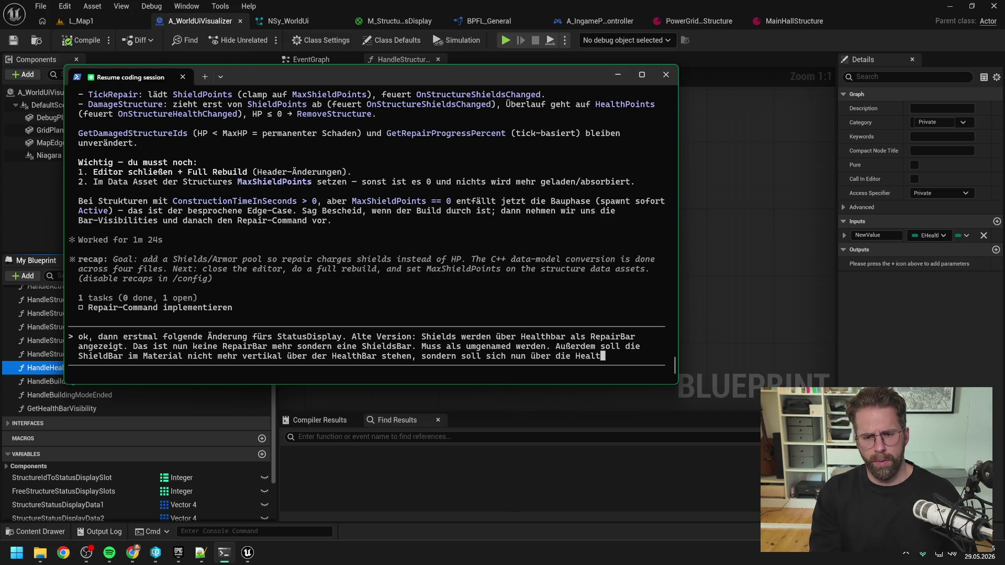
pyautogui.write('ar rüber legen.')
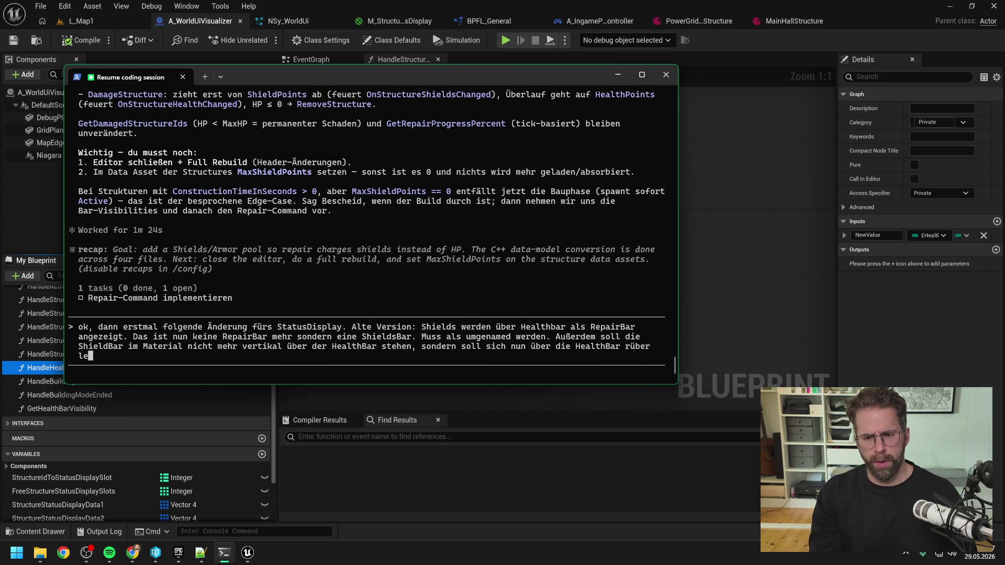
pyautogui.write('ed')
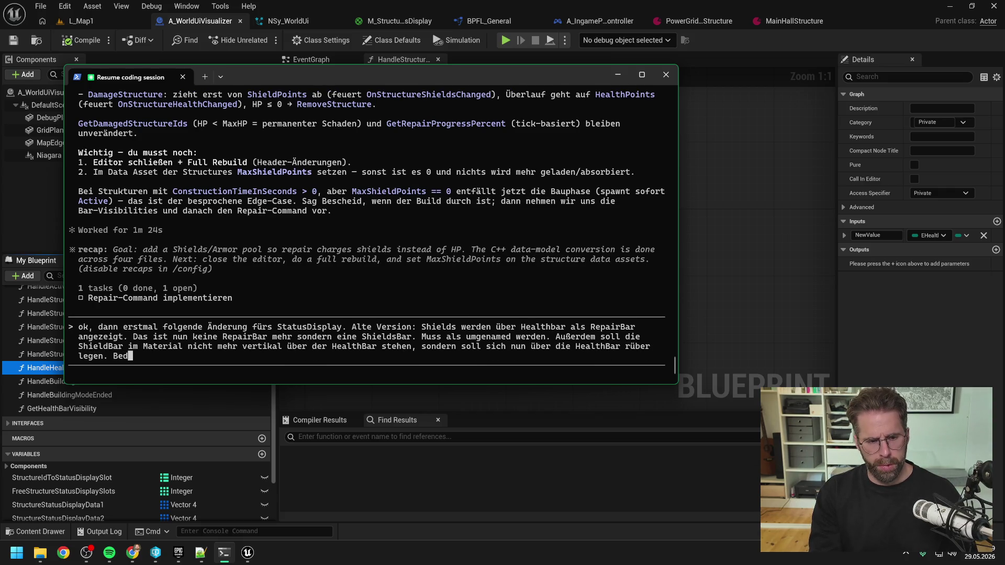
pyautogui.write('eutet')
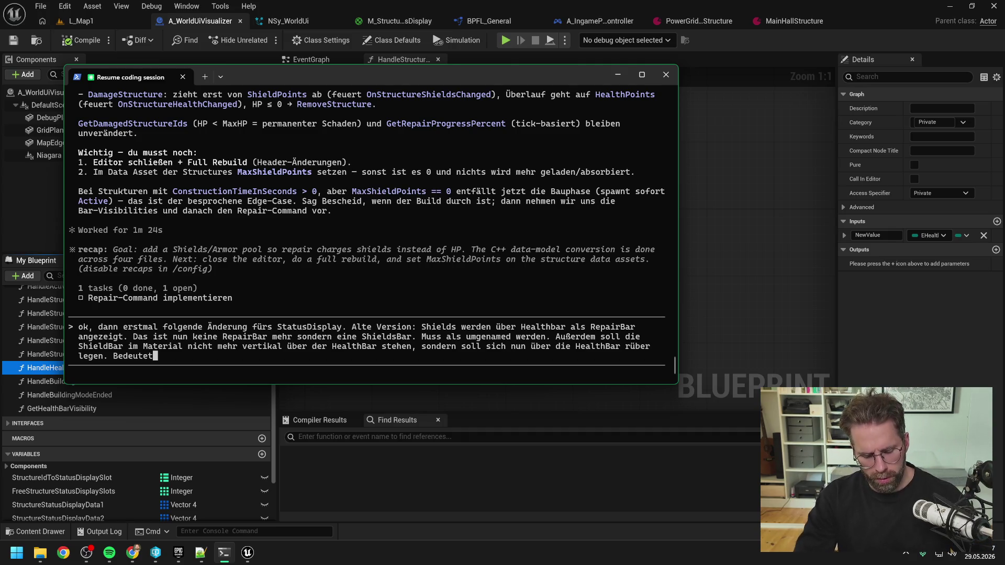
pyautogui.write(' die Sch')
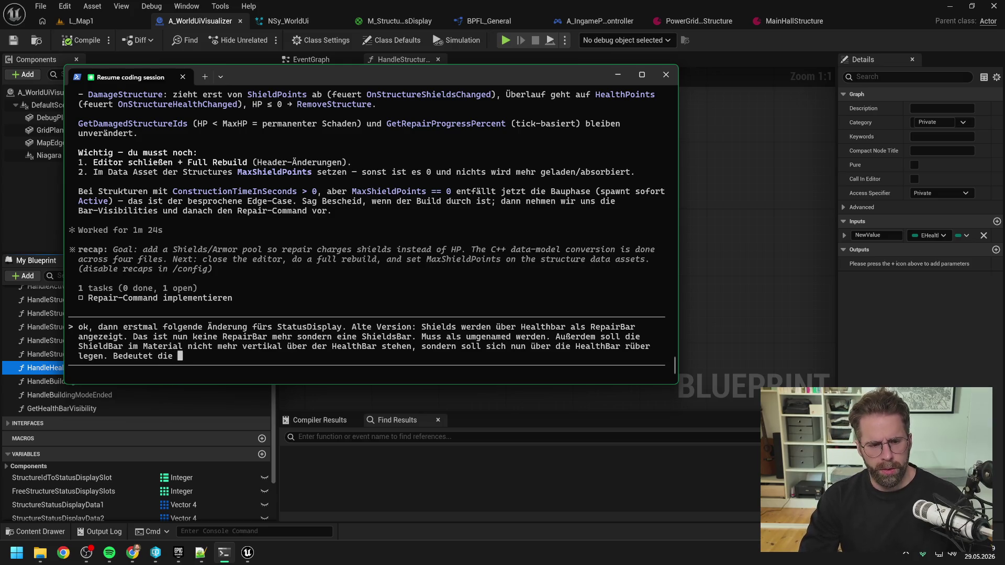
pyautogui.write('ilde charg')
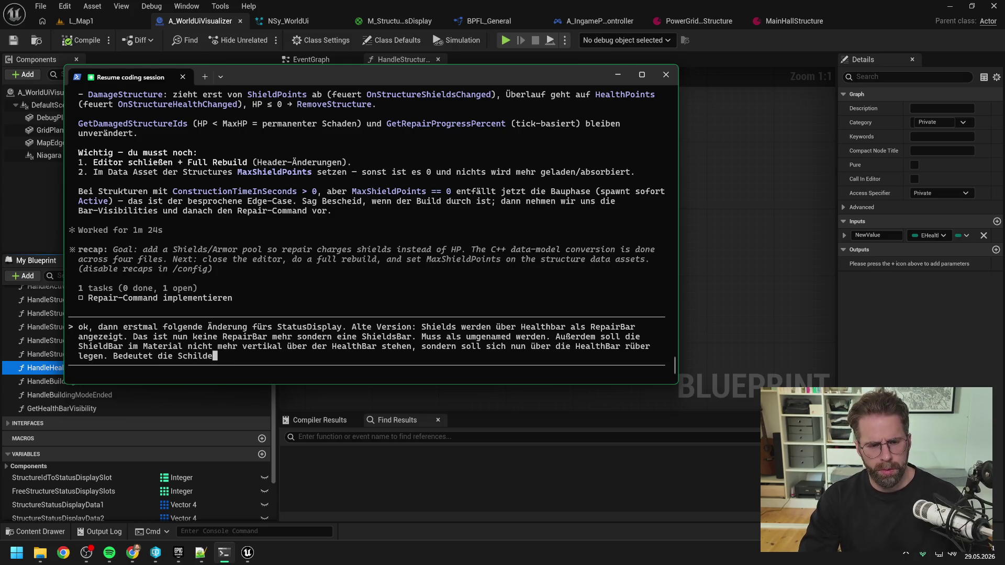
pyautogui.write('en sich über die HealthP')
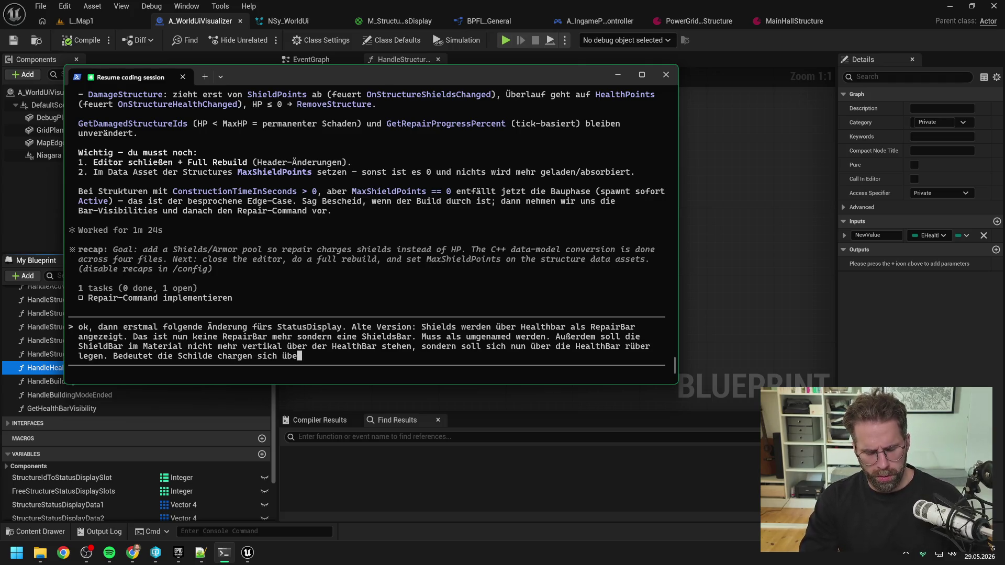
pyautogui.write('oints. H')
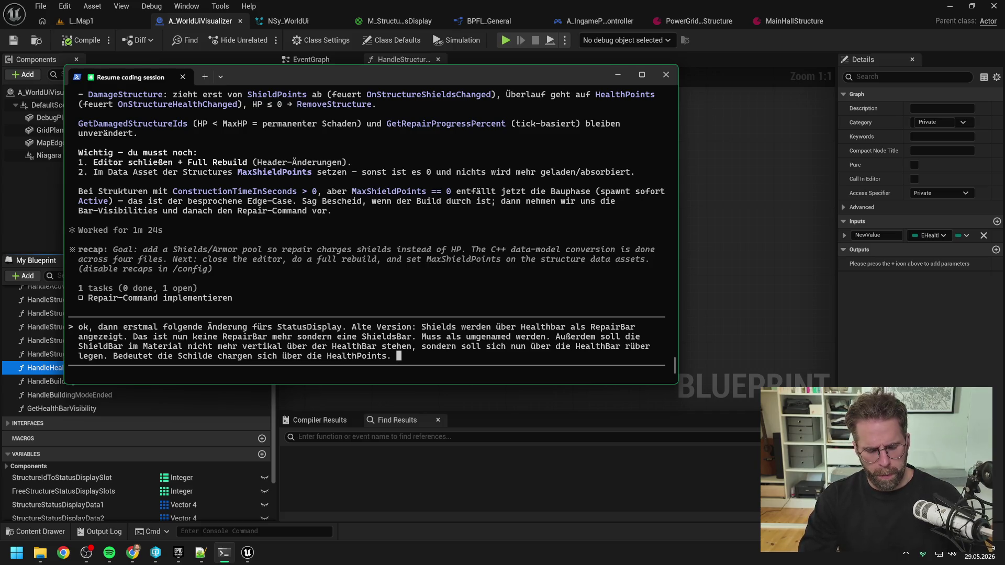
pyautogui.write('ealthPoints hab')
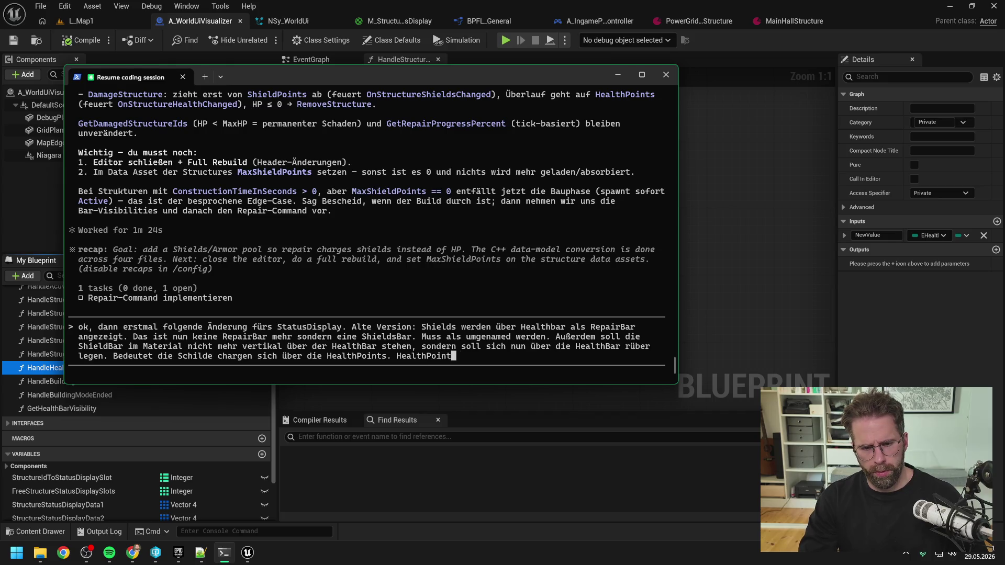
pyautogui.write('en also das grau')
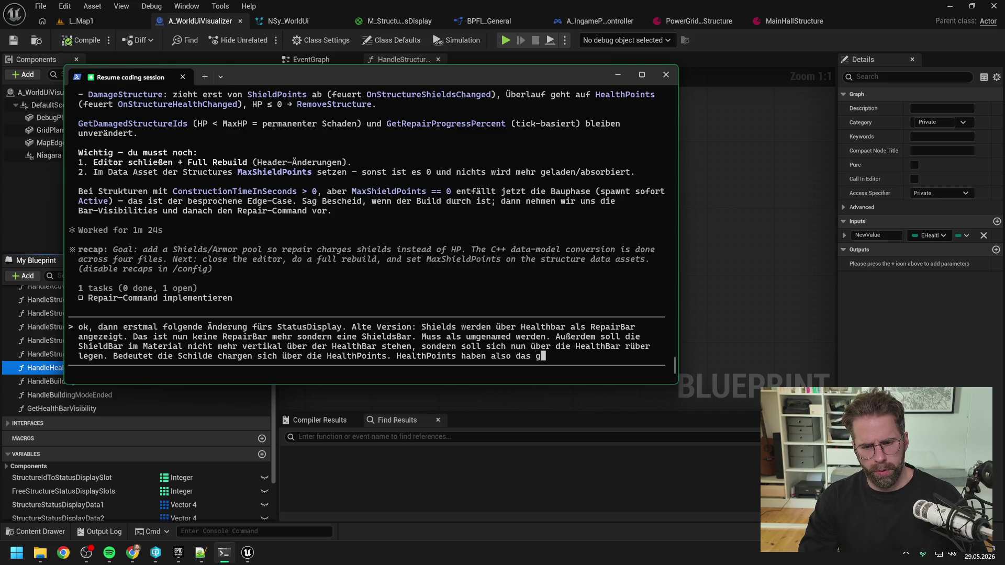
pyautogui.write(' als background. S')
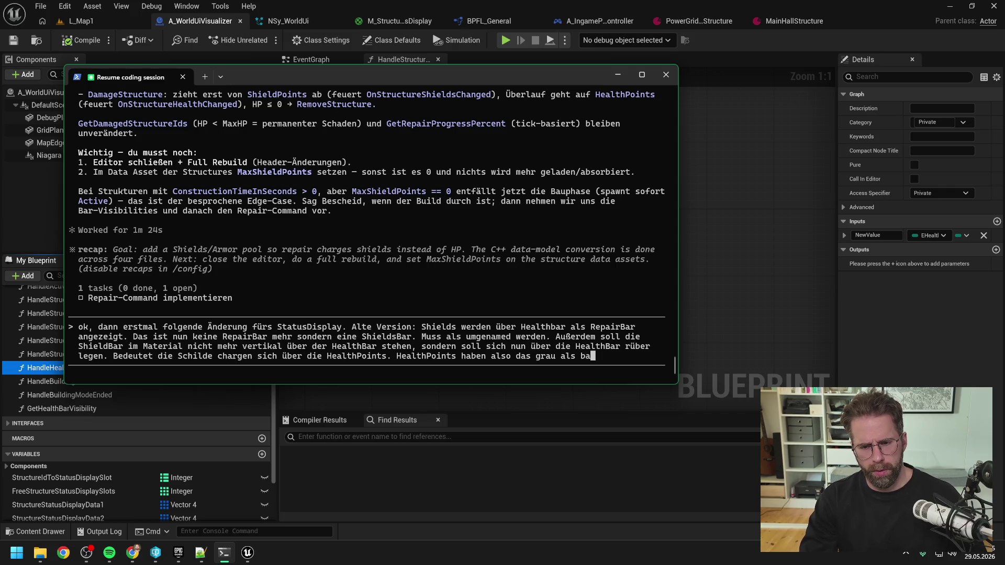
pyautogui.write('childe')
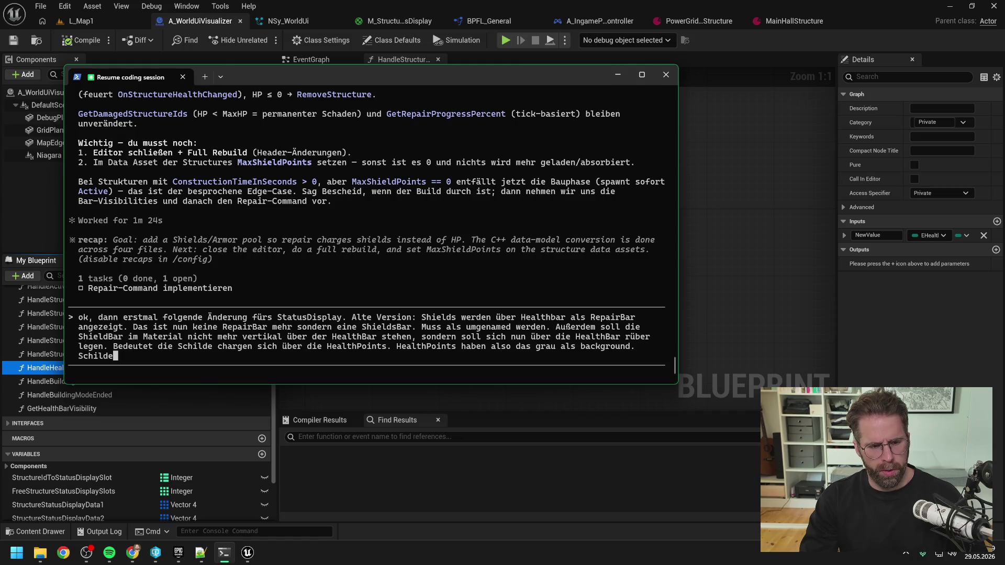
pyautogui.write(' legen sich im L')
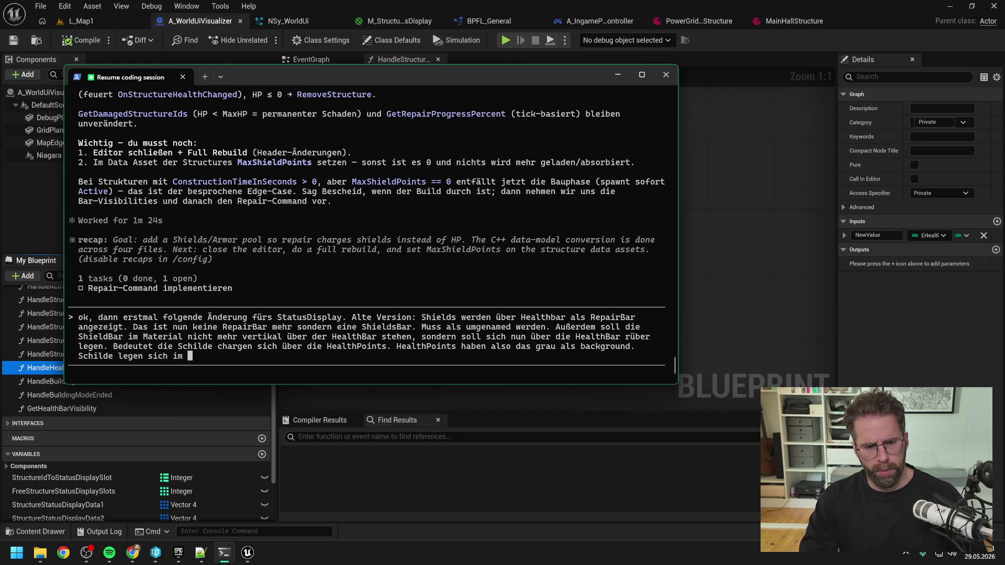
pyautogui.write('ayer d')
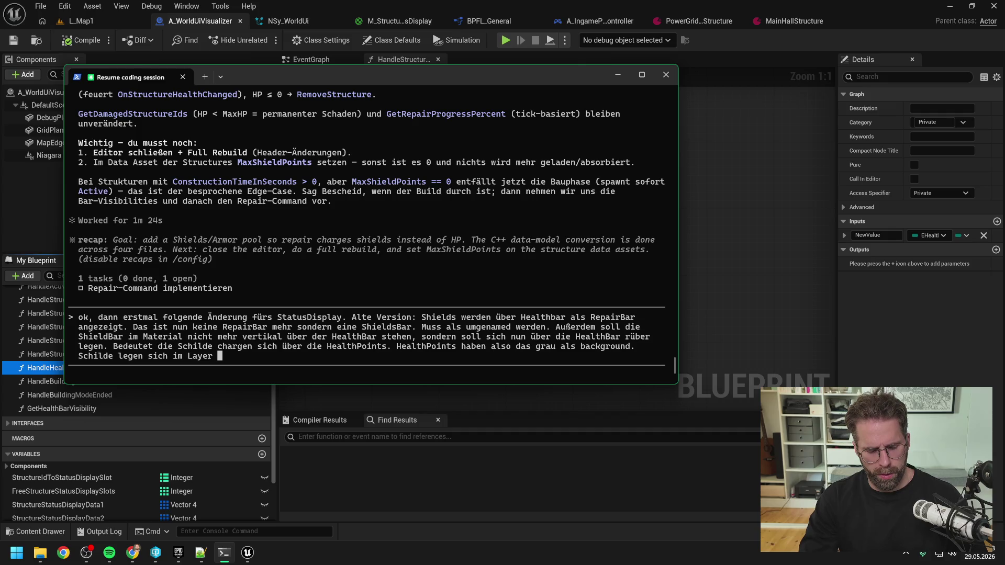
pyautogui.write('avor mit ihrer Farbe')
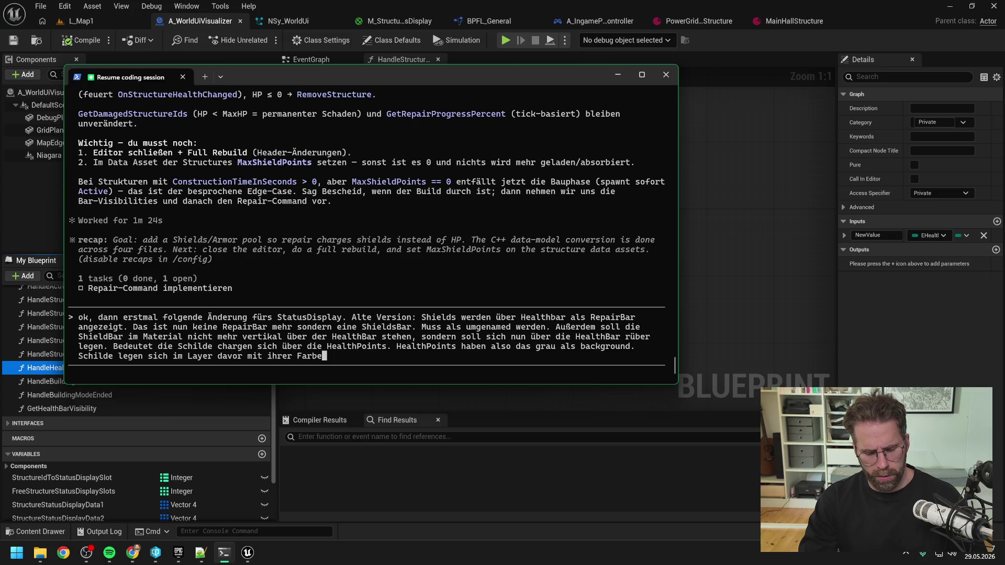
pyautogui.write(' -> Overlap.')
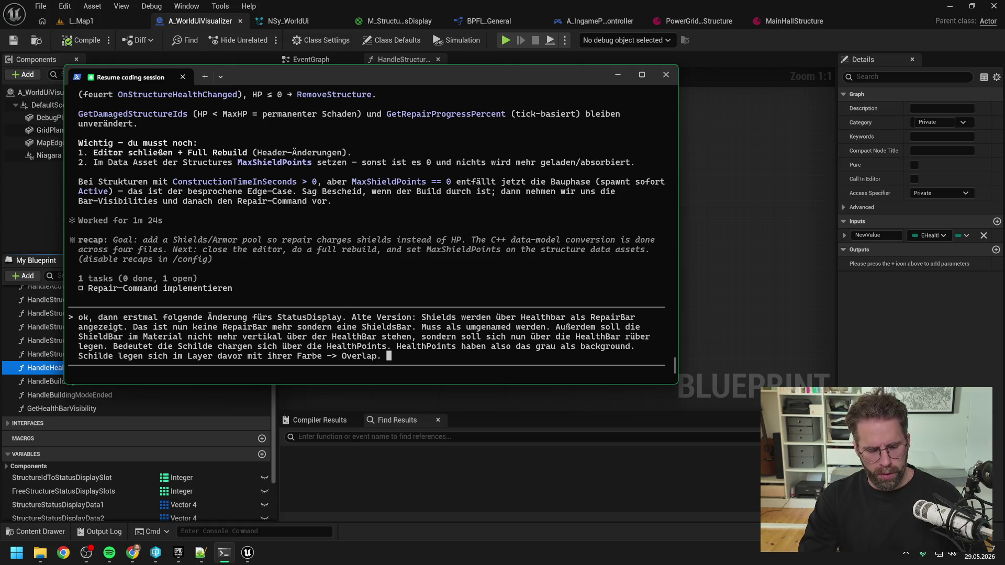
# Redefine Damaged as below MaxShieldPoints, healthy once shields refill, and submit the request.
pyautogui.write('ußerdem müssen w')
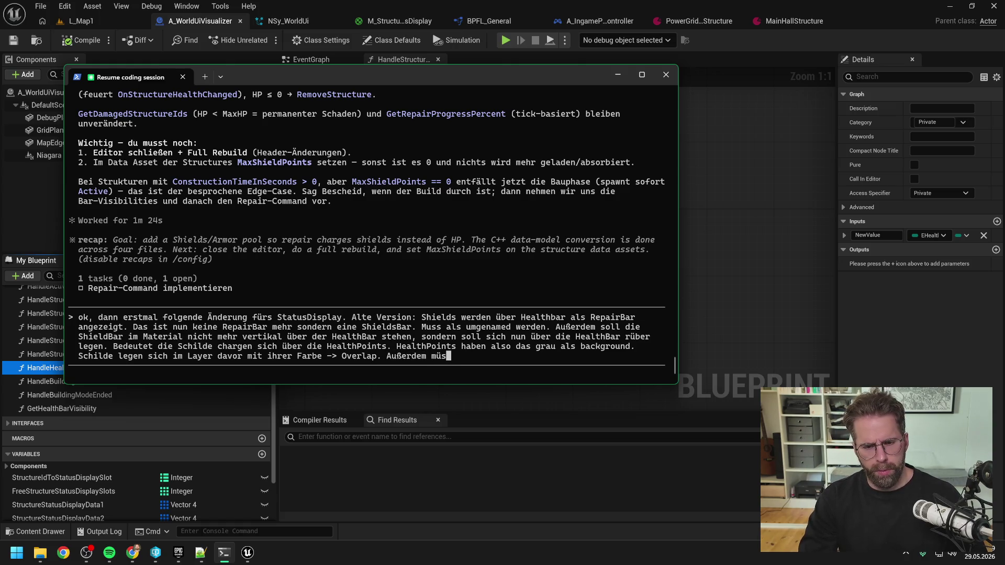
pyautogui.write('ir nun umdefiniere')
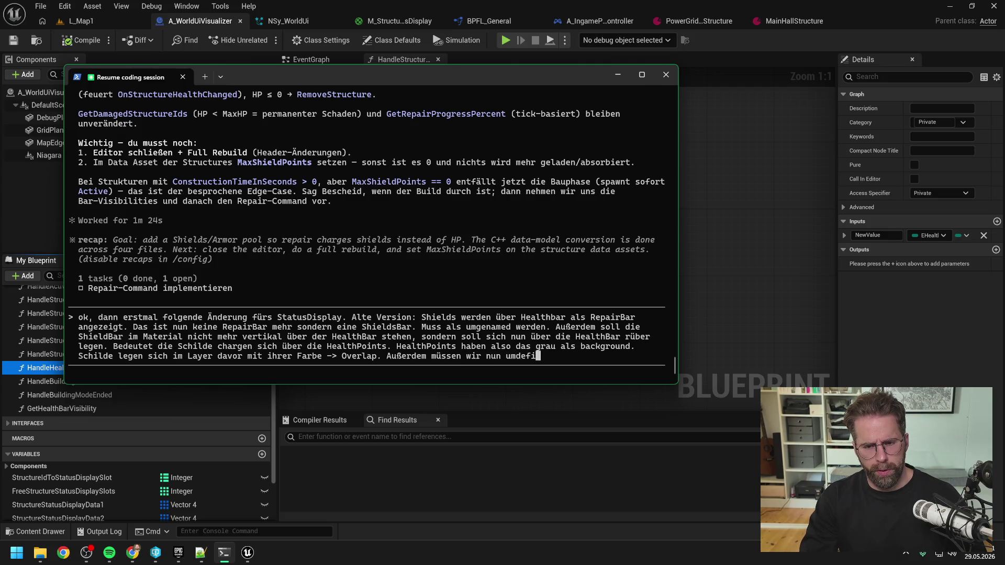
pyautogui.write('n, was')
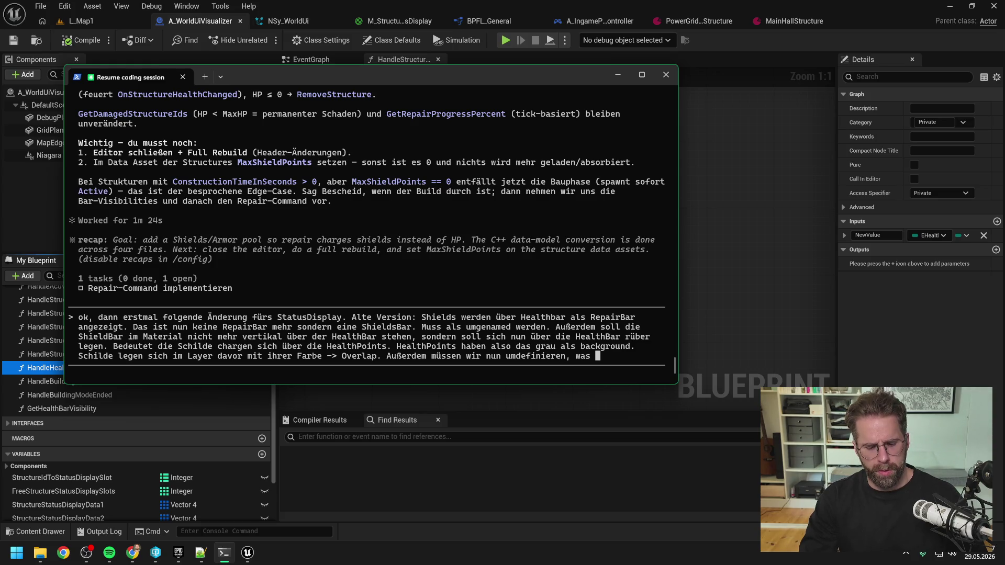
pyautogui.write('e HealthBarV')
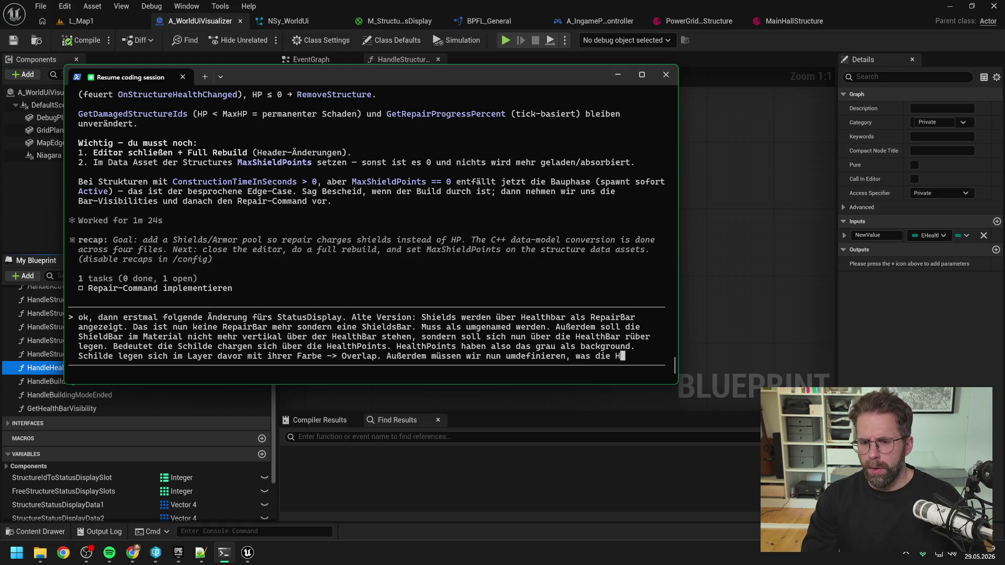
pyautogui.write('isibilities h')
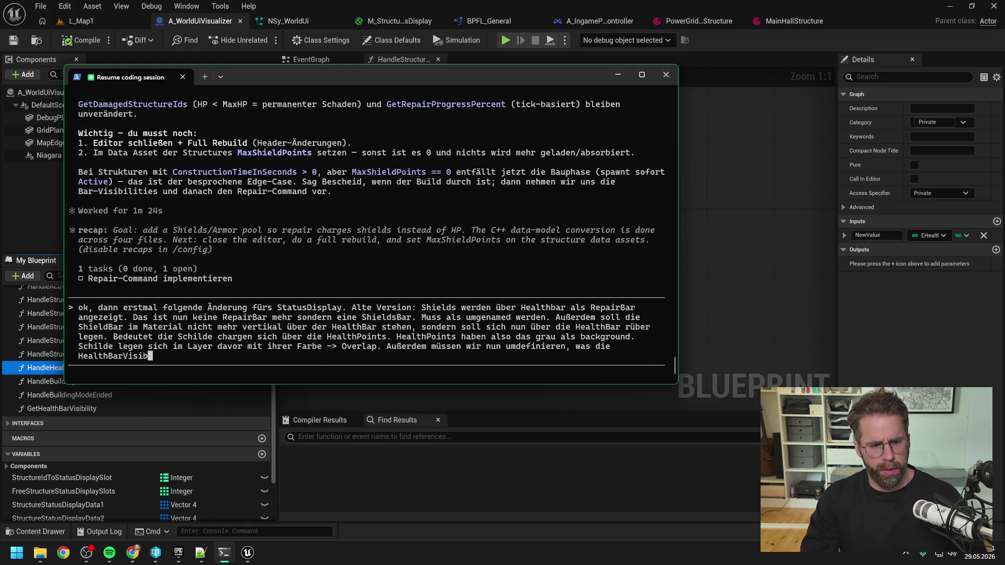
pyautogui.press('BackSpace')
pyautogui.write('bedeuten. Wi')
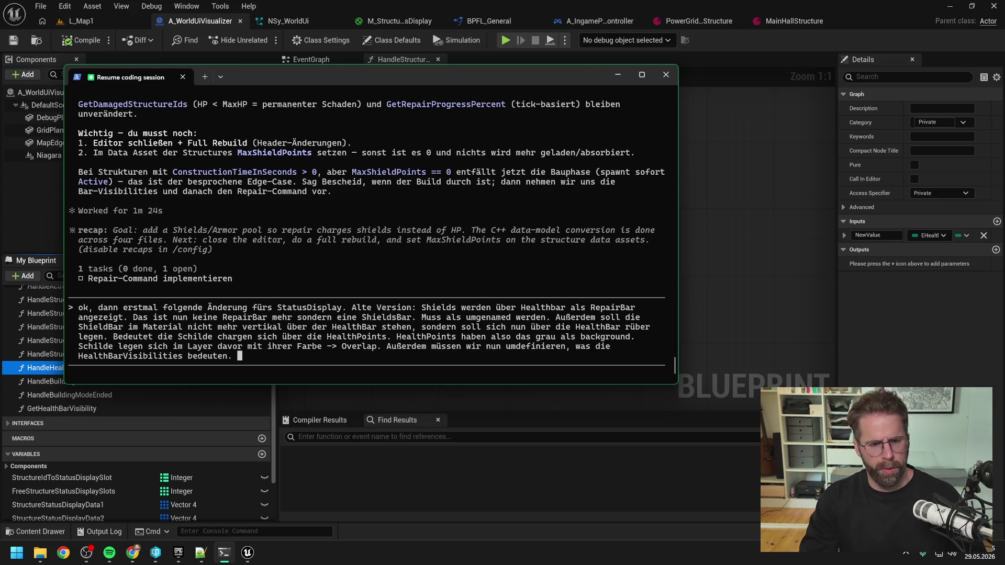
pyautogui.write('r haben ja Dam')
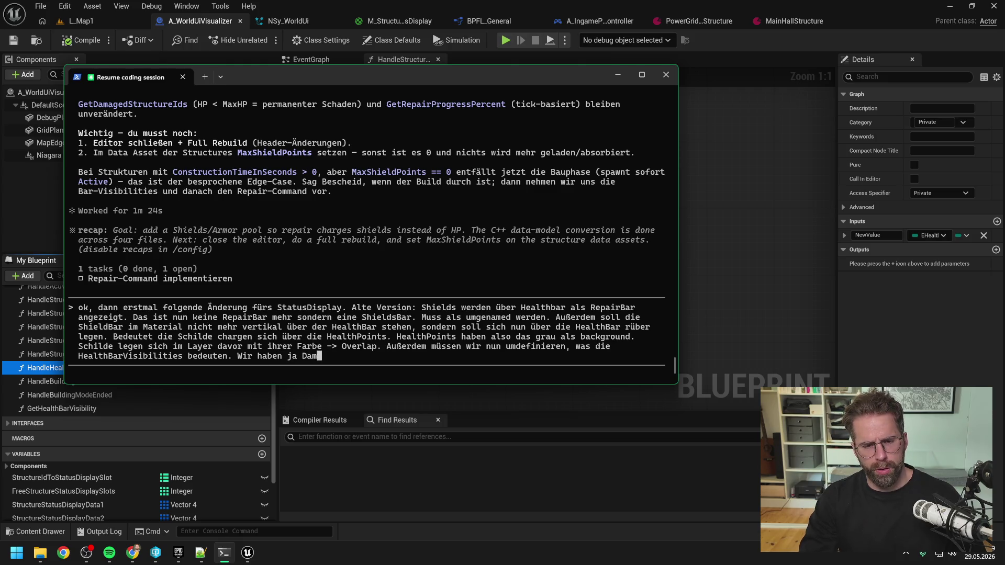
pyautogui.press('BackSpace')
pyautogui.write('"')
pyautogui.write('maged')
pyautogui.write('. Wann zähl')
pyautogui.write(' etwas als d')
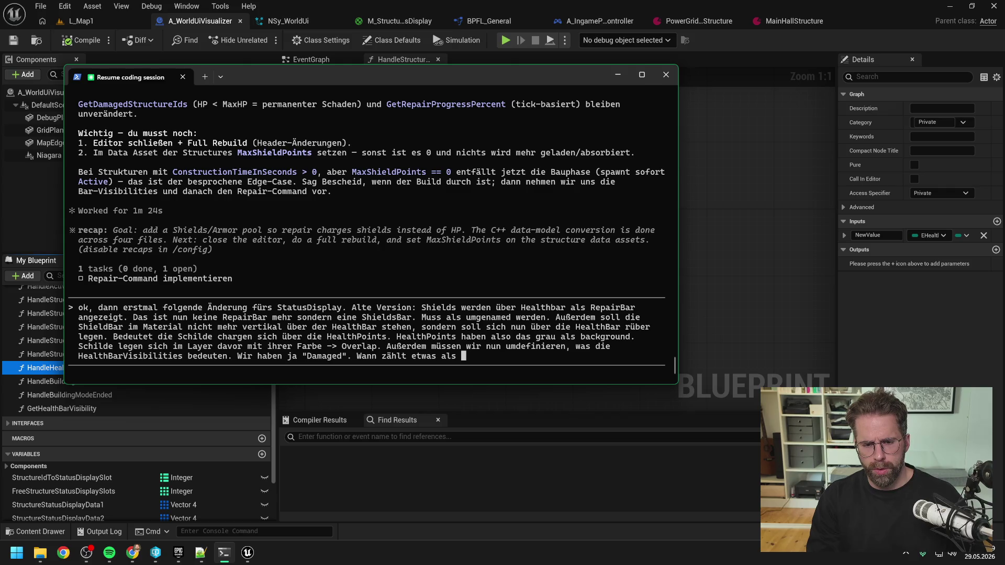
pyautogui.write('amaged? -')
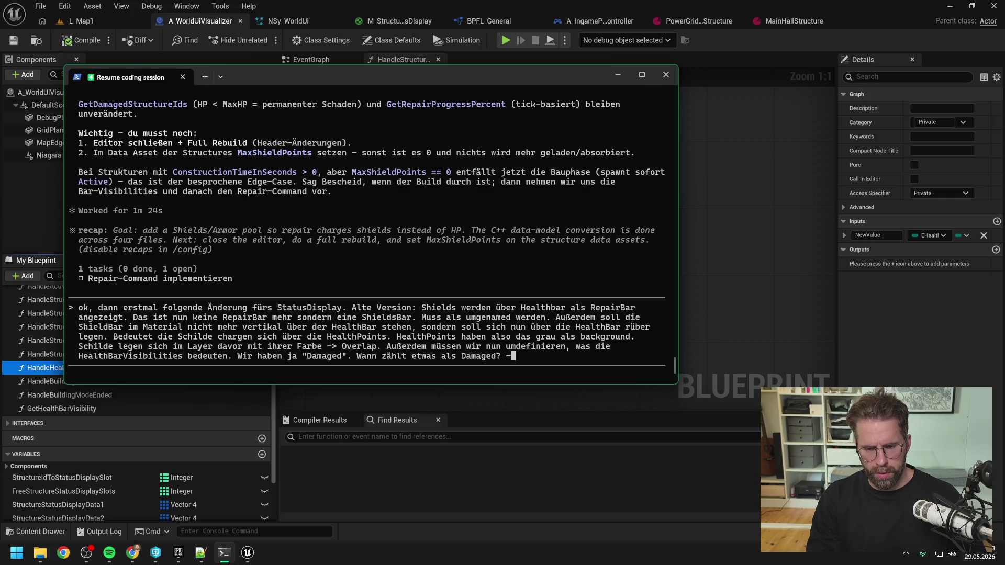
pyautogui.write(' Ich würde sage')
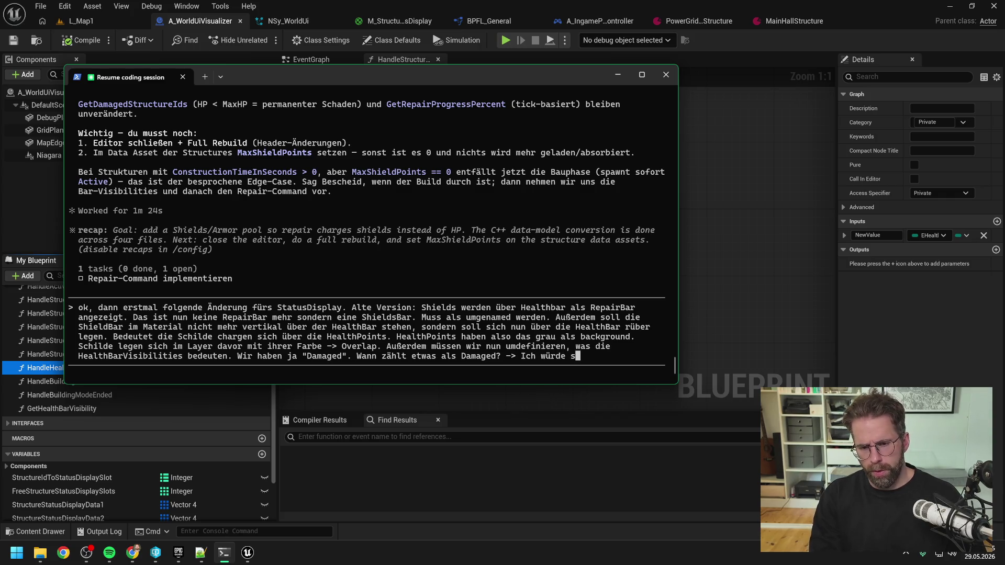
pyautogui.write('n in der neuen Vers')
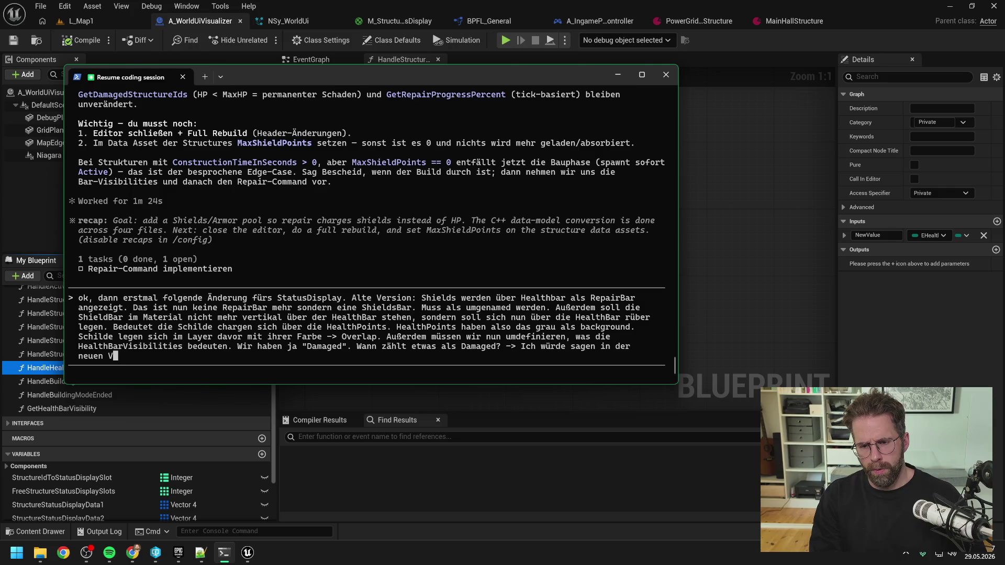
pyautogui.write('ion, alles das')
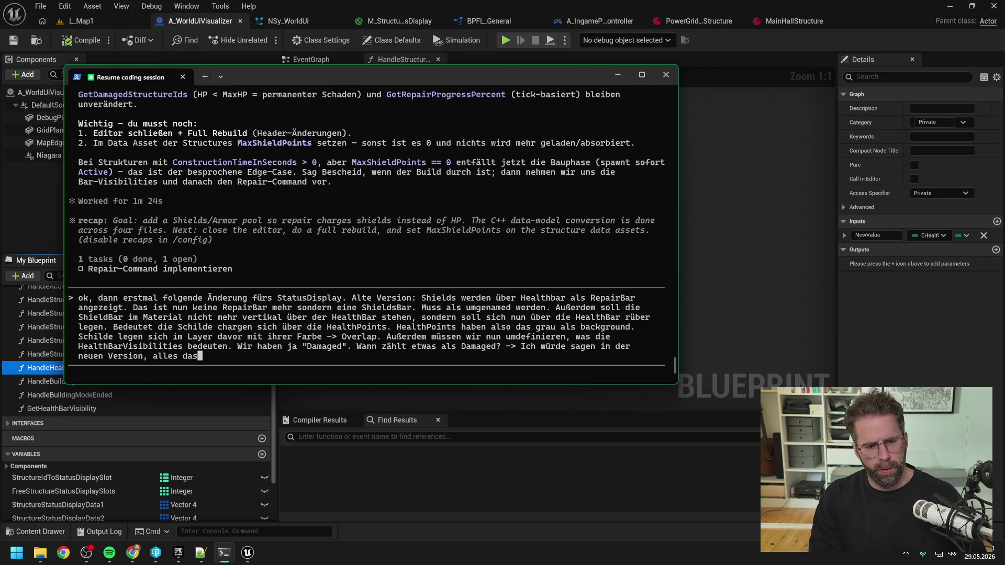
pyautogui.write(' k')
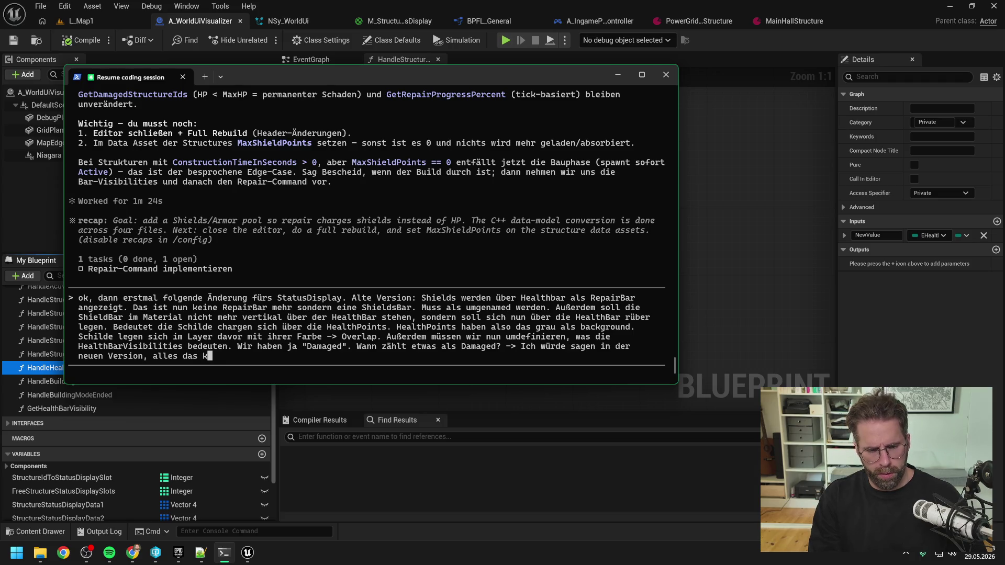
pyautogui.write('eine')
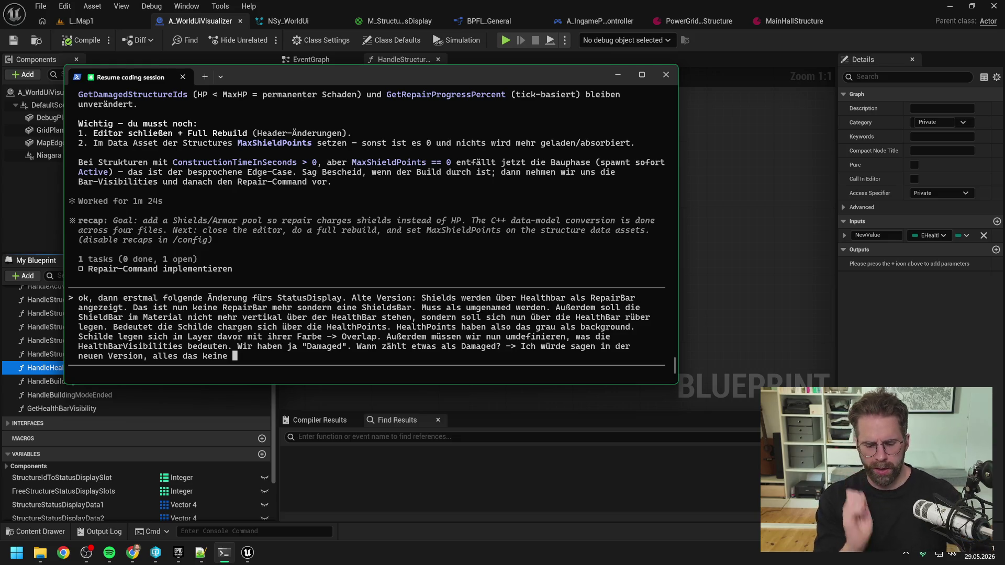
pyautogui.press('BackSpace')
pyautogui.press('BackSpace')
pyautogui.press('BackSpace')
pyautogui.press('BackSpace')
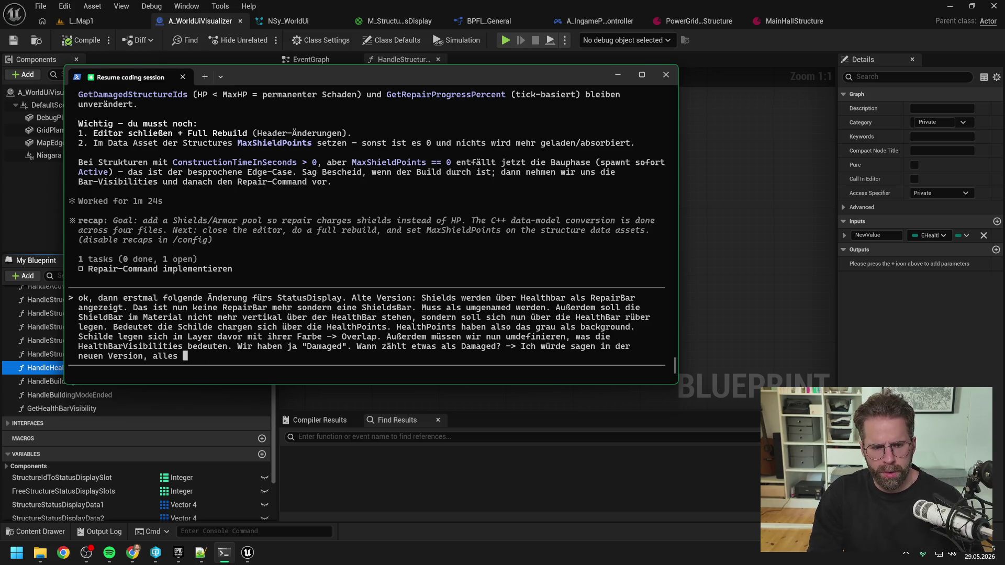
pyautogui.write('was unter MaxSc')
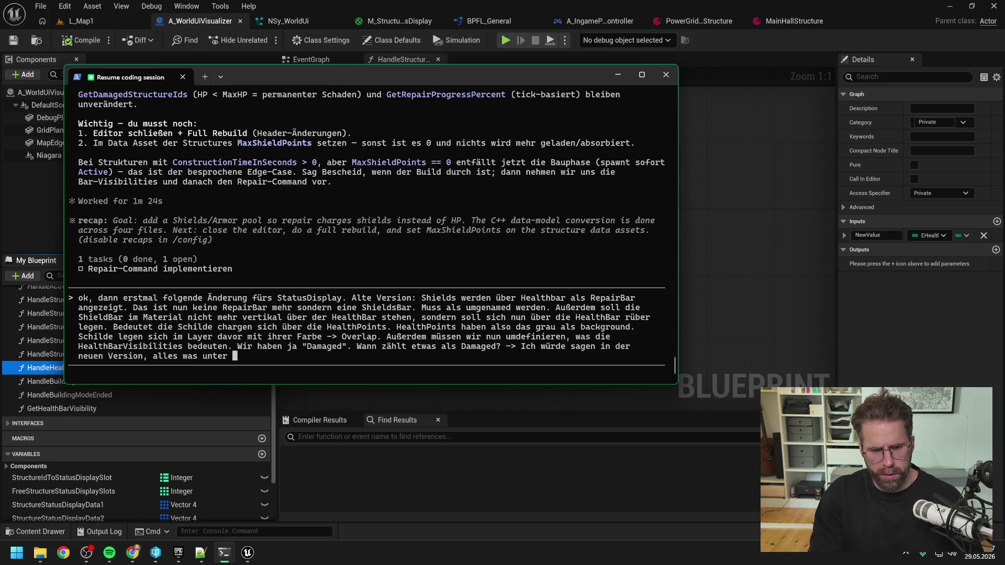
pyautogui.write('hil')
pyautogui.press('BackSpace')
pyautogui.press('BackSpace')
pyautogui.press('BackSpace')
pyautogui.write('hieldPoints ist. ')
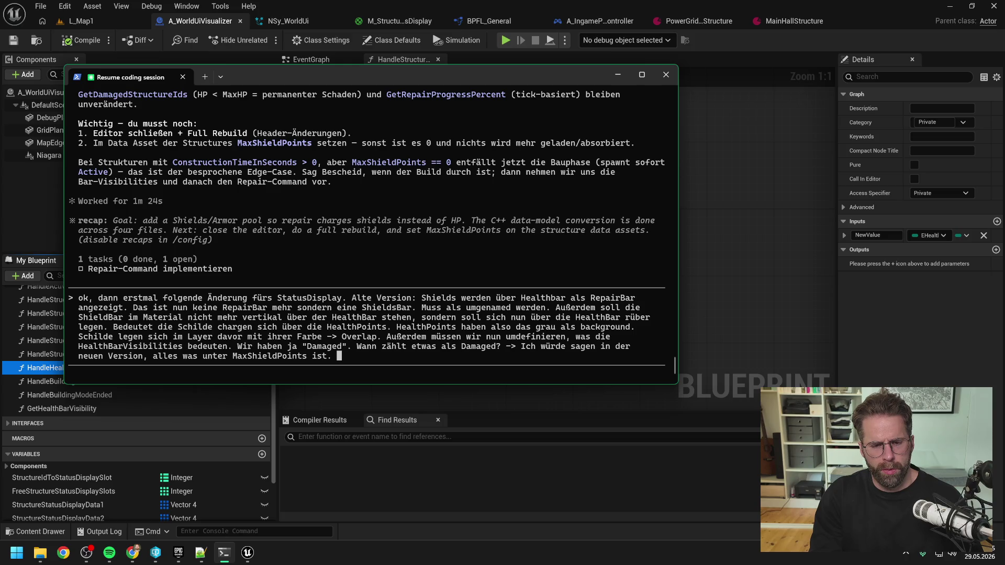
pyautogui.write('Wenn wir also')
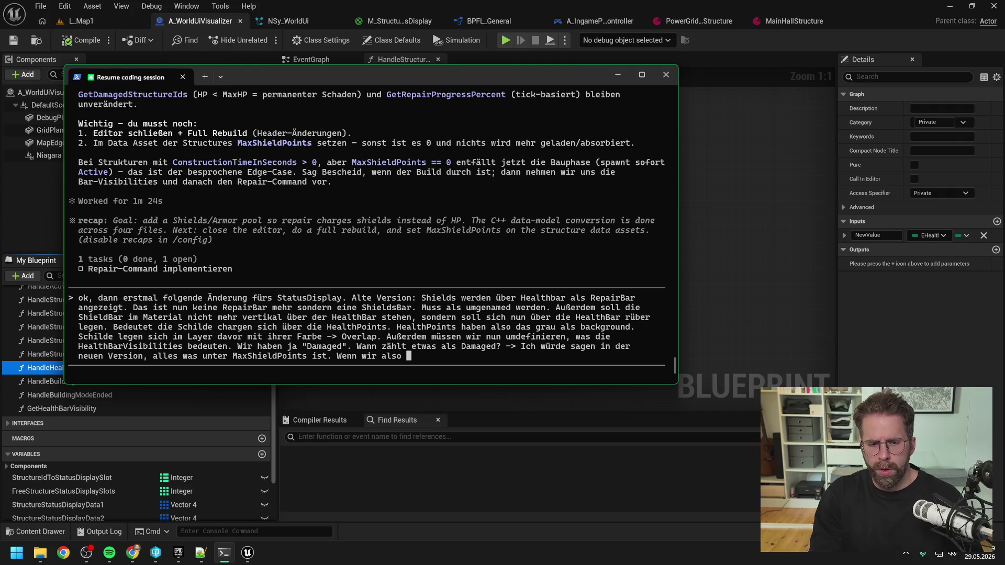
pyautogui.press('BackSpace')
pyautogui.press('BackSpace')
pyautogui.press('BackSpace')
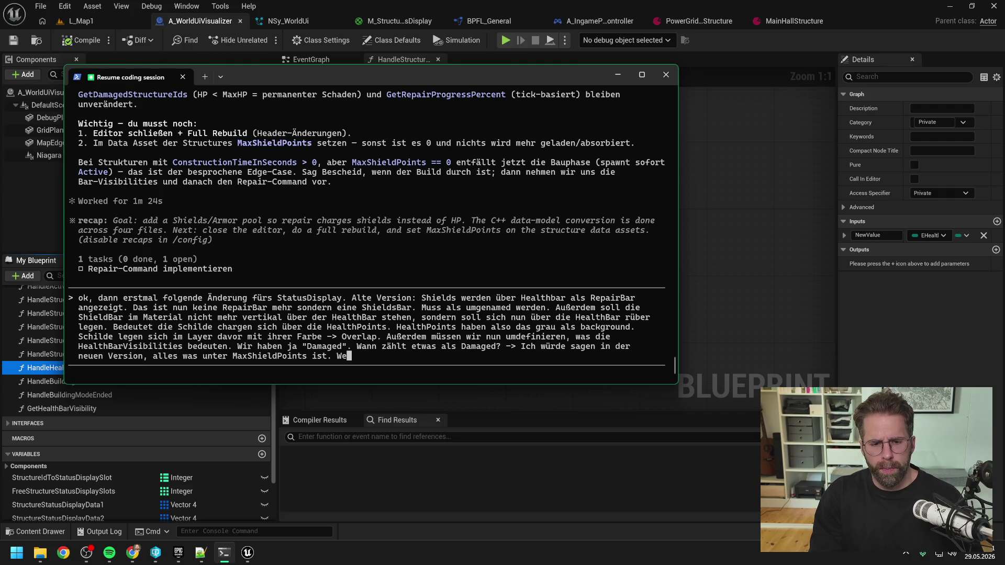
pyautogui.write('nn ')
pyautogui.write('wir also HealthPoints verloren haben, Schilde aber wieder voll sind.')
pyautogui.press('BackSpace')
pyautogui.press('BackSpace')
pyautogui.write('zählen wir als ges')
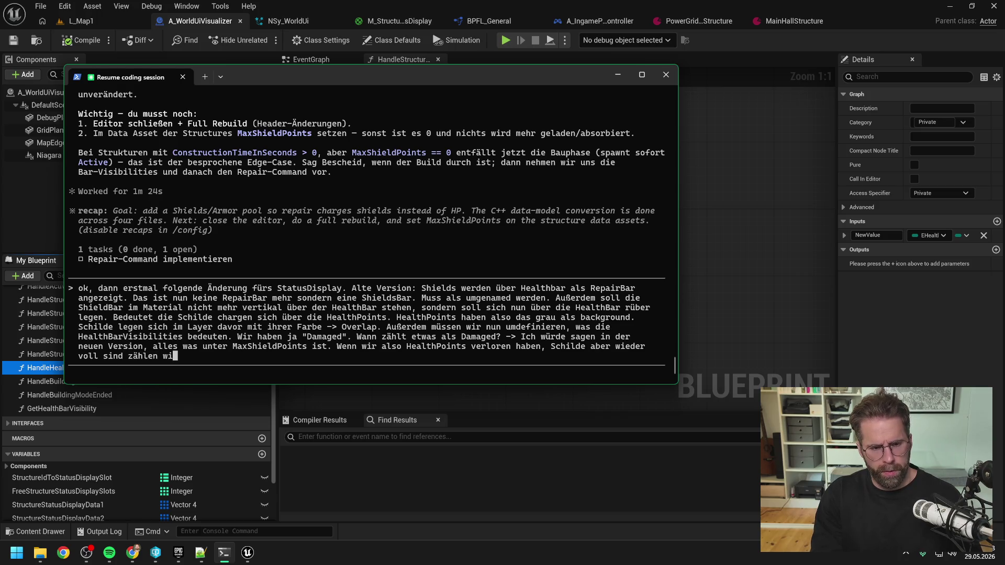
pyautogui.write('und, nicht mehr als d')
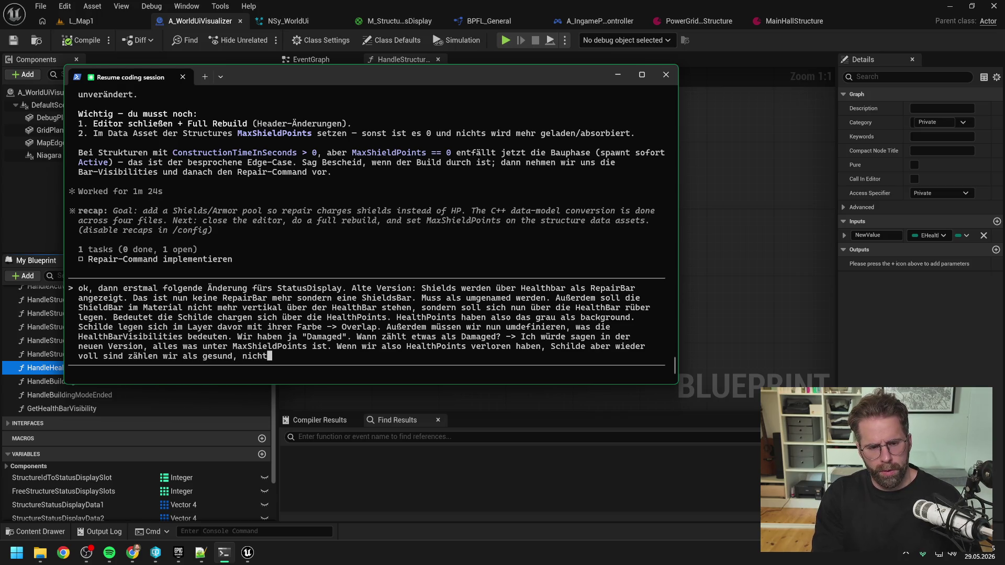
pyautogui.write('amaged.')
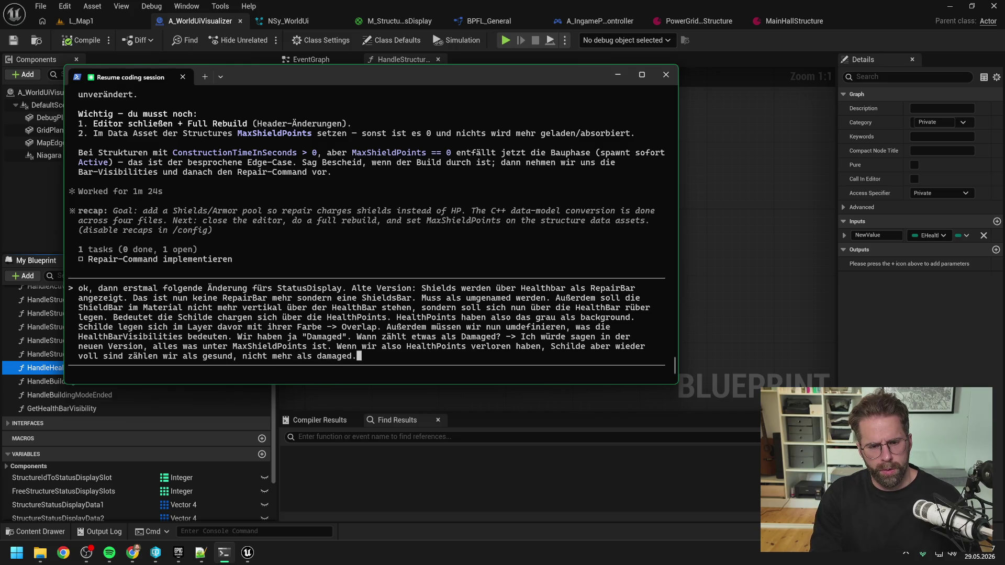
pyautogui.press('Return')
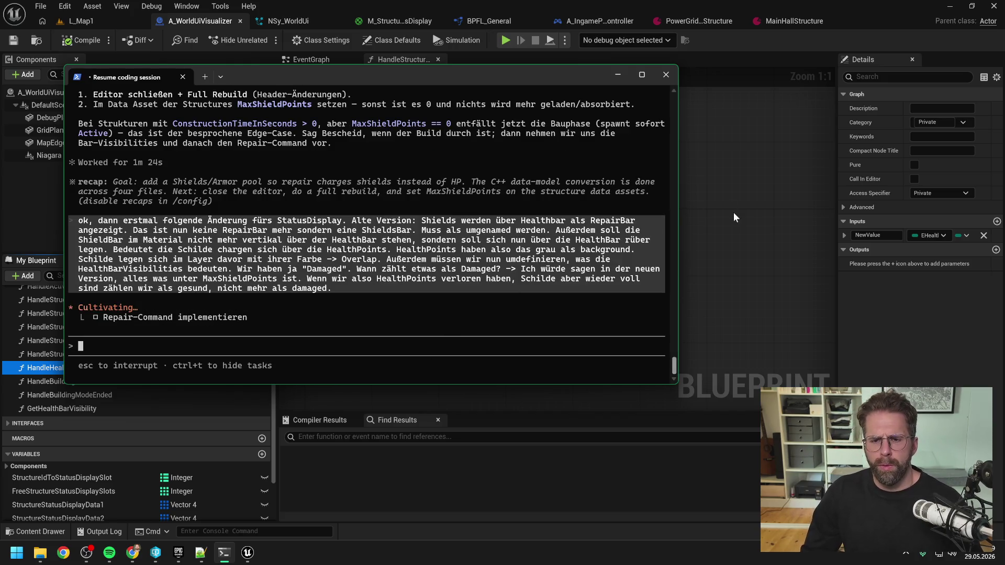
pyautogui.click(749, 208)
# Switch to the EventGraph and re-space the row of structure event binding nodes.
pyautogui.hotkey('alt', 'Left')
pyautogui.scroll(-2, 463, 176)
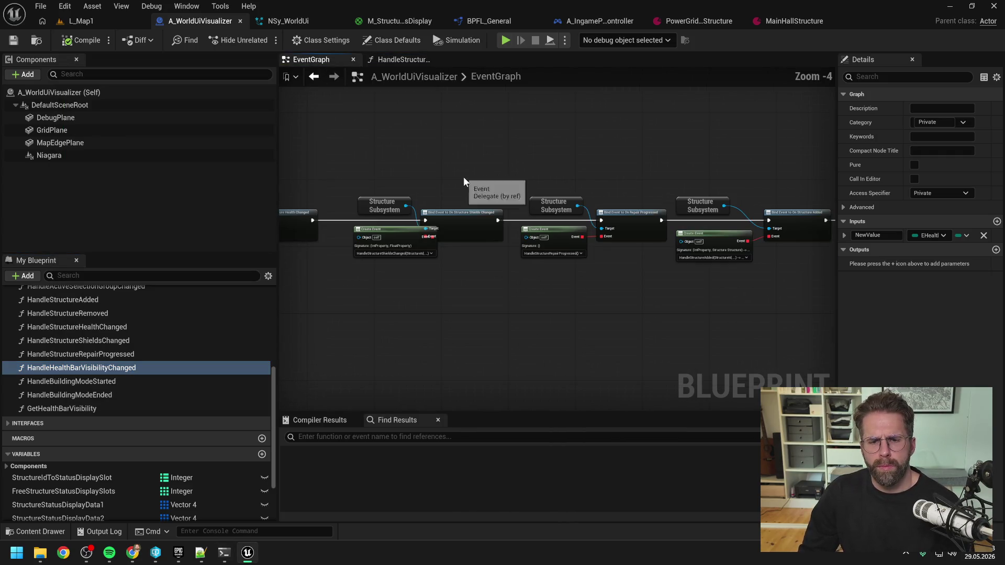
pyautogui.click(472, 209)
pyautogui.scroll(-7, 372, 162)
pyautogui.moveTo(364, 146); pyautogui.dragTo(636, 220)
pyautogui.scroll(8, 501, 167)
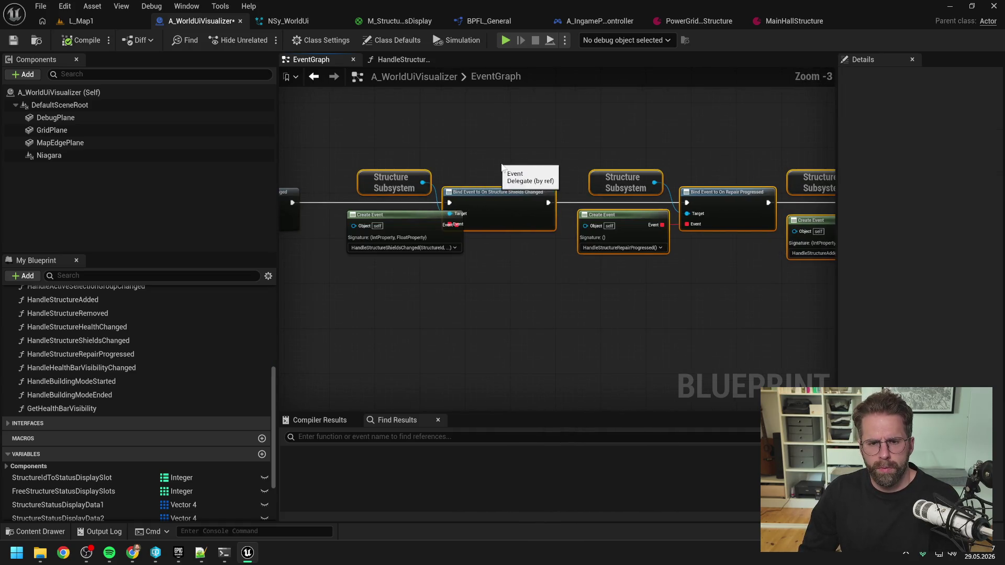
pyautogui.press('f')
pyautogui.click(522, 144)
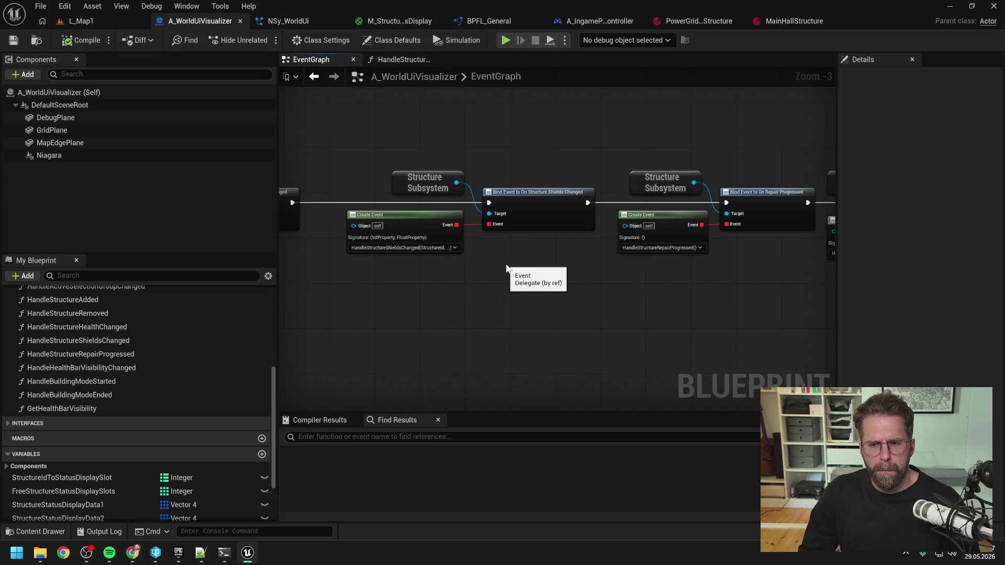
# Select the RefreshStructureStatusDisplays function in My Blueprint.
pyautogui.scroll(-1, 505, 268)
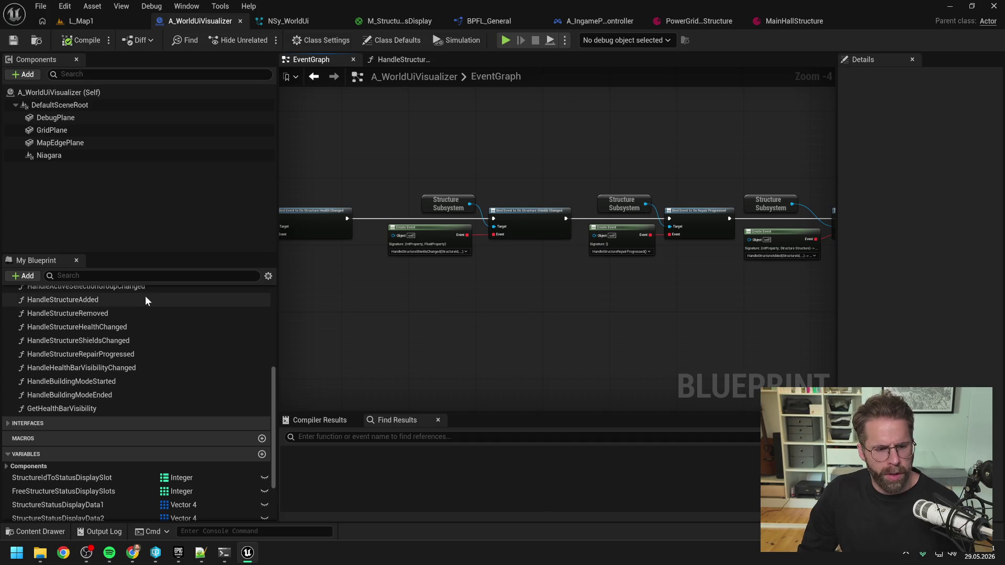
pyautogui.scroll(2, 119, 384)
pyautogui.scroll(4, 121, 385)
pyautogui.click(121, 385)
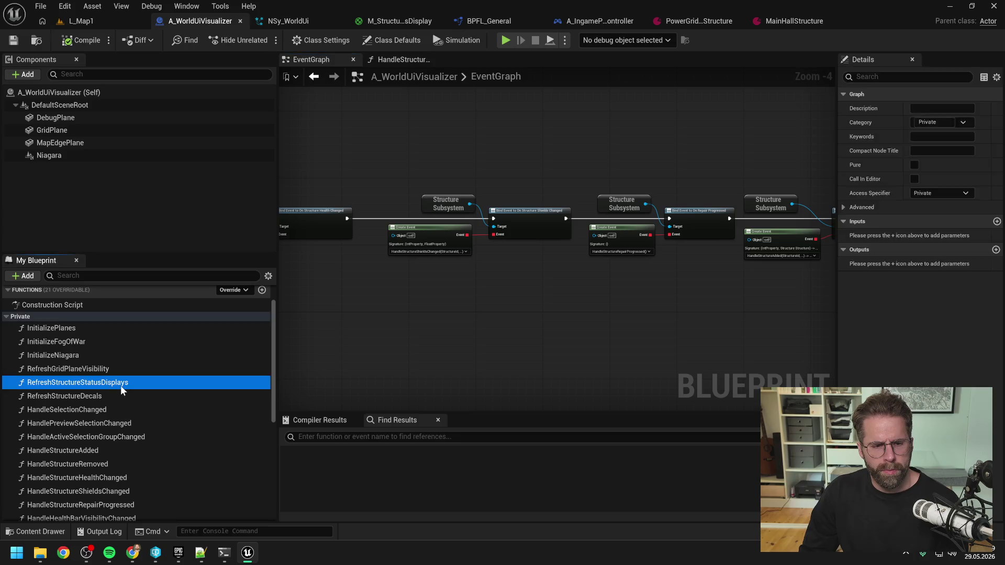
# Open the RefreshStructureStatusDisplays graph to view its CONTAINS and Select nodes, then return to Claude Code.
pyautogui.doubleClick(120, 385)
pyautogui.scroll(4, 554, 238)
pyautogui.moveTo(702, 280)
pyautogui.mouseDown()
pyautogui.moveTo(512, 263)
pyautogui.moveTo(480, 281)
pyautogui.moveTo(440, 282)
pyautogui.moveTo(493, 281)
pyautogui.moveTo(466, 281)
pyautogui.moveTo(484, 283)
pyautogui.mouseUp()
pyautogui.scroll(-2, 554, 278)
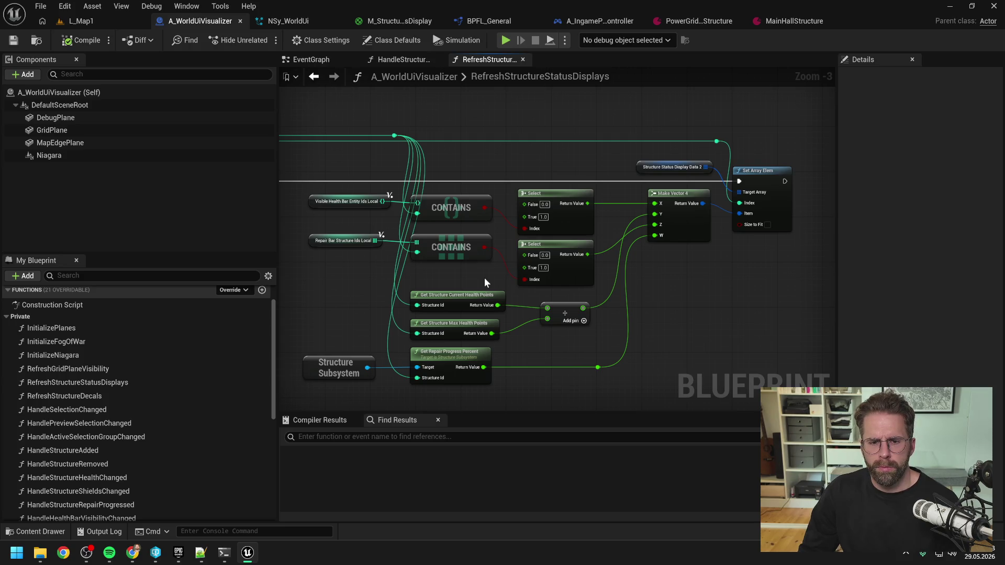
pyautogui.click(224, 552)
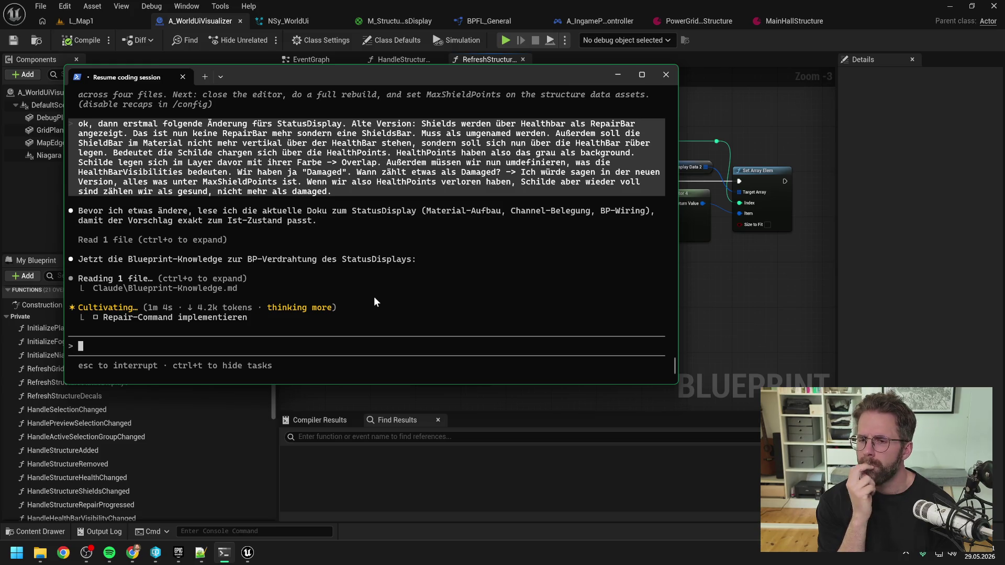
# Pan through the EventGraph's HealthBar, BuildingMode, Structure and Selection Subsystem bindings, then return to Claude Code.
pyautogui.click(758, 299)
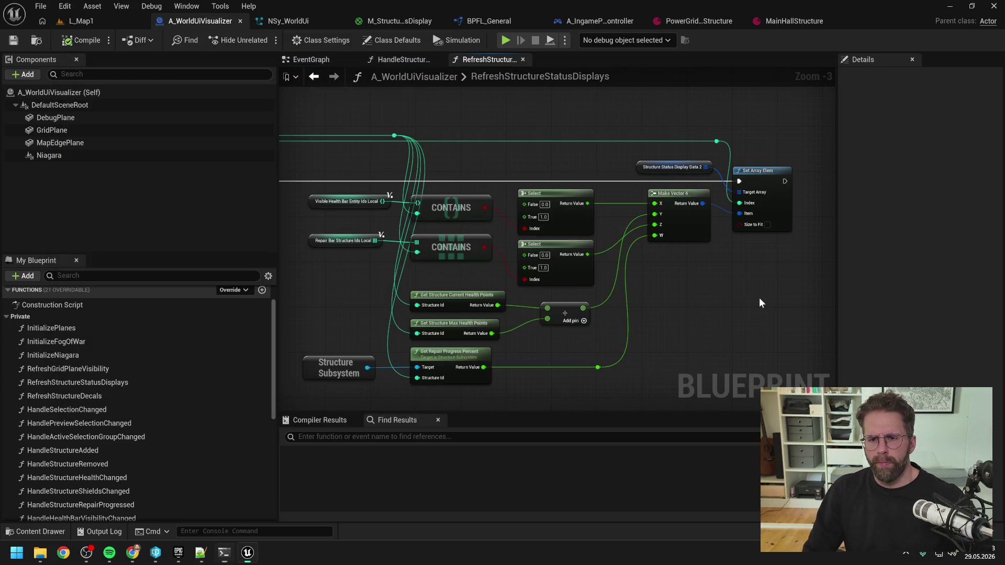
pyautogui.click(326, 59)
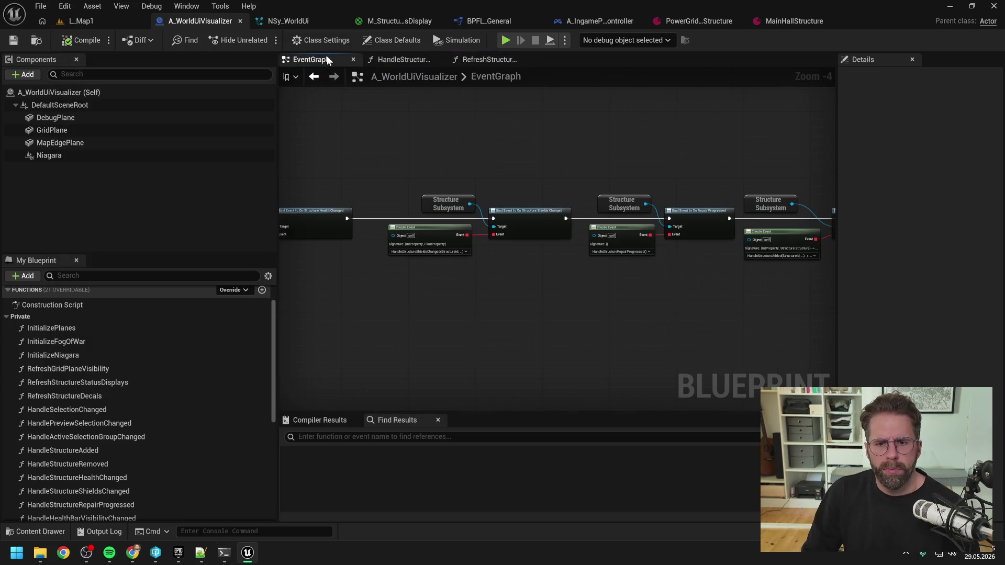
pyautogui.moveTo(723, 158); pyautogui.dragTo(444, 149)
pyautogui.moveTo(560, 134)
pyautogui.mouseDown()
pyautogui.moveTo(426, 150)
pyautogui.moveTo(431, 127)
pyautogui.moveTo(395, 128)
pyautogui.mouseUp()
pyautogui.moveTo(663, 137); pyautogui.dragTo(442, 135)
pyautogui.moveTo(811, 130); pyautogui.dragTo(680, 133)
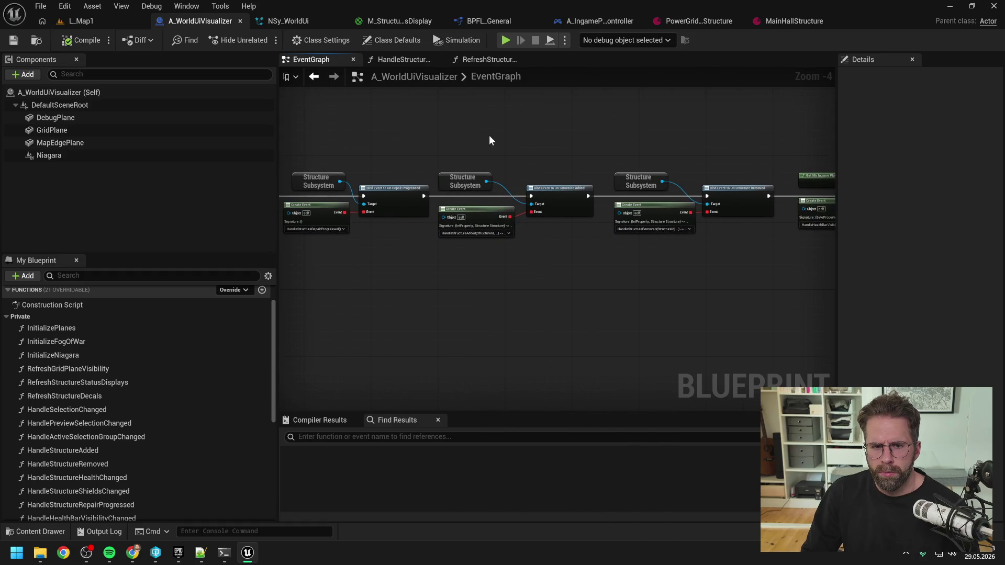
pyautogui.moveTo(489, 135); pyautogui.dragTo(651, 139)
pyautogui.moveTo(496, 140); pyautogui.dragTo(676, 144)
pyautogui.moveTo(565, 148); pyautogui.dragTo(665, 146)
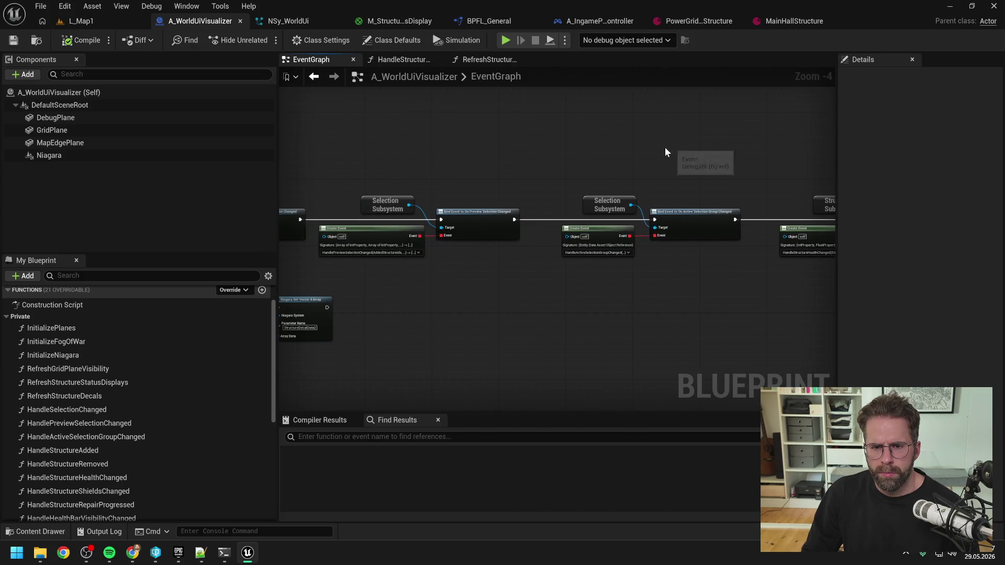
pyautogui.moveTo(504, 148); pyautogui.dragTo(686, 146)
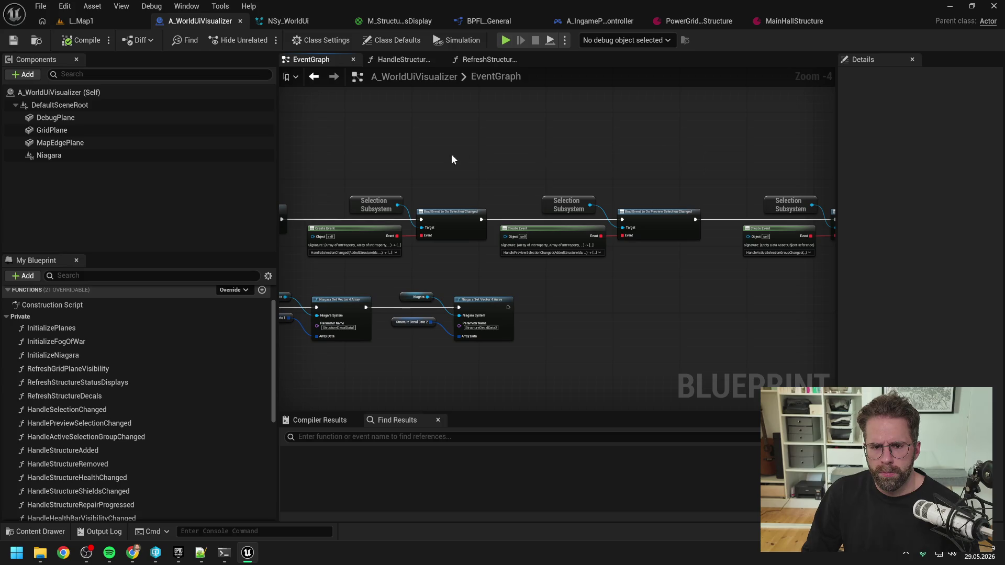
pyautogui.moveTo(453, 160); pyautogui.dragTo(711, 157)
pyautogui.click(224, 552)
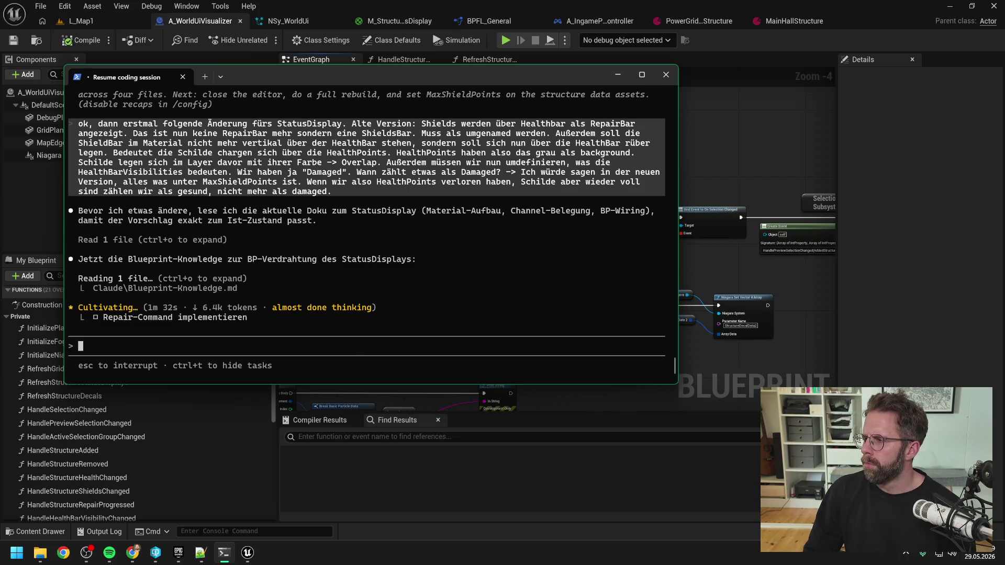
# Move the Claude Code terminal window slightly right over the editor.
pyautogui.hotkey('alt', 'Tab')
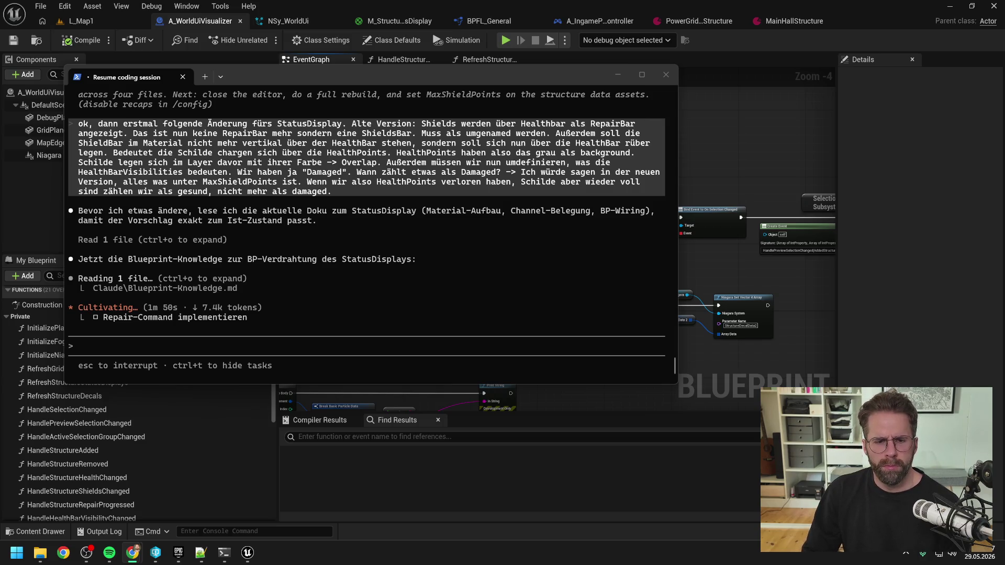
pyautogui.moveTo(502, 76); pyautogui.dragTo(583, 84)
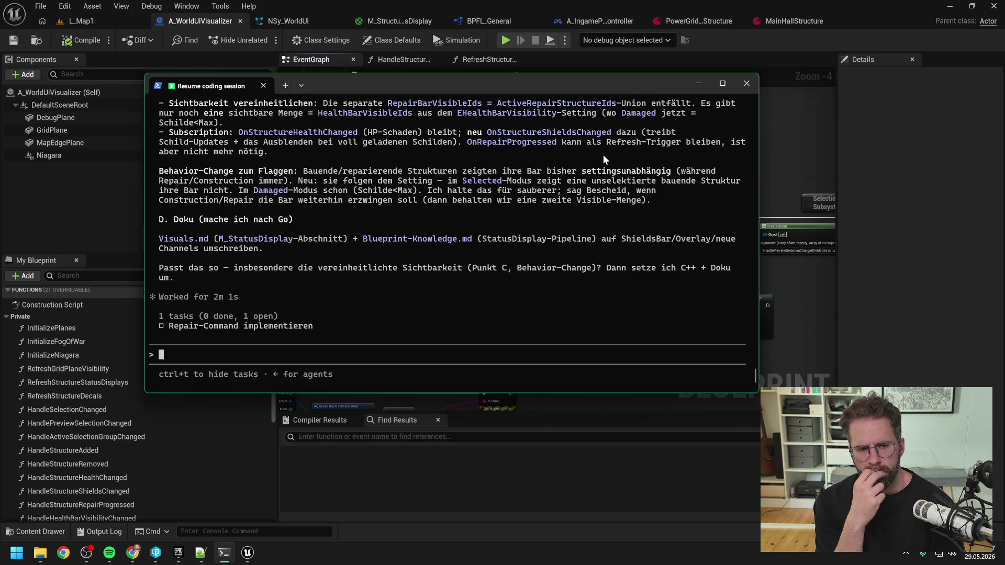
# Read Claude's shield-bar plan and start replying with 'nenne es mal nur ShieldBar'.
pyautogui.scroll(6, 453, 233)
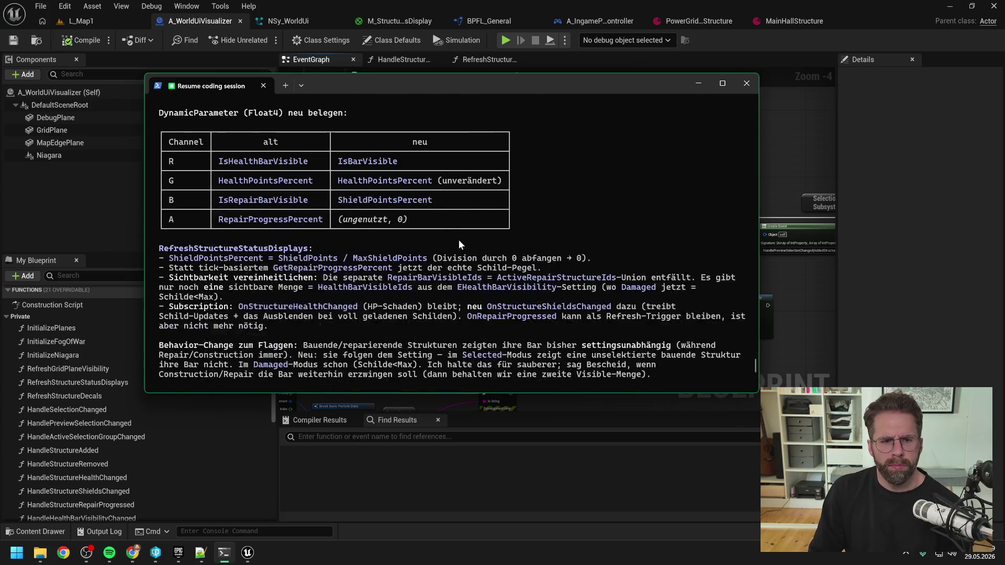
pyautogui.scroll(3, 458, 244)
pyautogui.scroll(8, 562, 250)
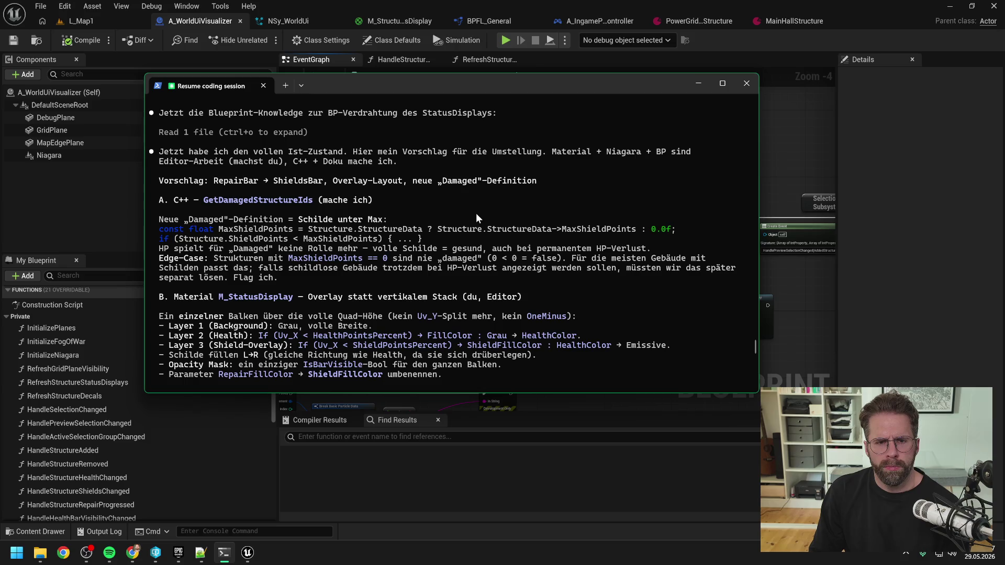
pyautogui.scroll(-1, 504, 192)
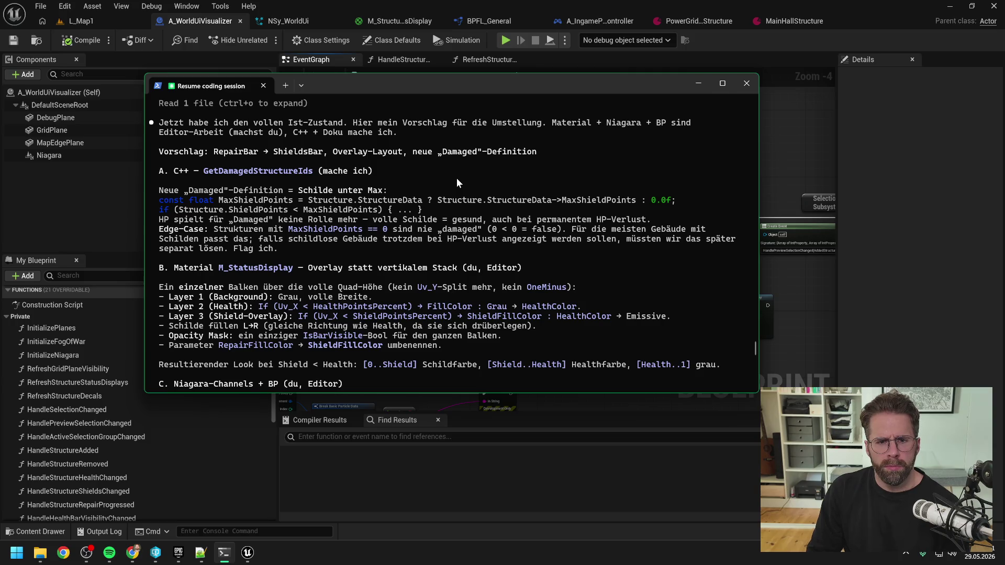
pyautogui.scroll(-10, 457, 177)
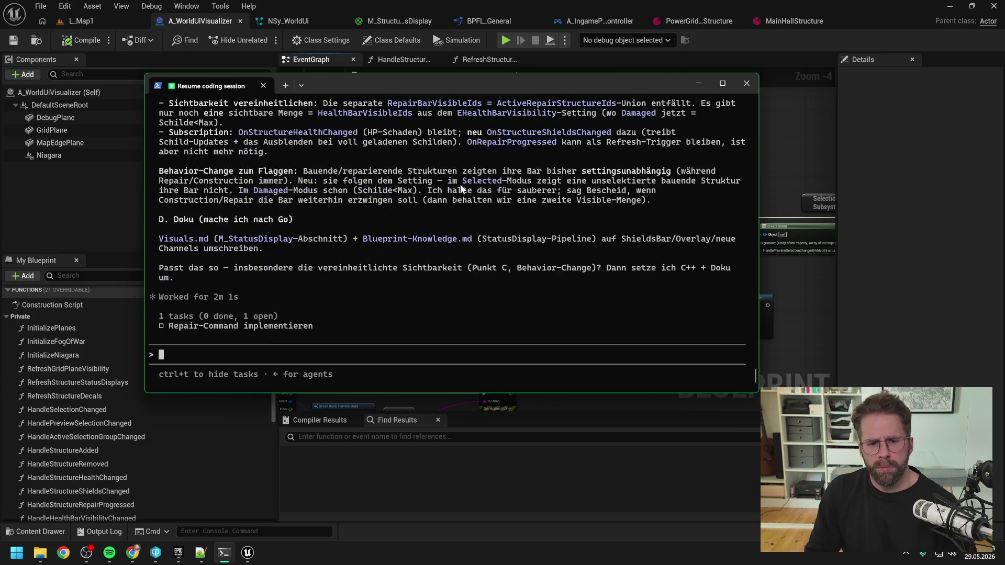
pyautogui.write('nenne es ma')
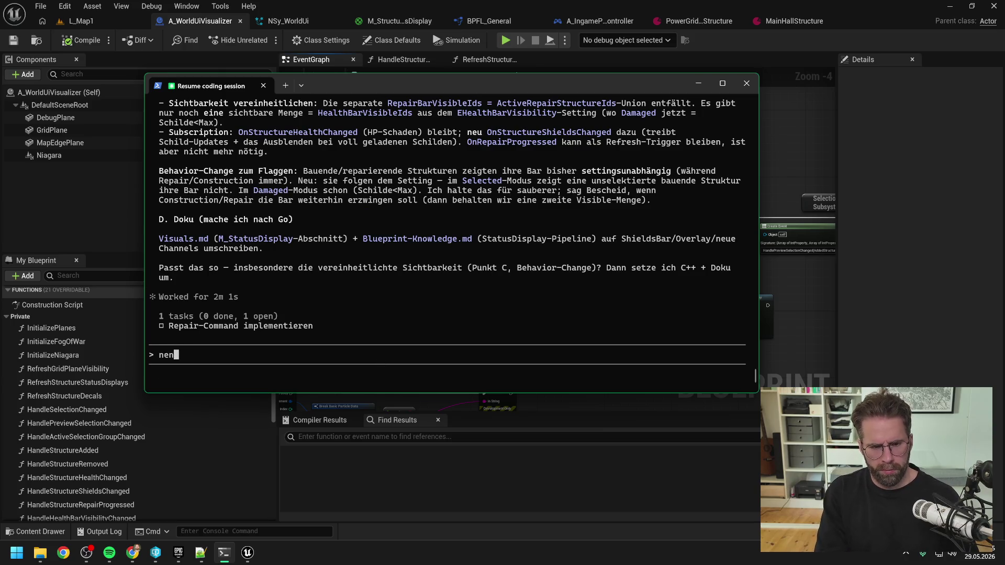
pyautogui.write('l nur ShieldBar ')
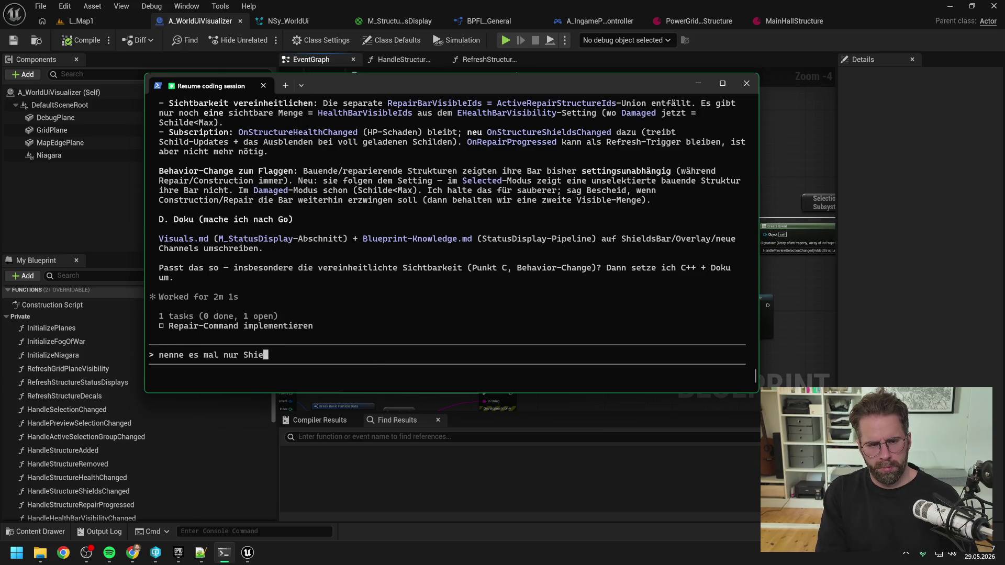
pyautogui.write('nicht sc')
# Reply: call it ShieldBar, not ShieldsBar; shieldless structures should still be flagged on HP loss.
pyautogui.press('BackSpace')
pyautogui.press('BackSpace')
pyautogui.write('s')
pyautogui.press('BackSpace')
pyautogui.write('ShieldsBar')
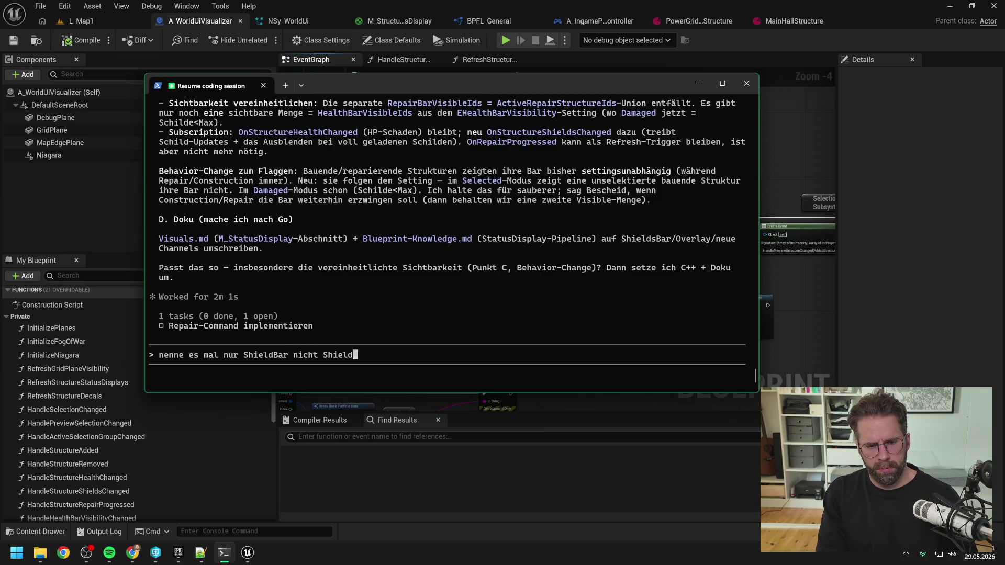
pyautogui.scroll(15, 431, 243)
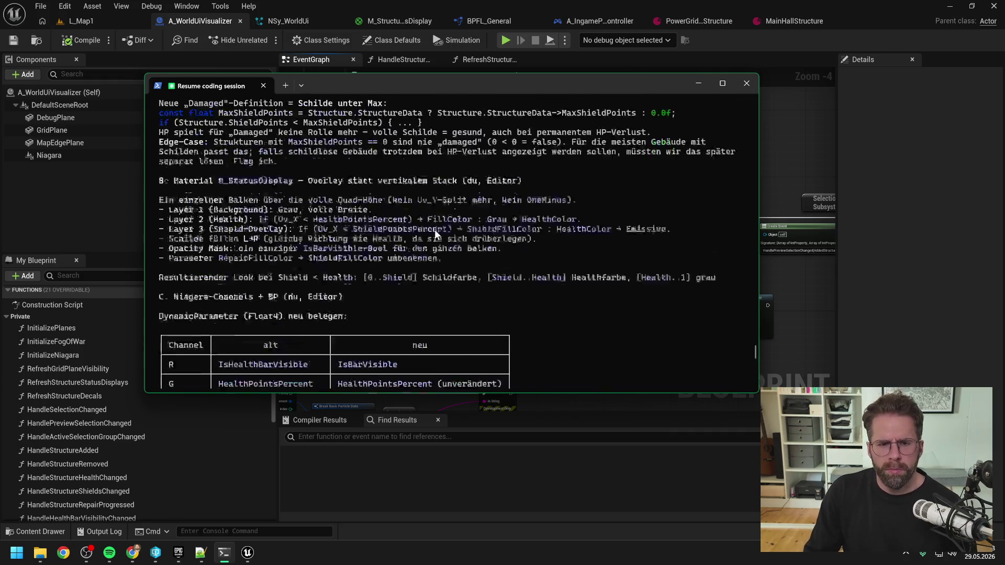
pyautogui.scroll(-2, 428, 255)
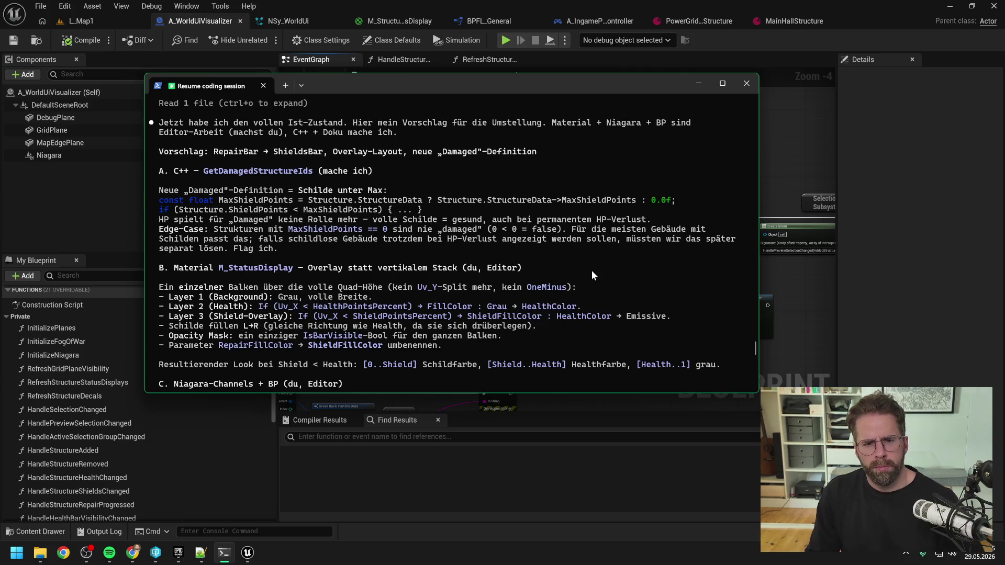
pyautogui.write('nenne es mal nur ShieldBar nicht ShieldsBar')
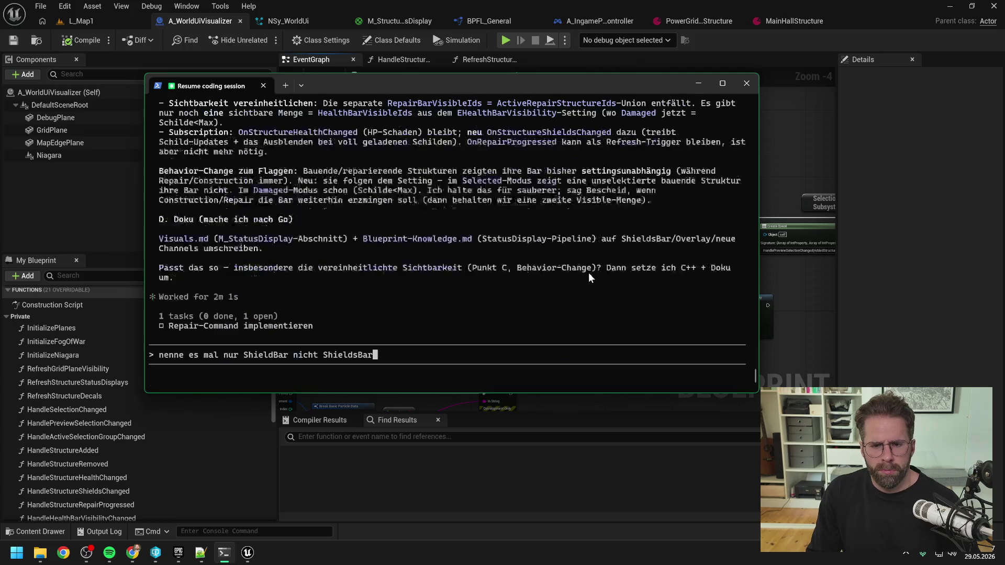
pyautogui.write('. Str')
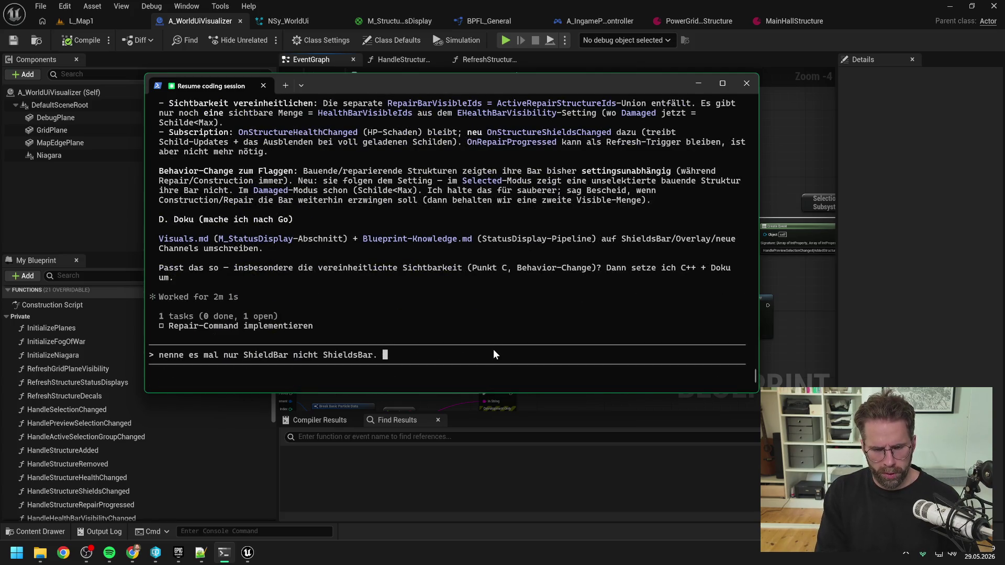
pyautogui.write('uctures ohne ')
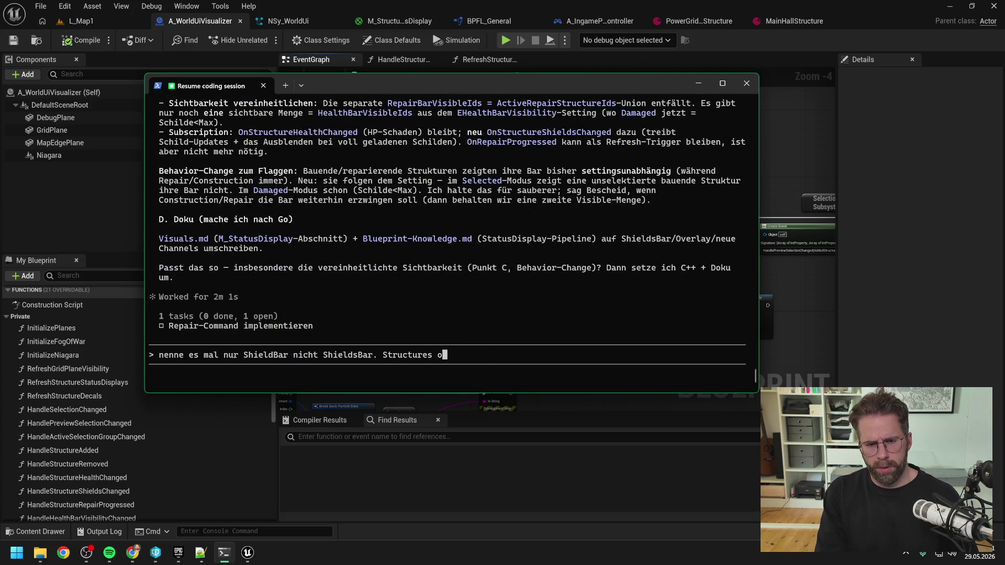
pyautogui.write('Shields')
pyautogui.press('BackSpace')
pyautogui.press('BackSpace')
pyautogui.press('BackSpace')
pyautogui.write('hields sollen')
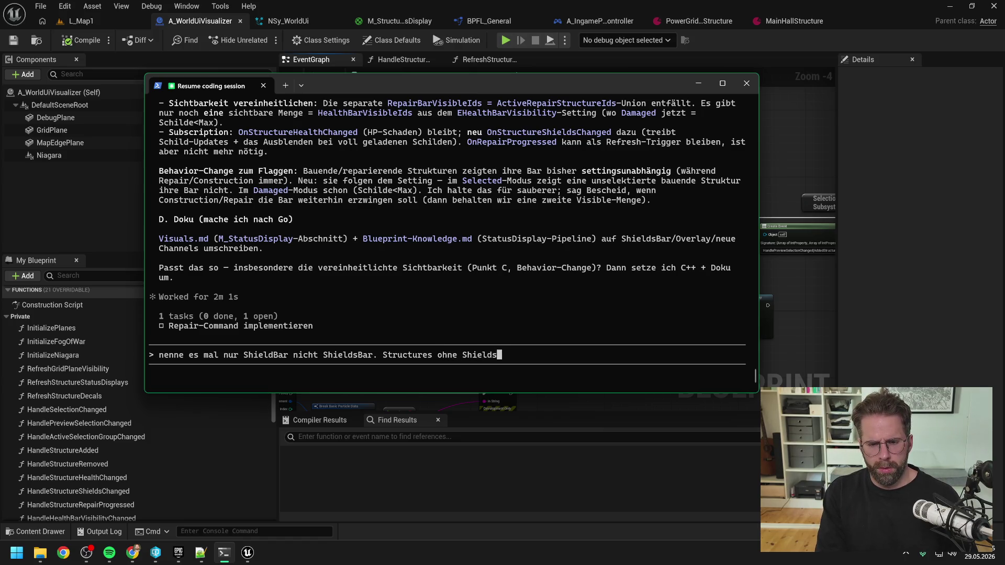
pyautogui.write(' bei ')
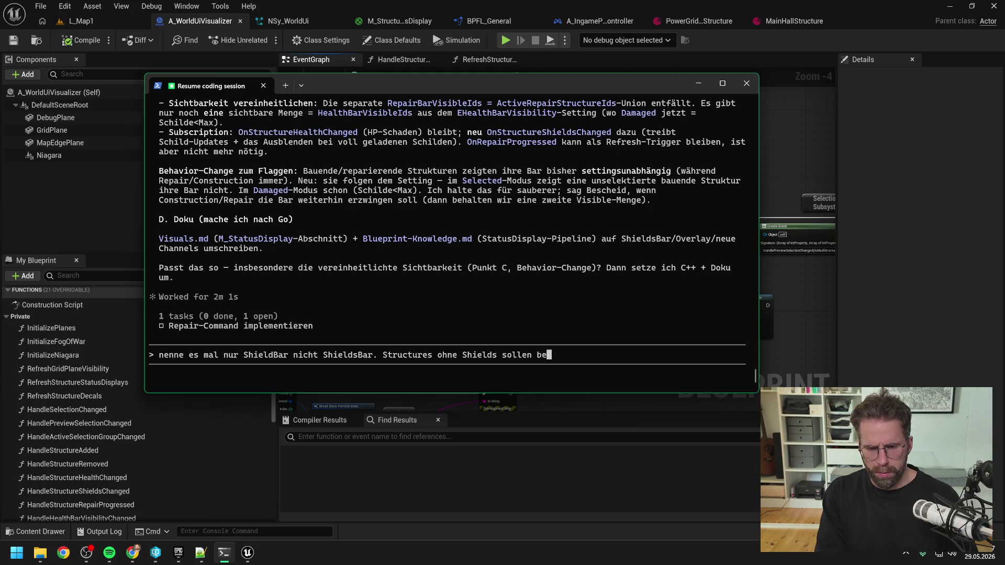
pyautogui.write('HP Verlust ge')
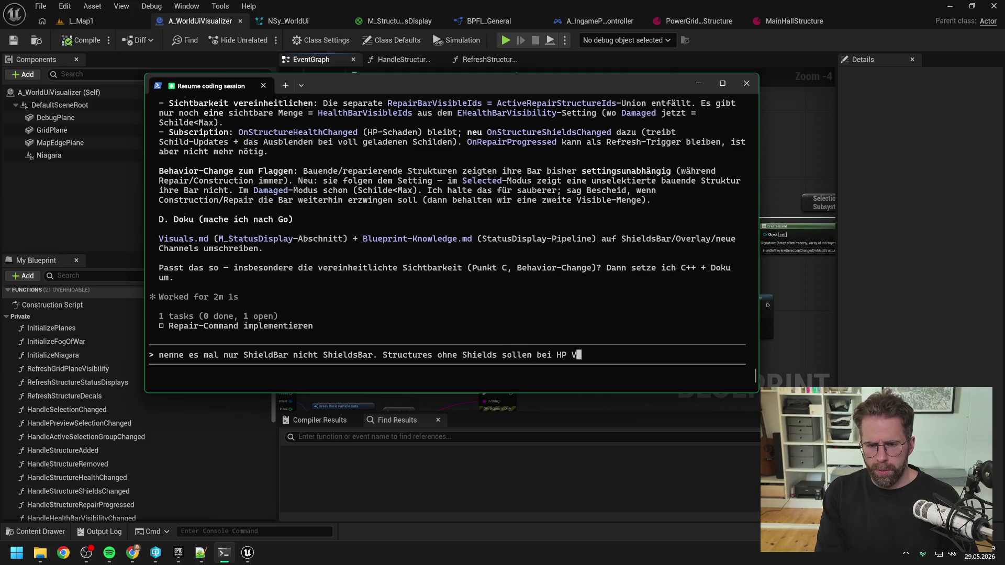
pyautogui.write('flga')
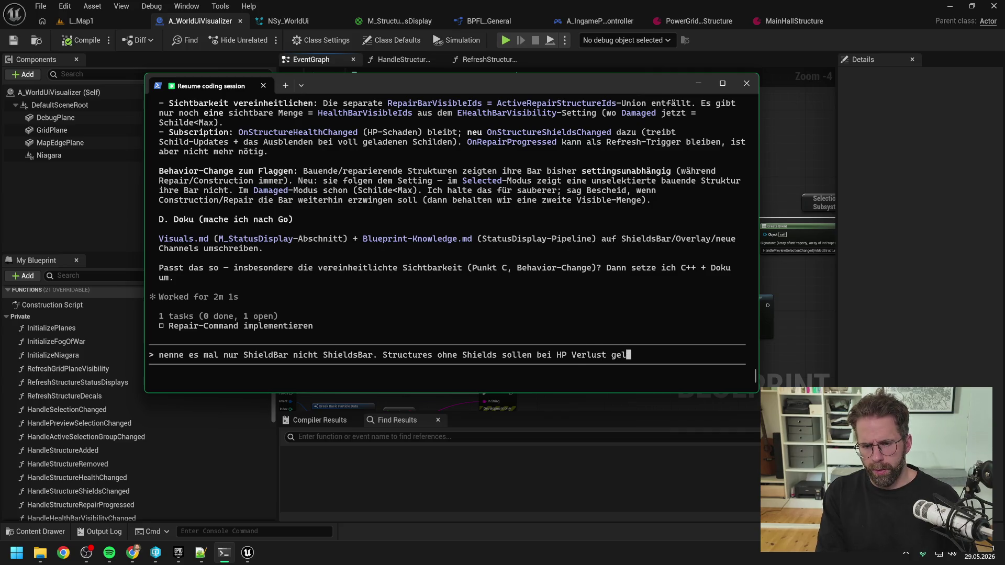
pyautogui.press('BackSpace')
pyautogui.press('BackSpace')
pyautogui.write('agged we')
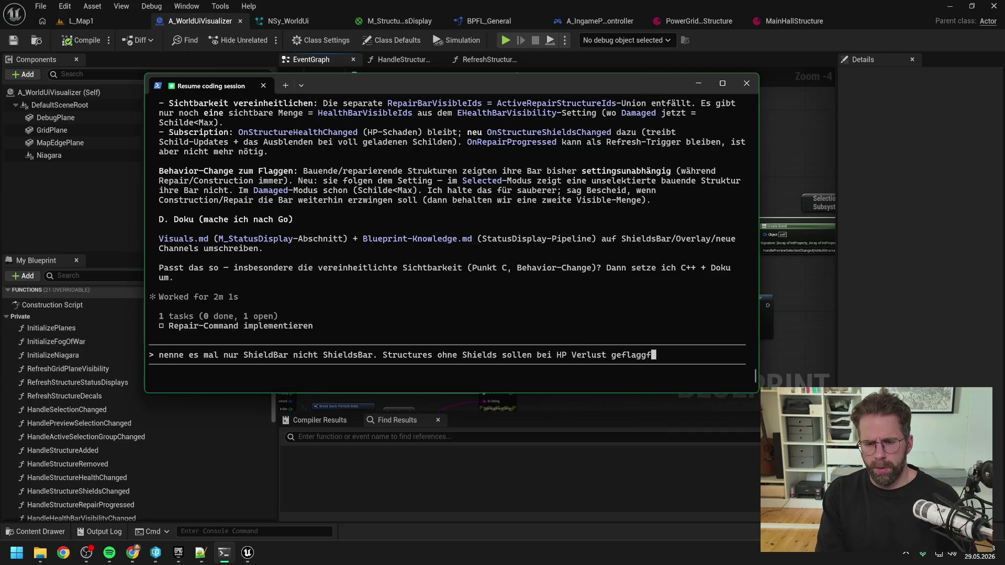
pyautogui.write('rden ja.')
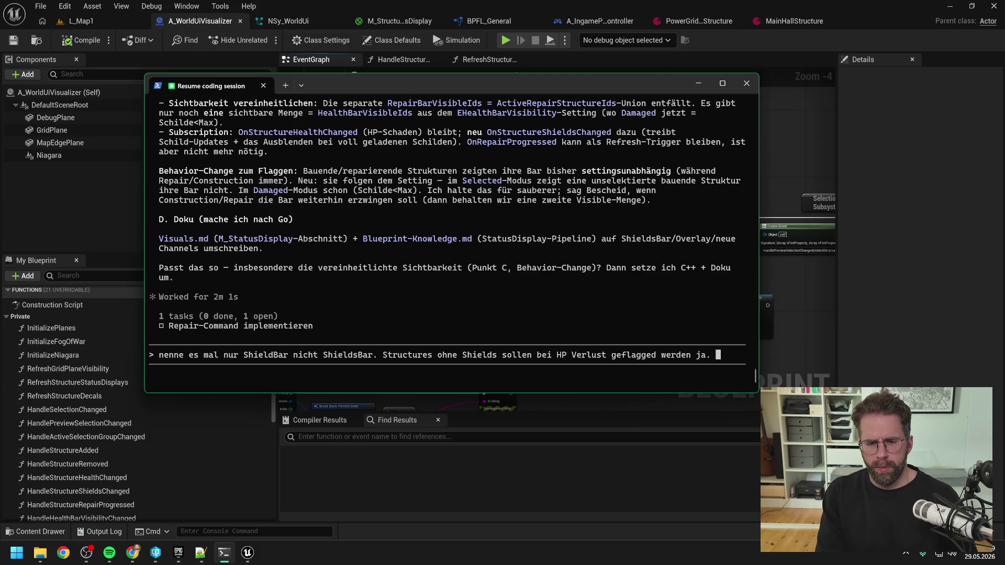
pyautogui.write('Also wir ch')
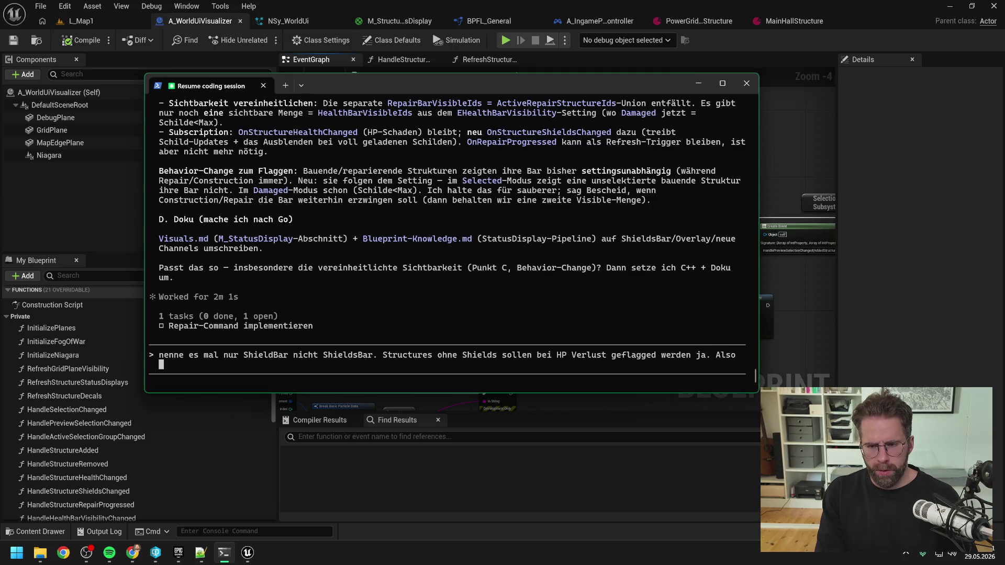
pyautogui.write('ecken w')
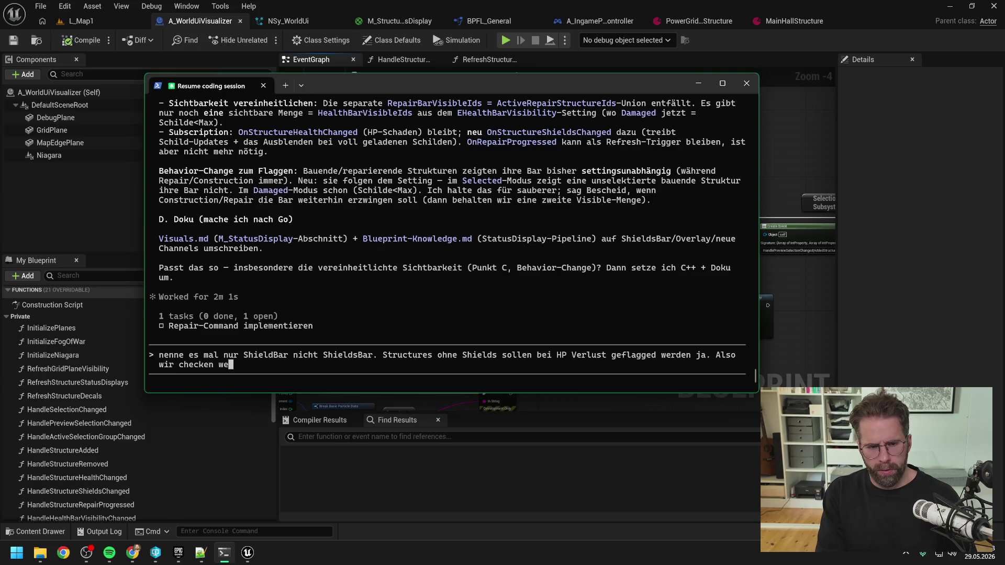
# State that the damaged check first tests whether shields are below MaxShields.
pyautogui.press('BackSpace')
pyautogui.write('erst')
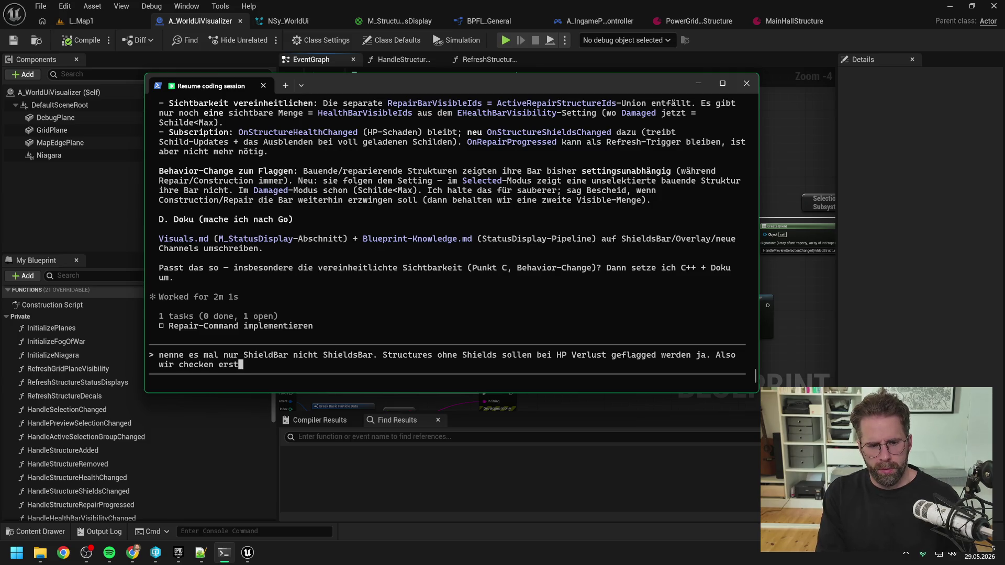
pyautogui.write(' -> Sind wi')
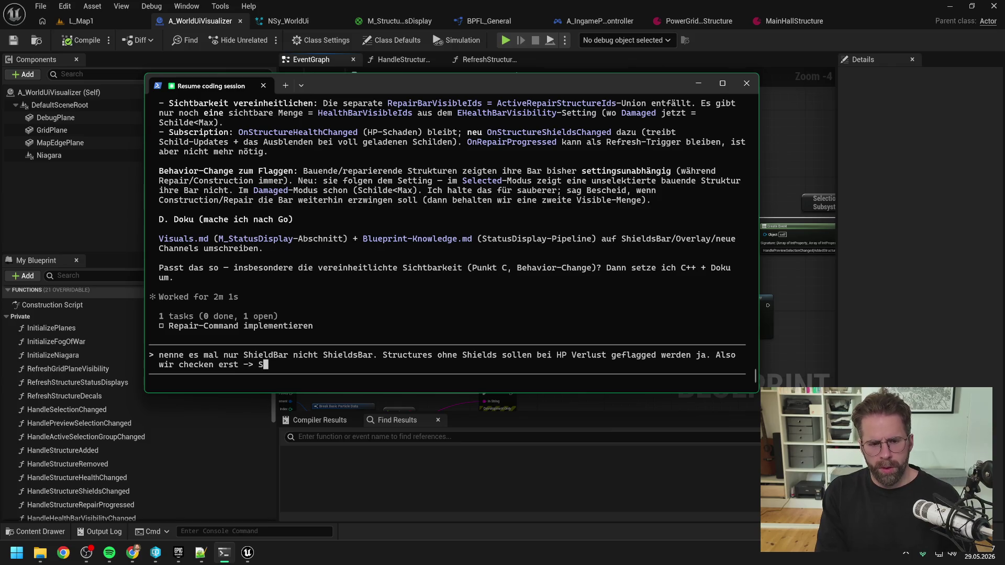
pyautogui.write('r unter MaxShie')
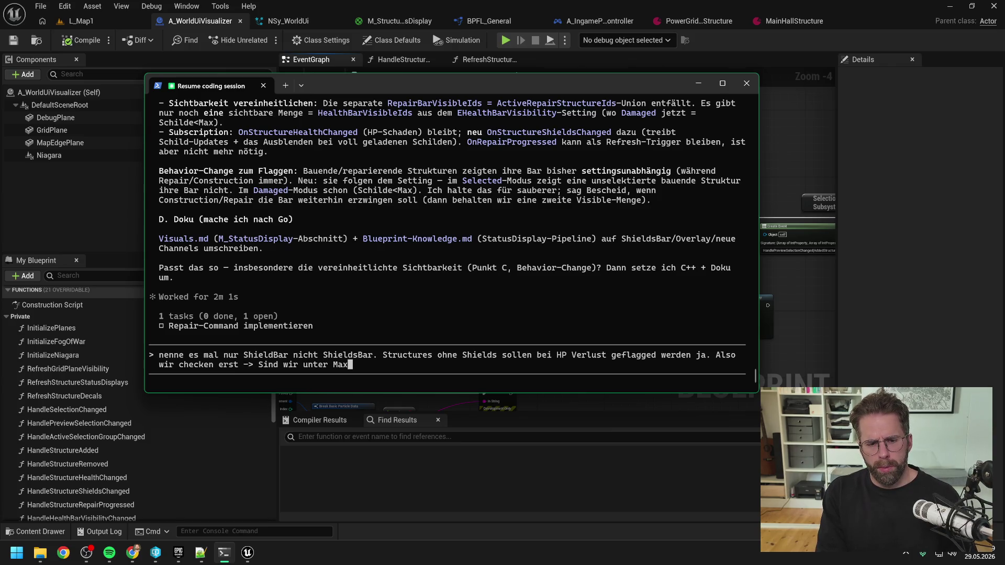
pyautogui.write('lds? W')
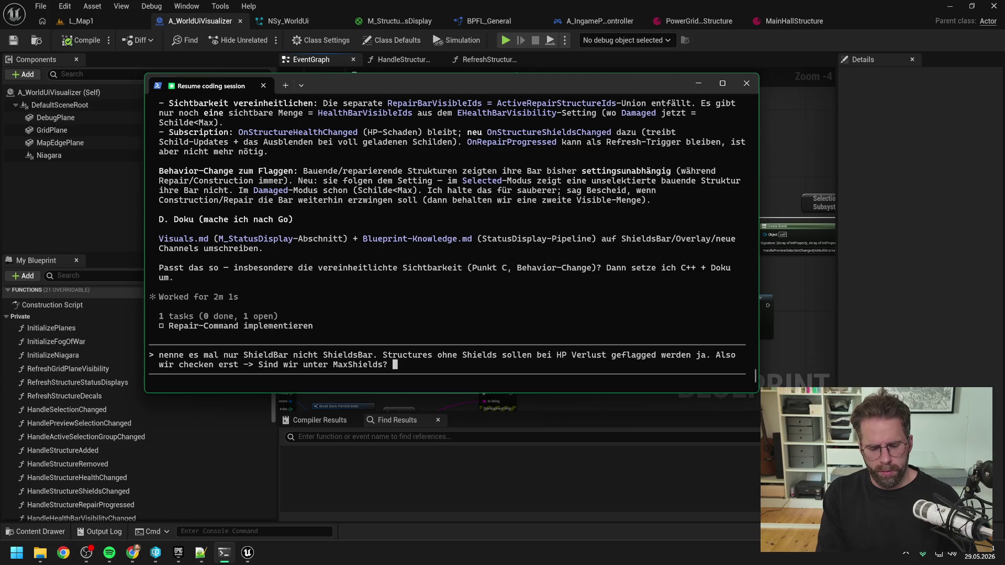
pyautogui.press('BackSpace')
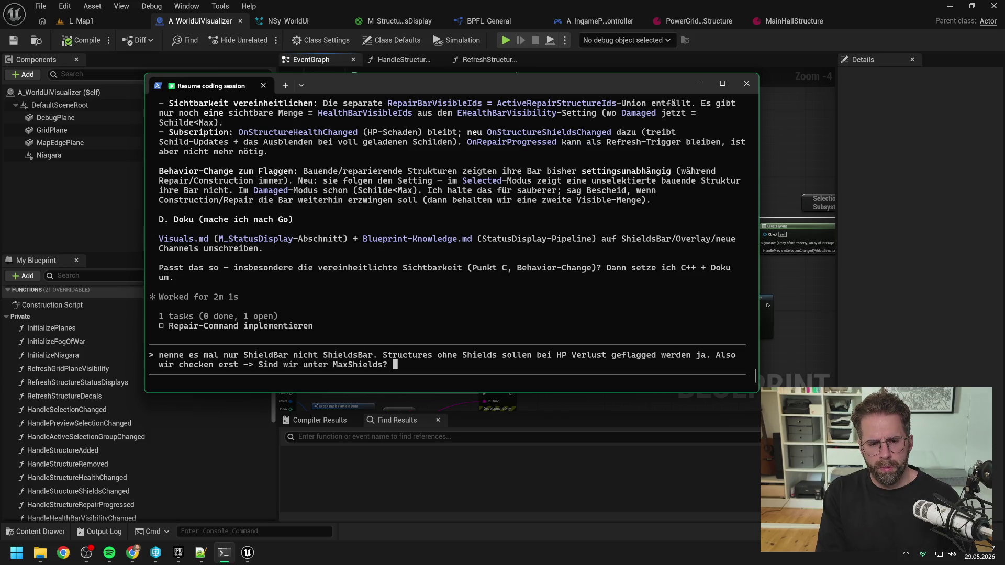
# Add that when MaxShields <= 0 it skips to checking HealthPoints below MaxHealthPoints.
pyautogui.write('Wenn MaxShields <')
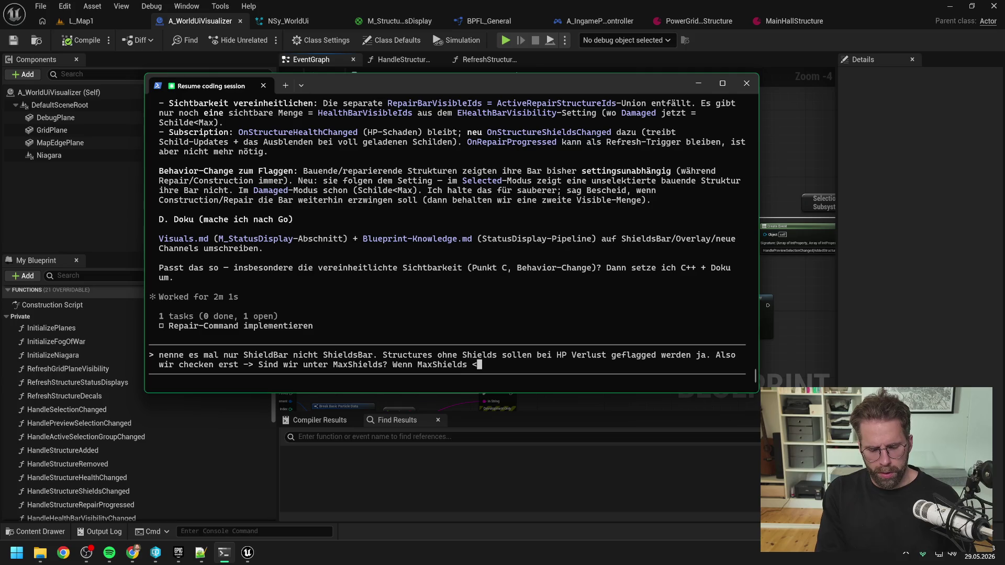
pyautogui.write('=')
pyautogui.press('BackSpace')
pyautogui.press('BackSpace')
pyautogui.press('BackSpace')
pyautogui.write('hields')
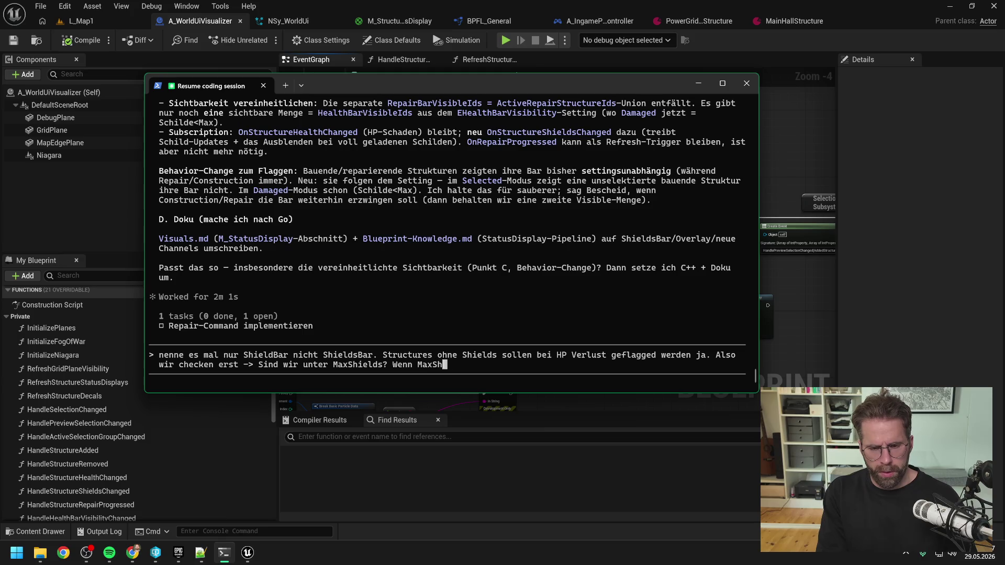
pyautogui.write(' eh s')
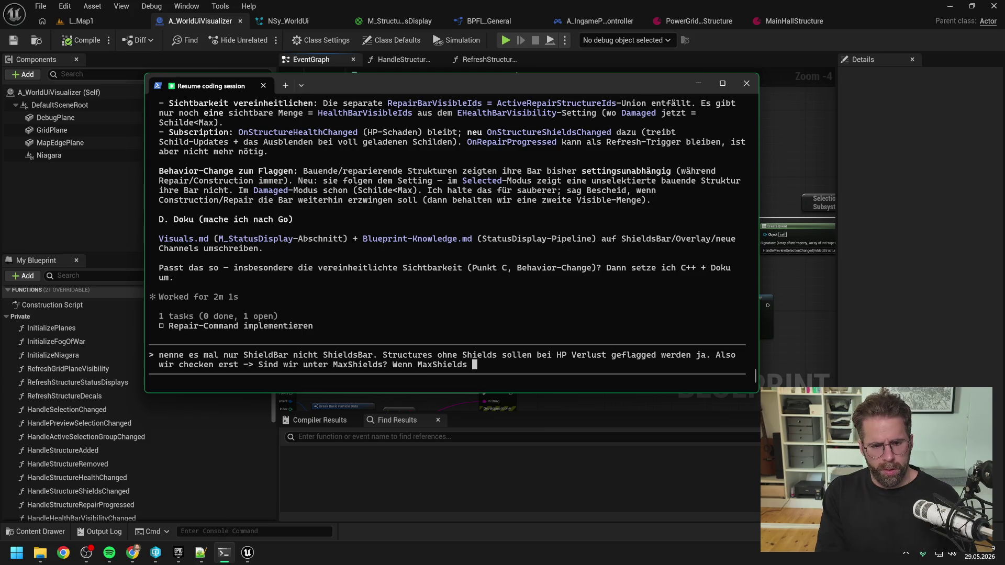
pyautogui.write('chon <0 0')
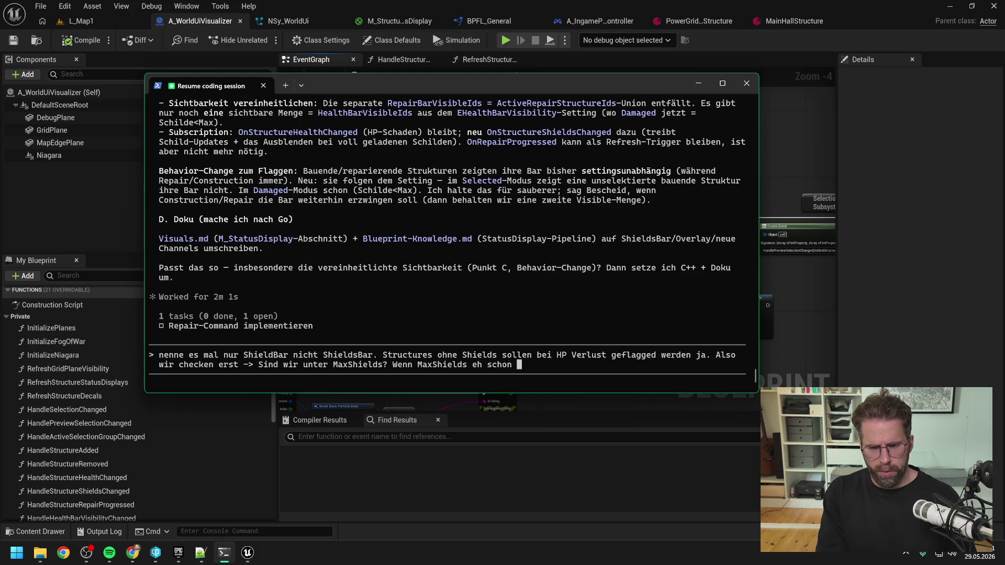
pyautogui.press('BackSpace')
pyautogui.press('BackSpace')
pyautogui.press('BackSpace')
pyautogui.write('= 0 sind, dann ')
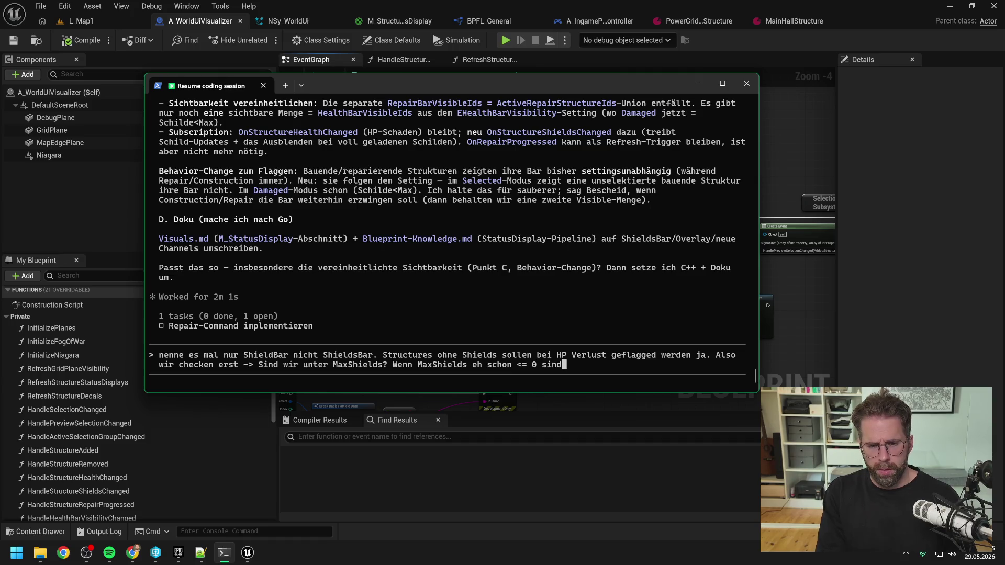
pyautogui.write('skippen wir direk')
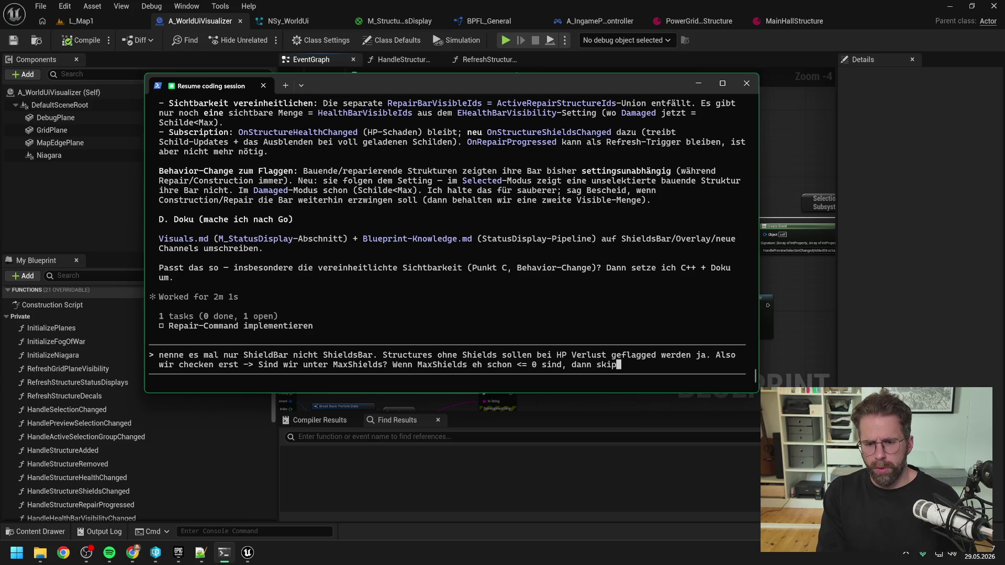
pyautogui.write('t zu den HealthPoints.')
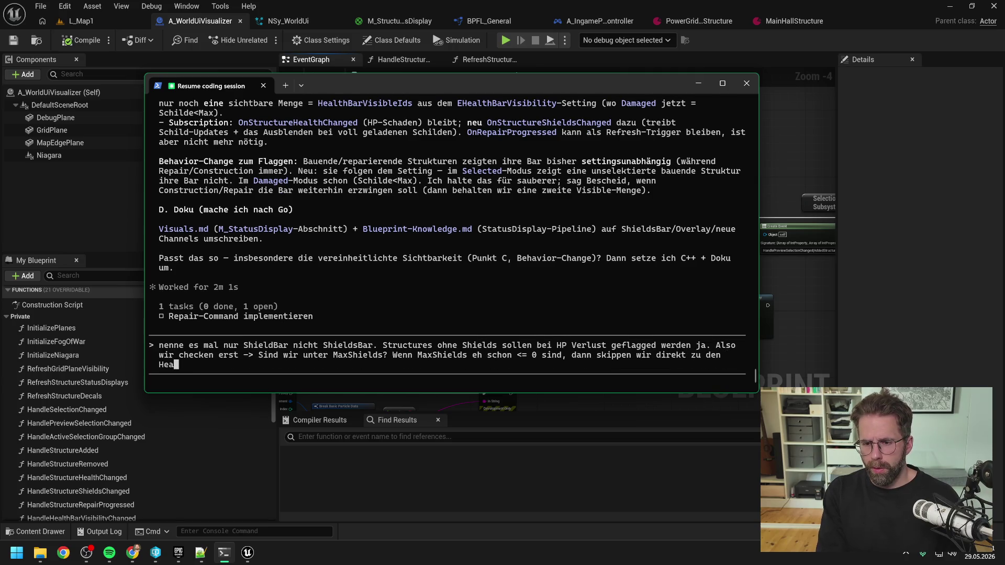
pyautogui.press('BackSpace')
pyautogui.write('und schauen, ob die < MaxHealthPo')
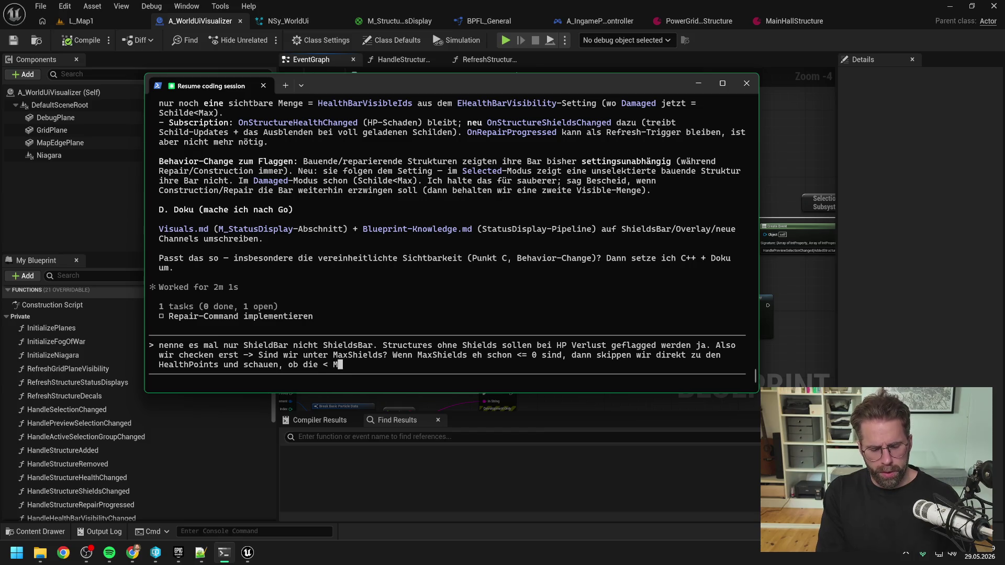
pyautogui.write('ints sind.')
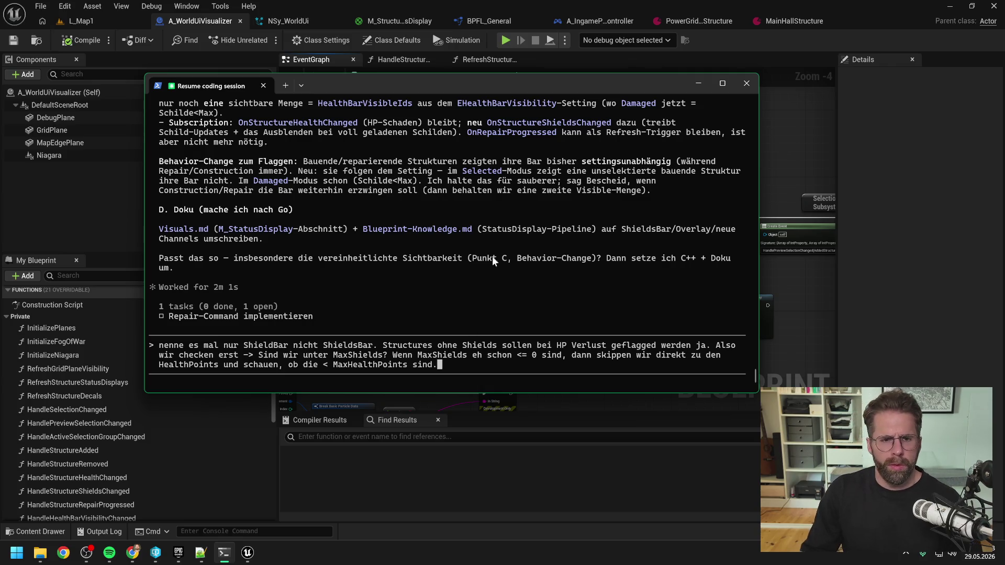
pyautogui.scroll(10, 492, 256)
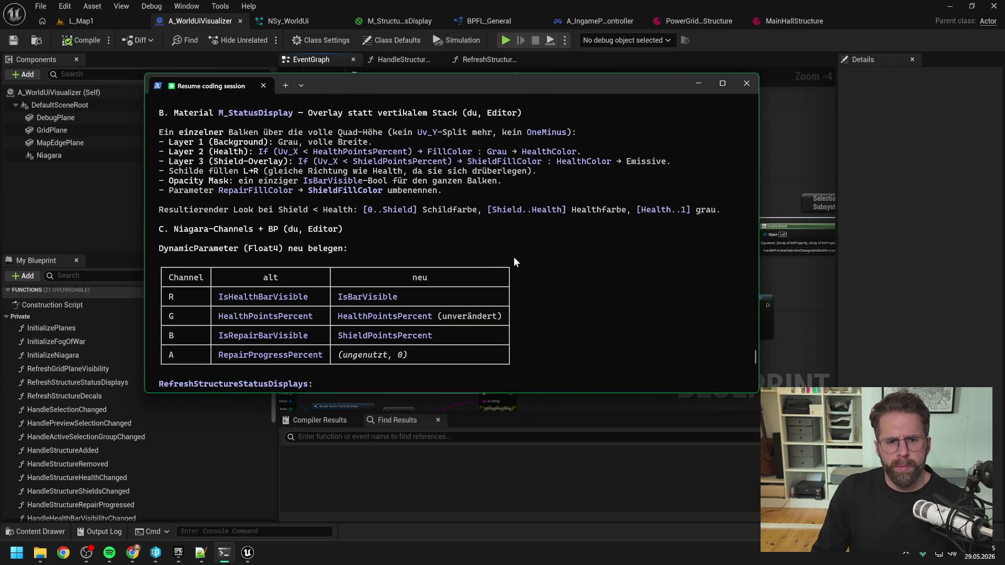
pyautogui.scroll(4, 514, 256)
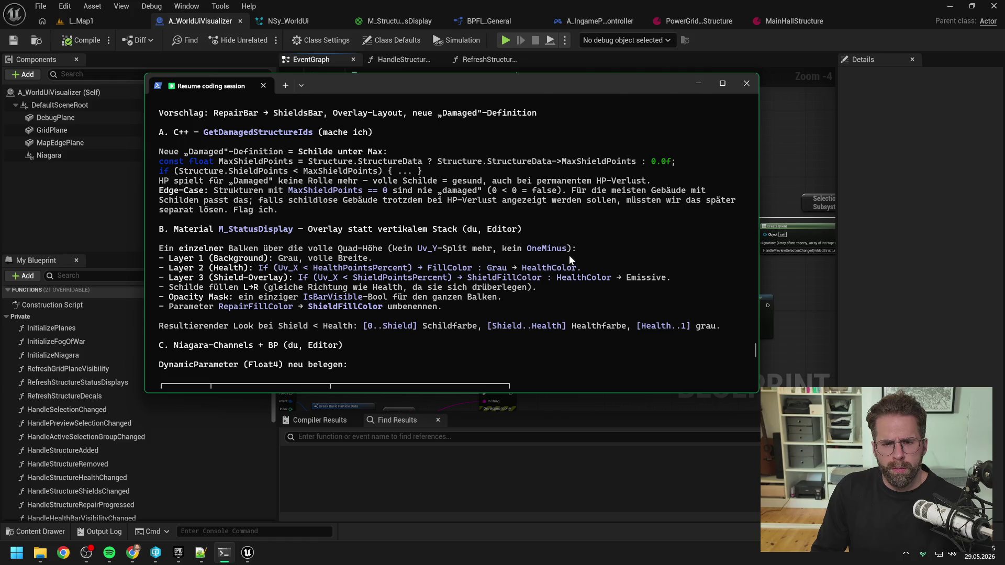
pyautogui.scroll(-5, 570, 260)
pyautogui.scroll(-5, 570, 260)
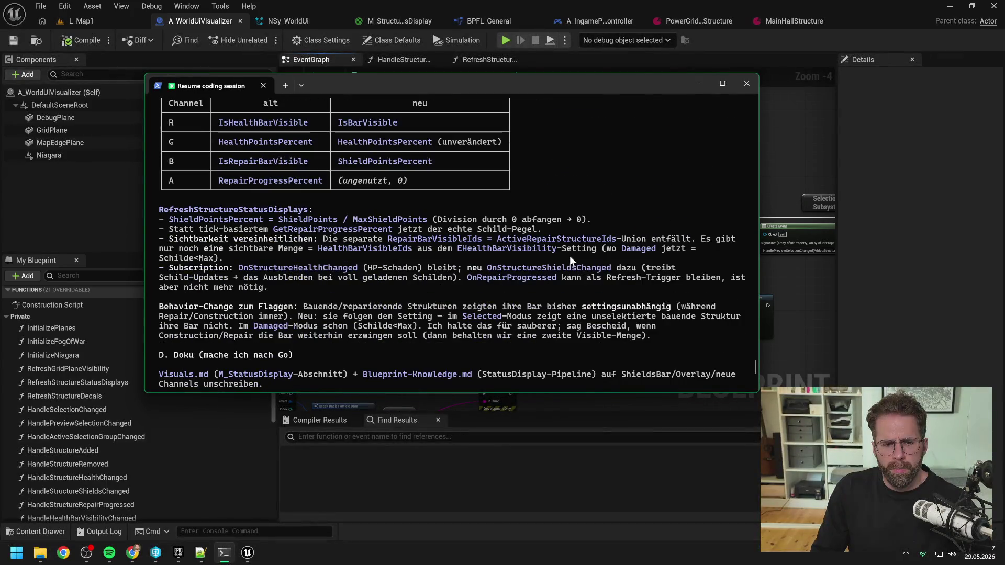
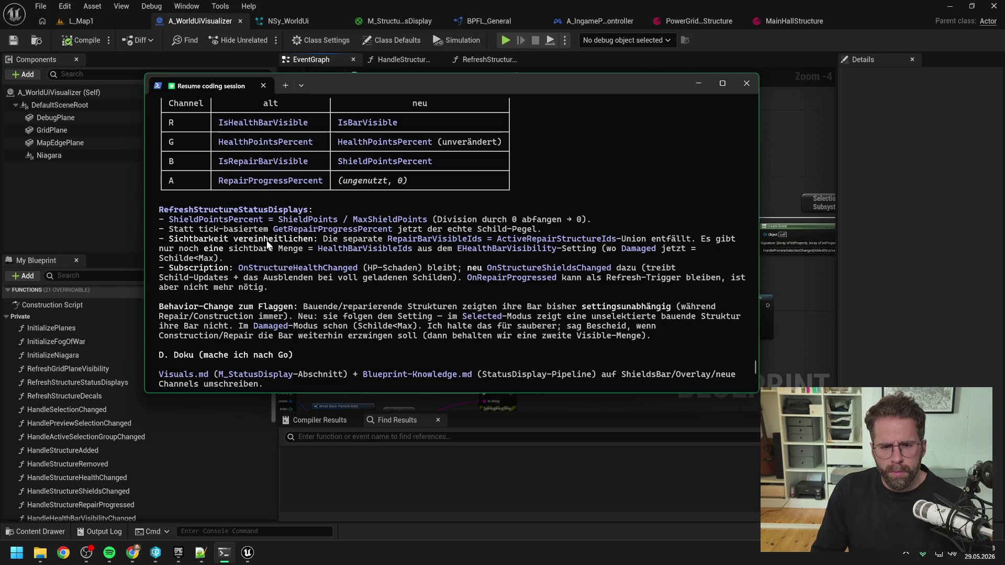
# Review the ShieldBar plan and draft a follow-up asking about GetRepairProgress Percent.
pyautogui.scroll(4, 415, 230)
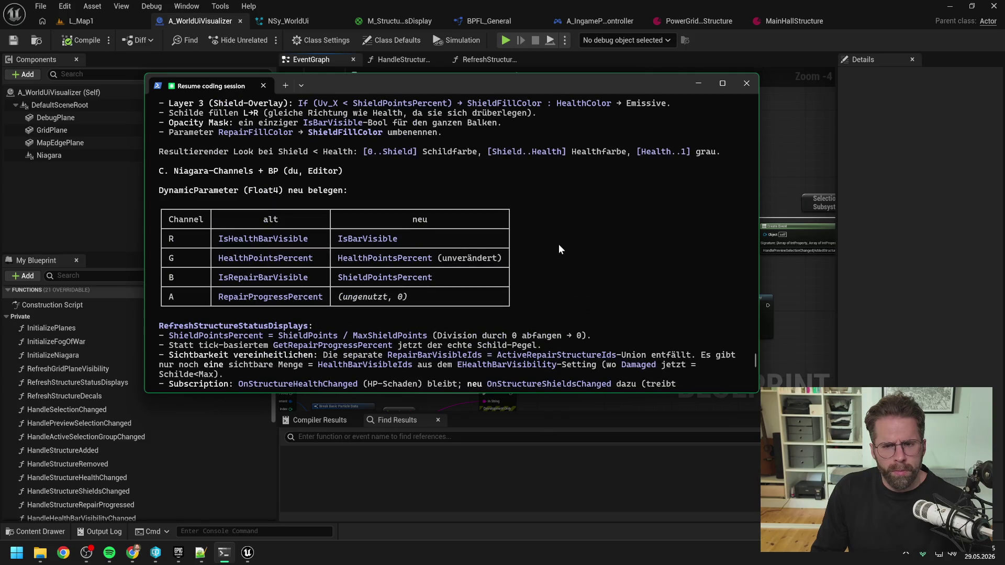
pyautogui.scroll(-5, 559, 249)
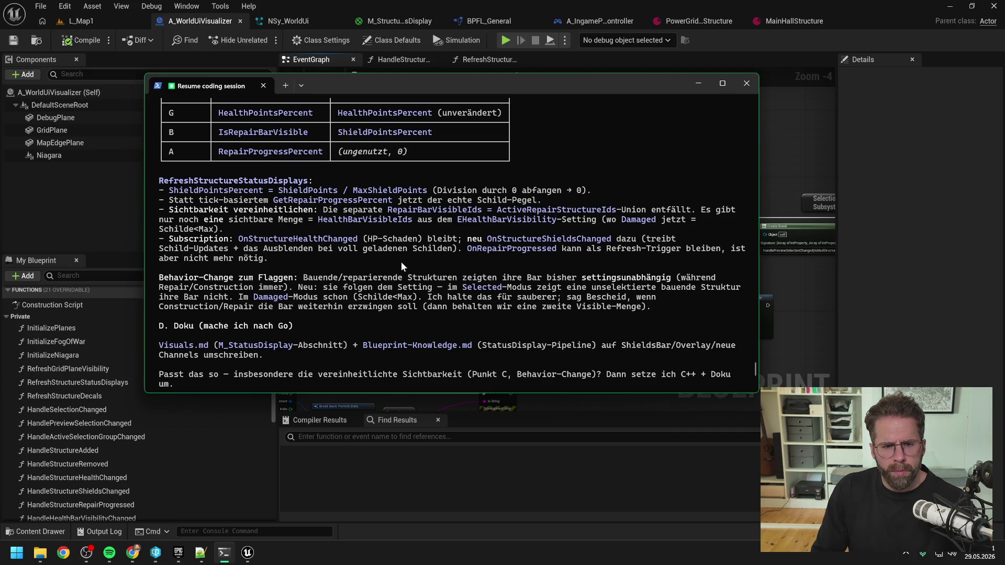
pyautogui.scroll(-4, 401, 262)
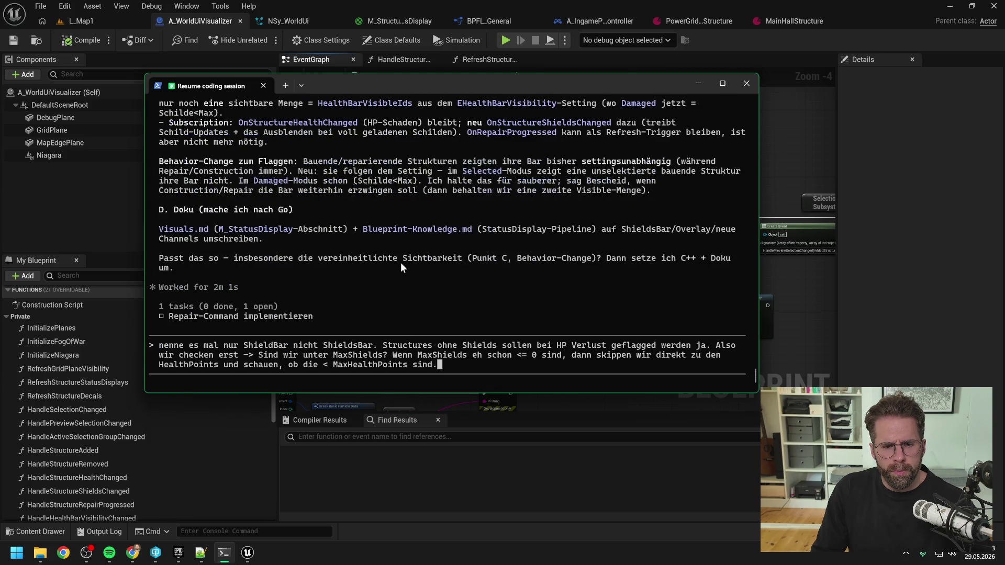
pyautogui.write('Bedeutet ')
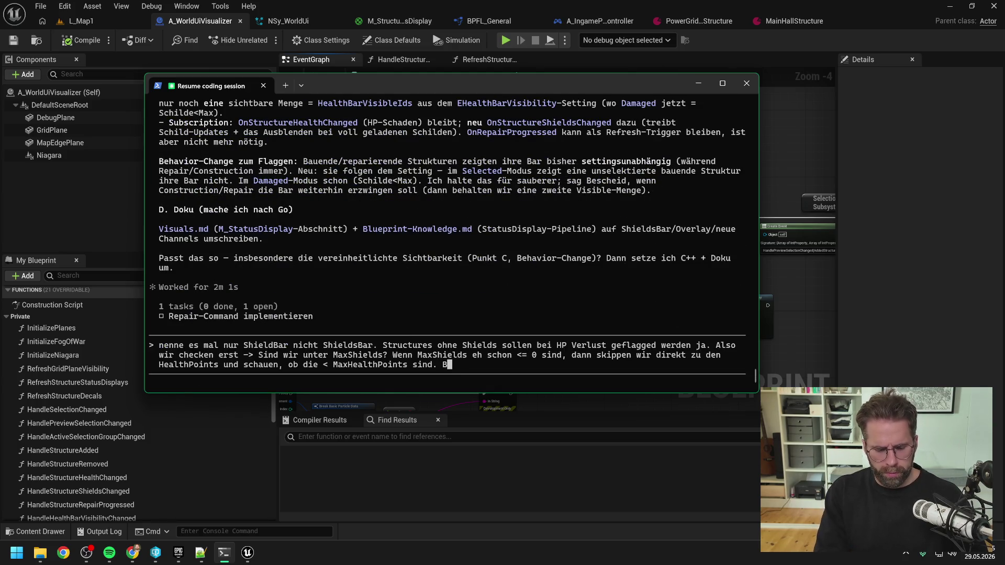
pyautogui.write('GetRepairP')
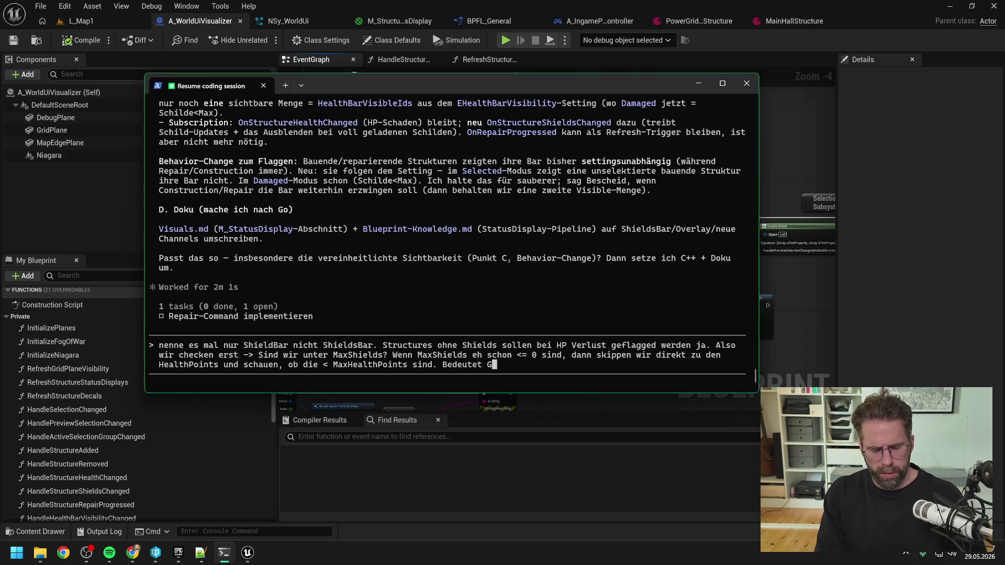
pyautogui.write('rogress')
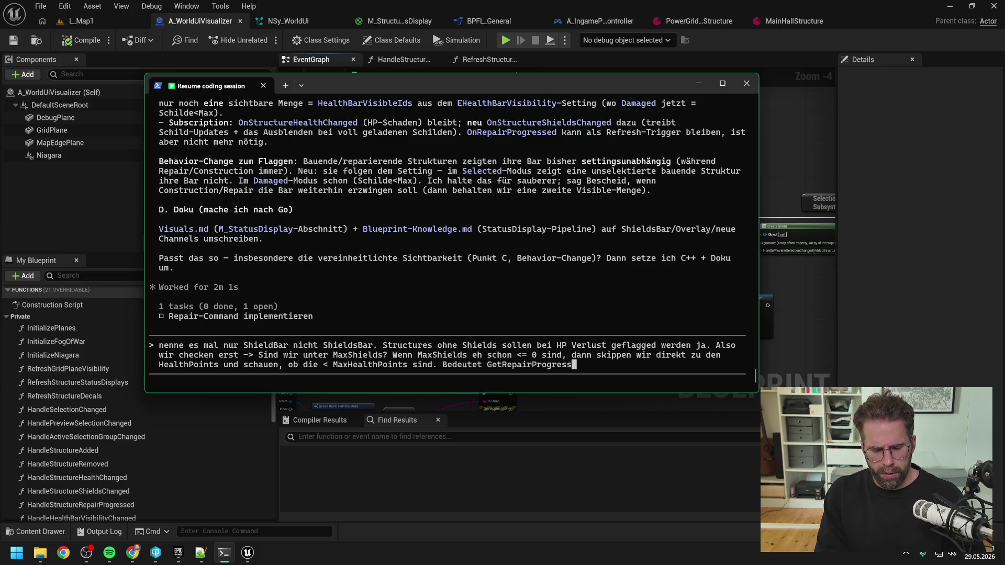
pyautogui.write('%')
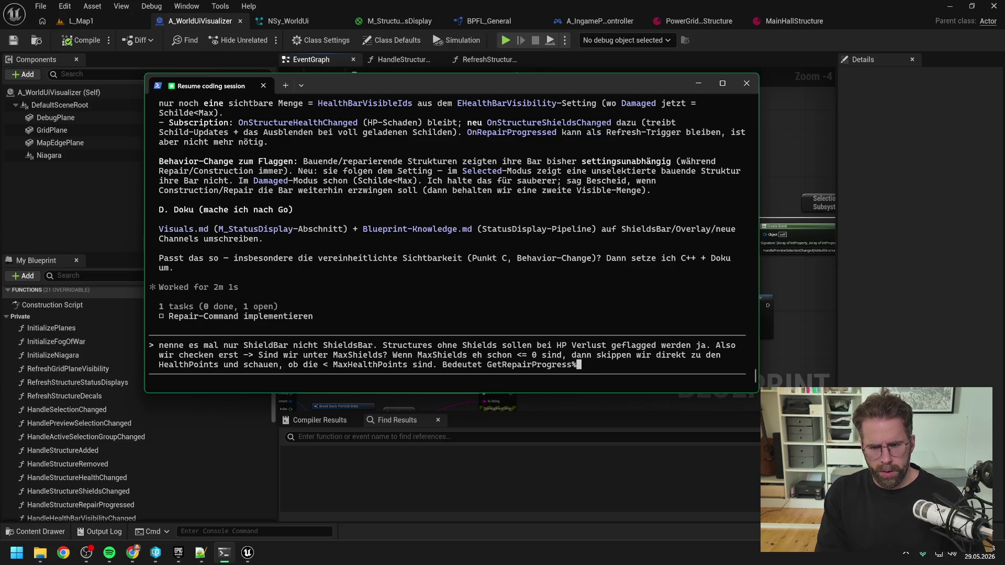
pyautogui.press('BackSpace')
pyautogui.write('Percent br')
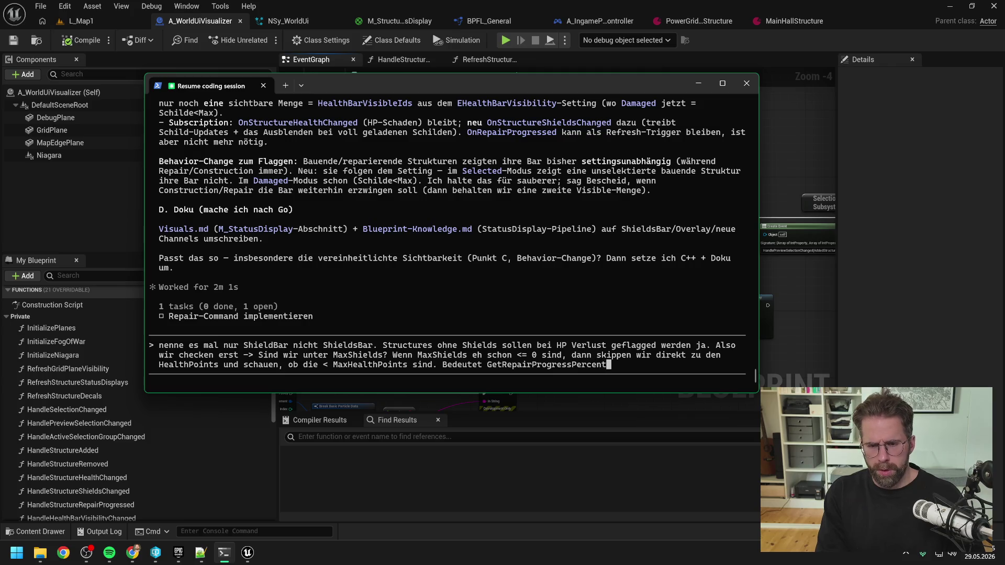
pyautogui.write('auchen wir')
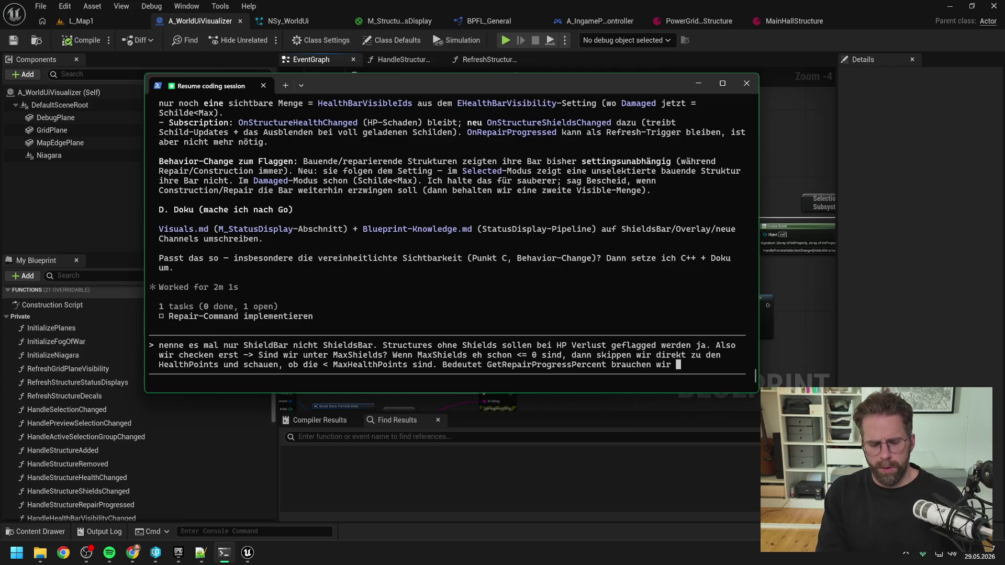
# Rephrase the draft to end with 'Bedeutet On' and bring up Unreal's EventGraph.
pyautogui.press('BackSpace')
pyautogui.press('BackSpace')
pyautogui.press('BackSpace')
pyautogui.press('BackSpace')
pyautogui.press('BackSpace')
pyautogui.press('BackSpace')
pyautogui.write('On')
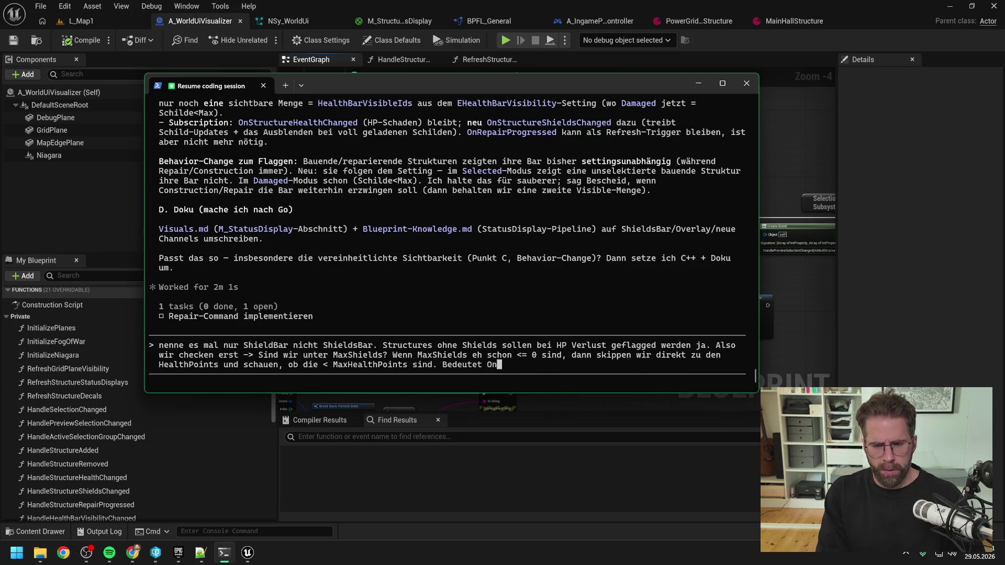
pyautogui.click(783, 145)
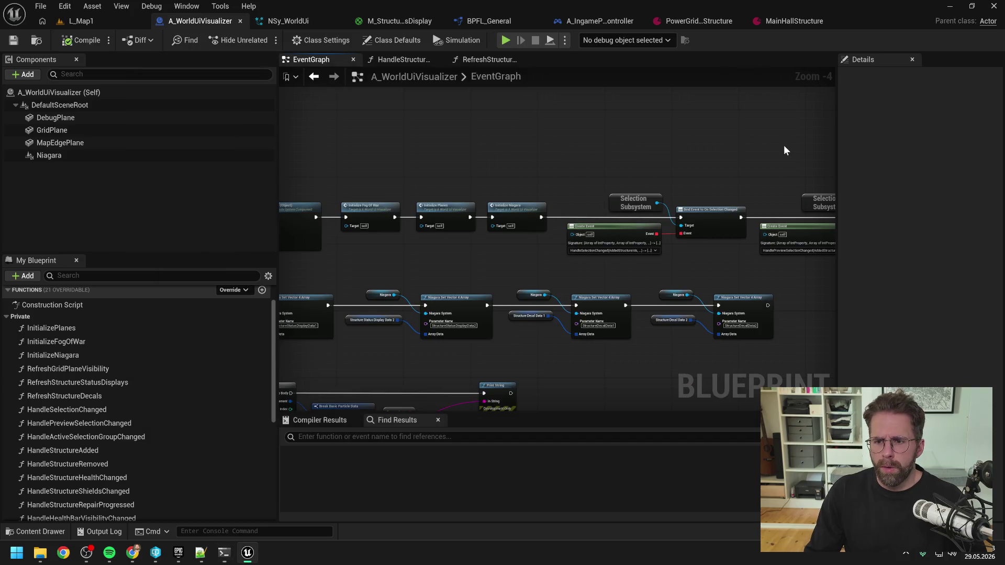
# Pan the EventGraph to the shields-changed and repair-progressed Bind Event nodes, zoomed to -2.
pyautogui.moveTo(783, 144); pyautogui.dragTo(630, 164)
pyautogui.moveTo(454, 257); pyautogui.dragTo(320, 226)
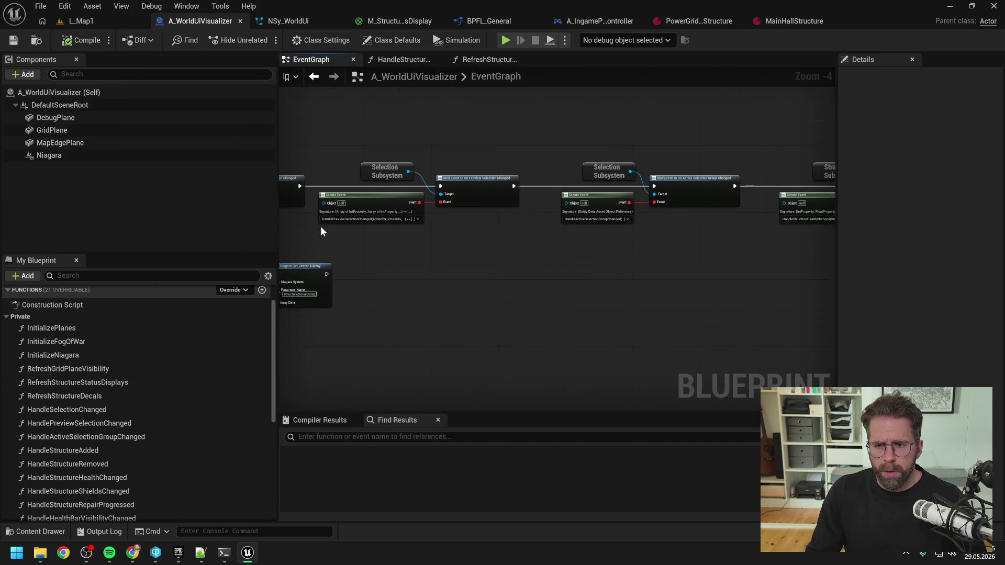
pyautogui.moveTo(561, 263); pyautogui.dragTo(504, 256)
pyautogui.moveTo(685, 258); pyautogui.dragTo(624, 259)
pyautogui.moveTo(822, 257)
pyautogui.mouseDown()
pyautogui.moveTo(619, 272)
pyautogui.moveTo(477, 268)
pyautogui.mouseUp()
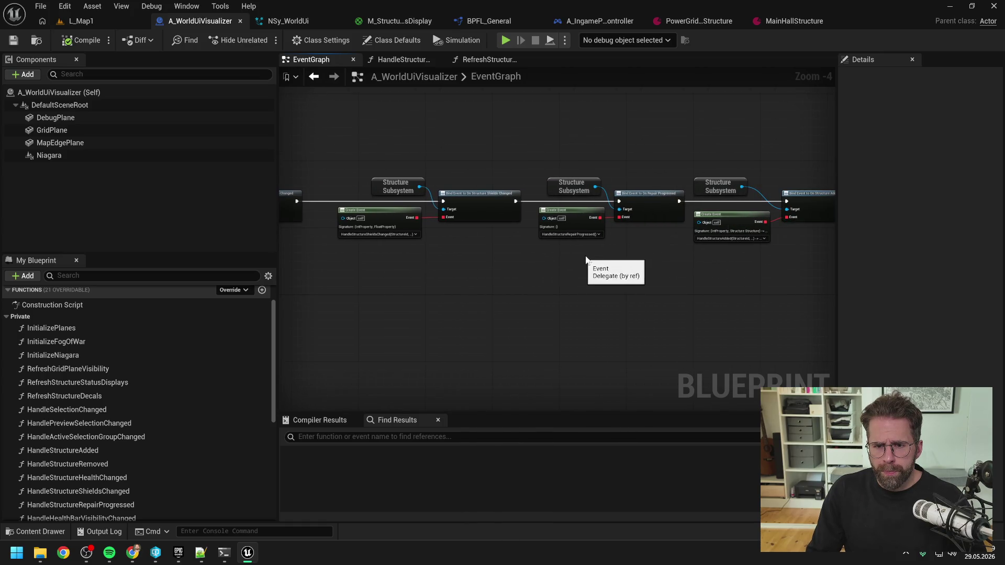
pyautogui.scroll(2, 545, 275)
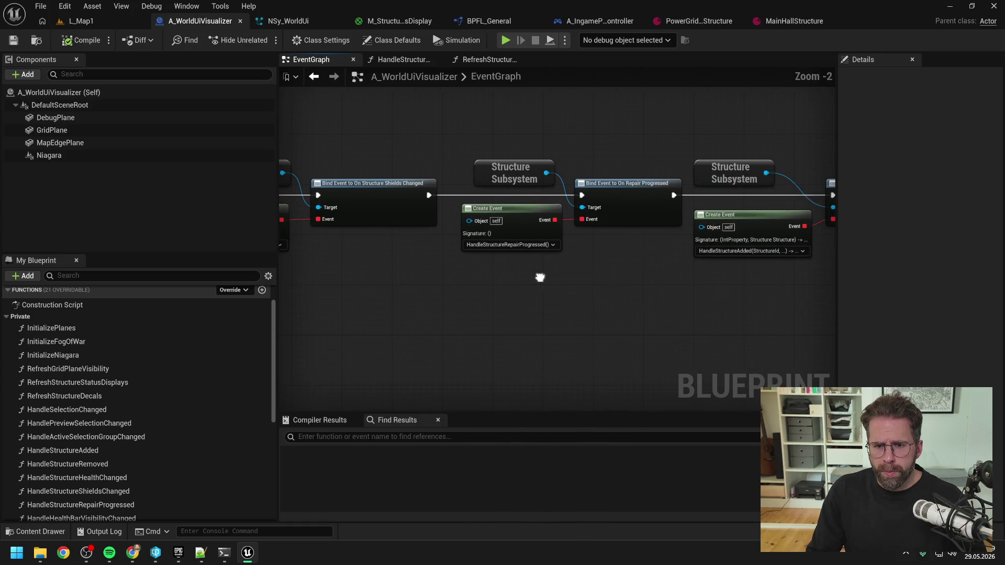
pyautogui.click(223, 553)
# Send the question whether OnStructureRepairProgressed is unneeded since OnShieldsChanged already fires.
pyautogui.write('StructureRe')
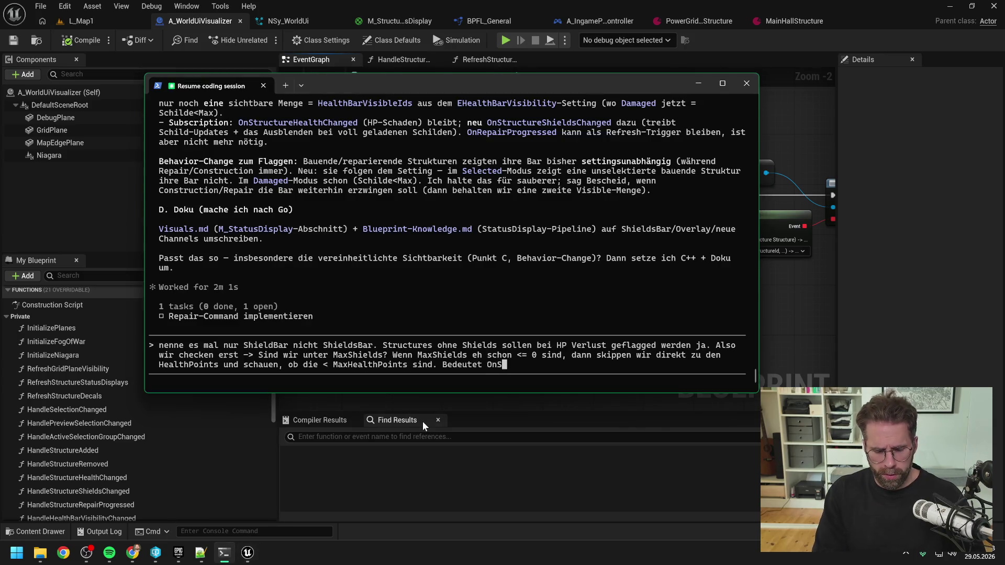
pyautogui.write('pairProgres')
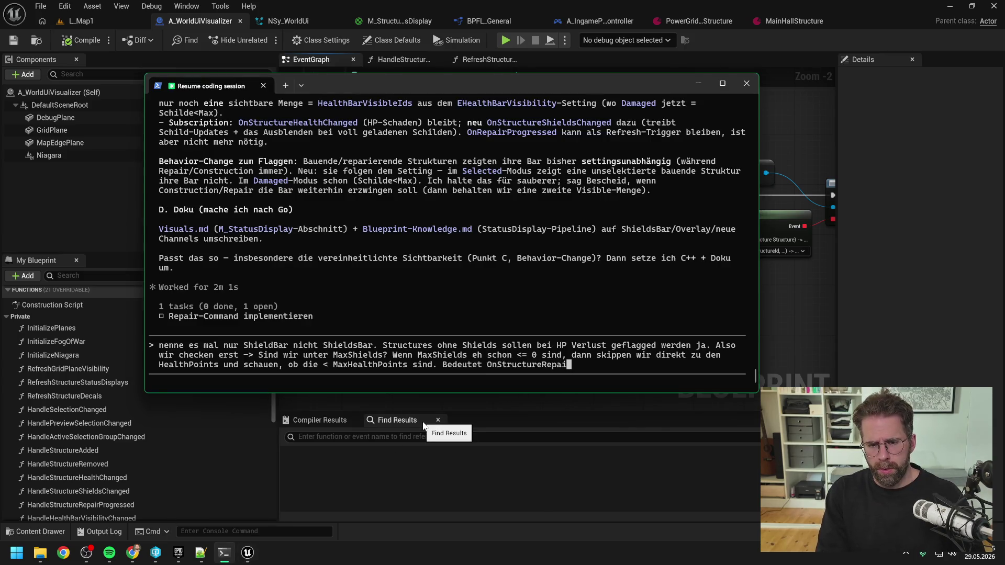
pyautogui.write('sed brauchen wir nun')
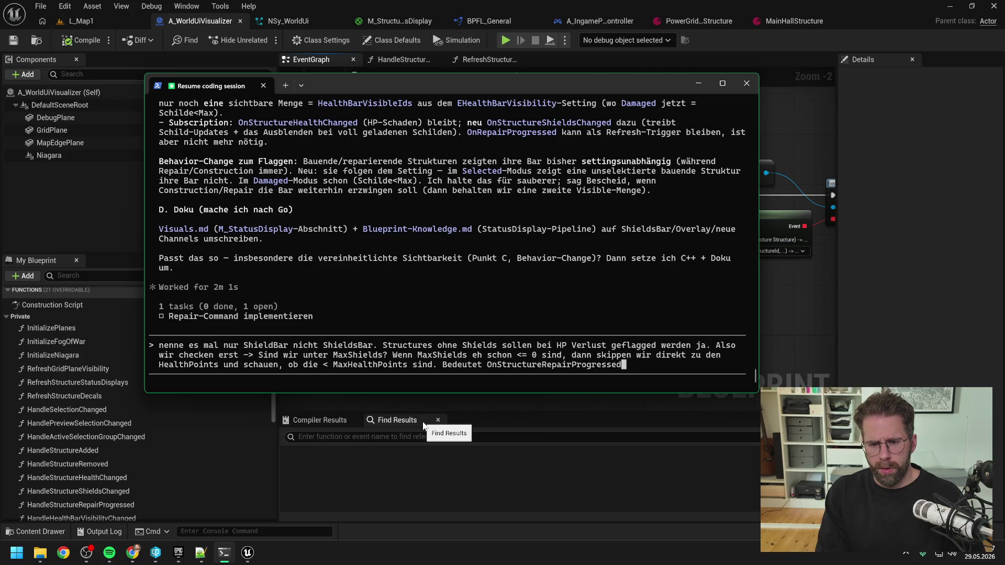
pyautogui.write(' eigentlich gar nic')
pyautogui.write('ht mehr oder?')
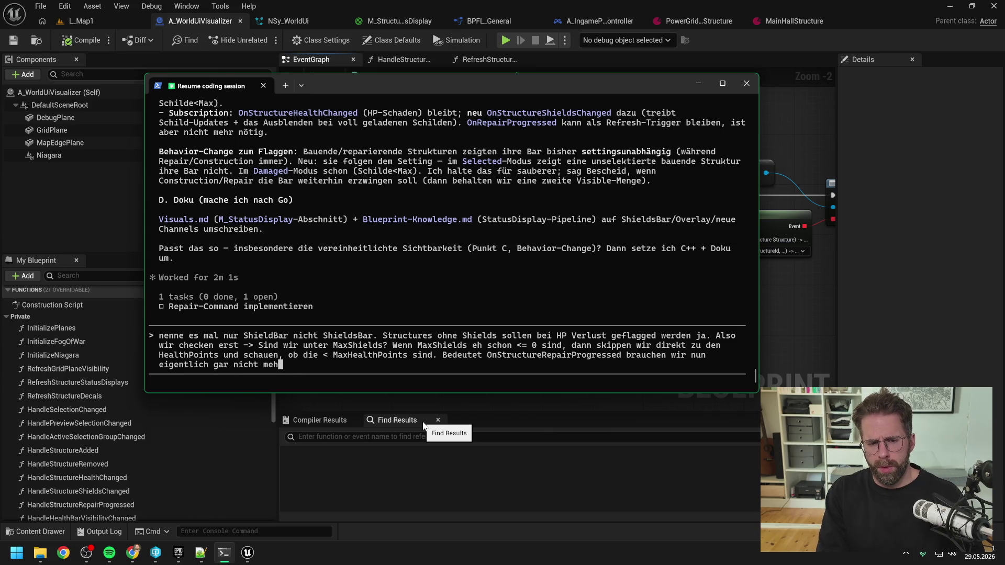
pyautogui.write(' Weil das ja bereits OnShields')
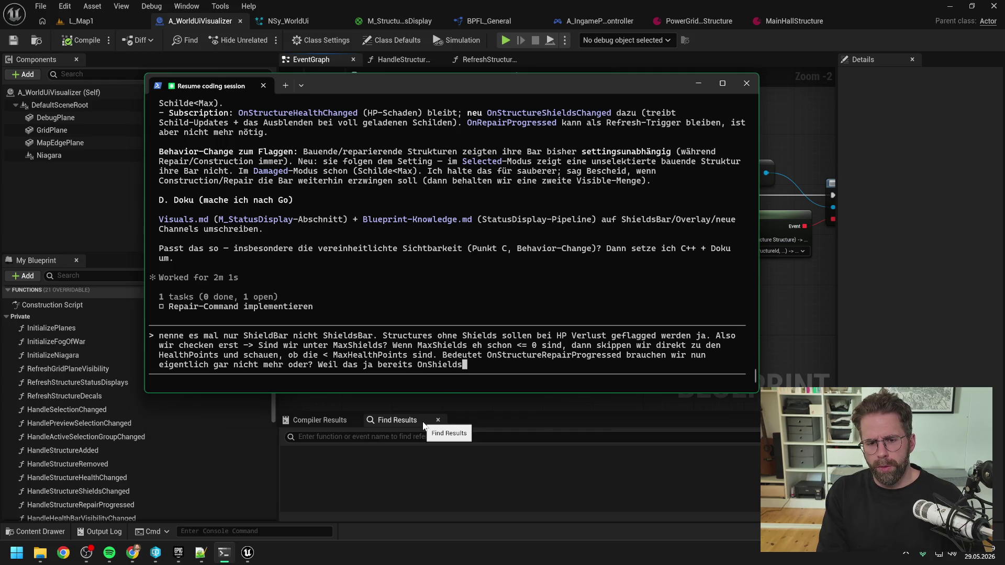
pyautogui.write('Changed ')
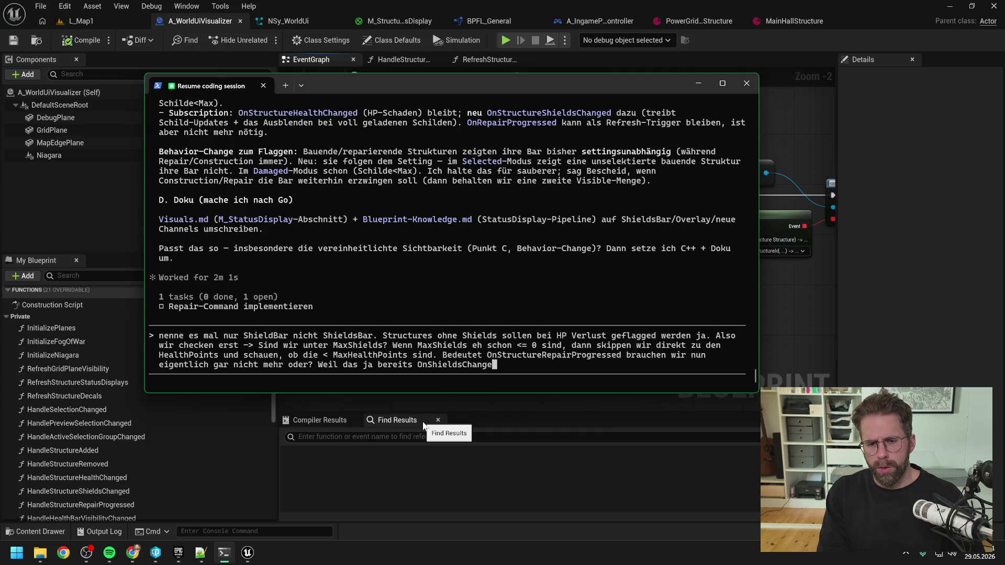
pyautogui.write('feuert')
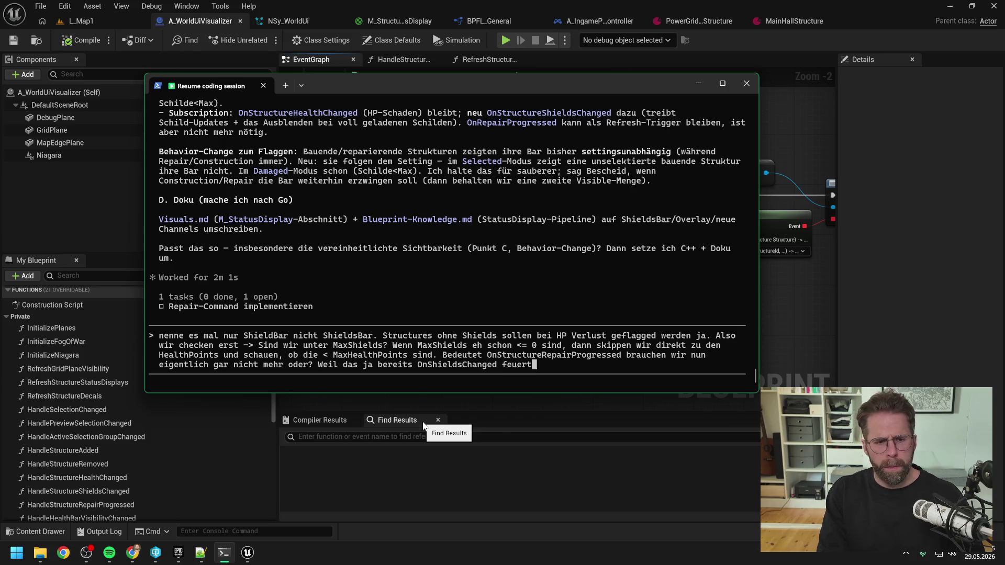
pyautogui.press('Return')
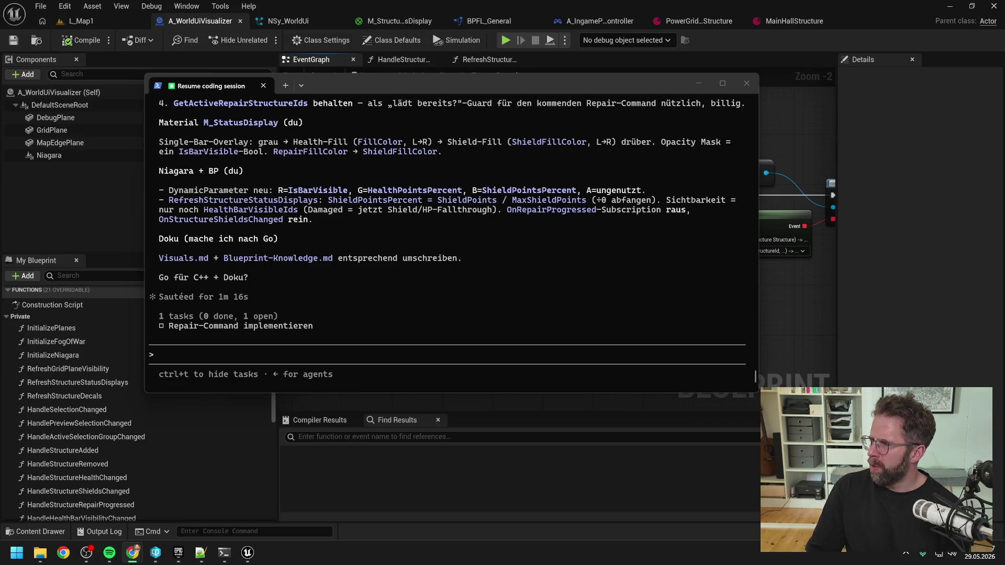
# Scroll up through the final plan dropping OnRepairProgressed and GetRepairProgressPercent.
pyautogui.scroll(9, 344, 334)
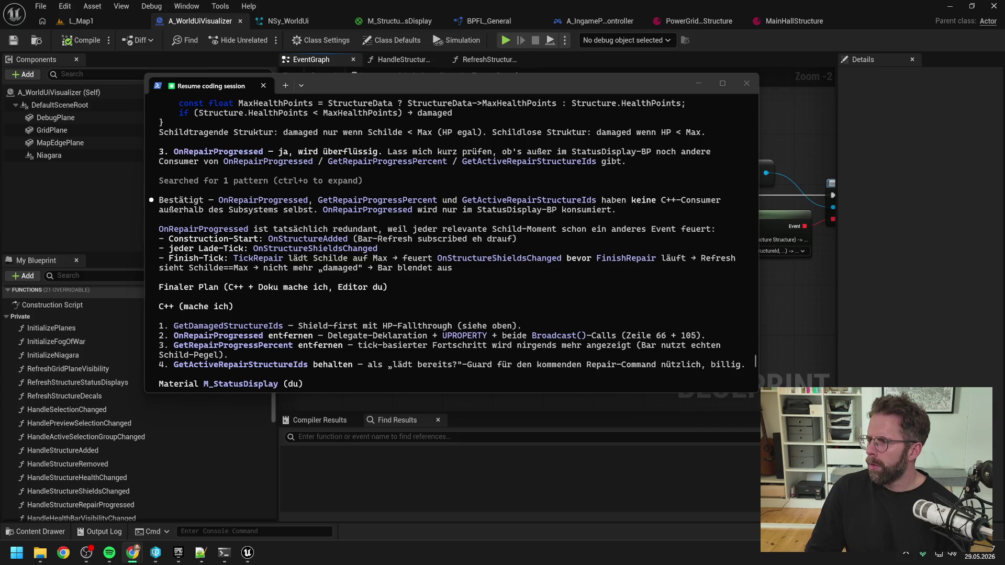
pyautogui.scroll(-7, 404, 337)
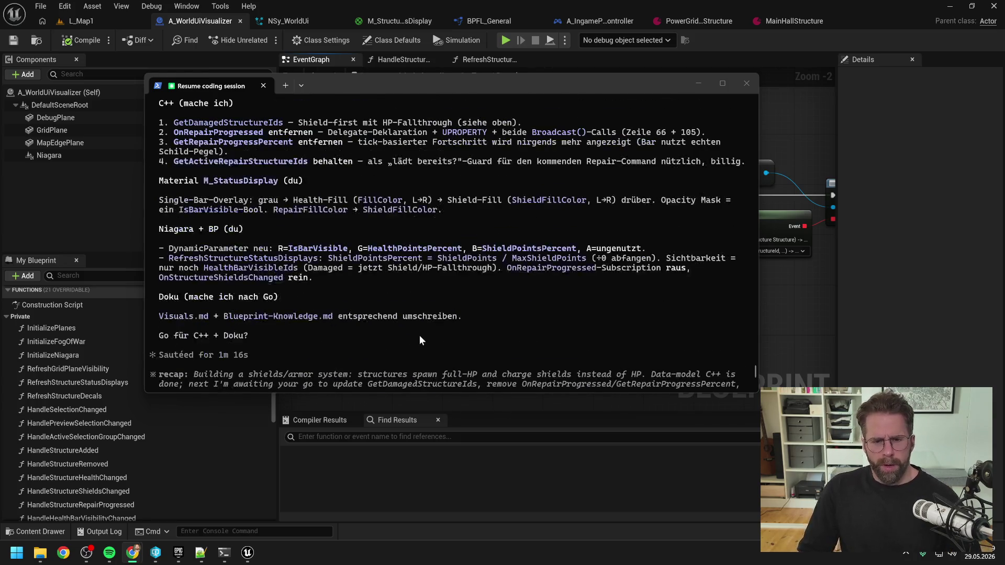
pyautogui.scroll(6, 420, 335)
pyautogui.scroll(5, 430, 314)
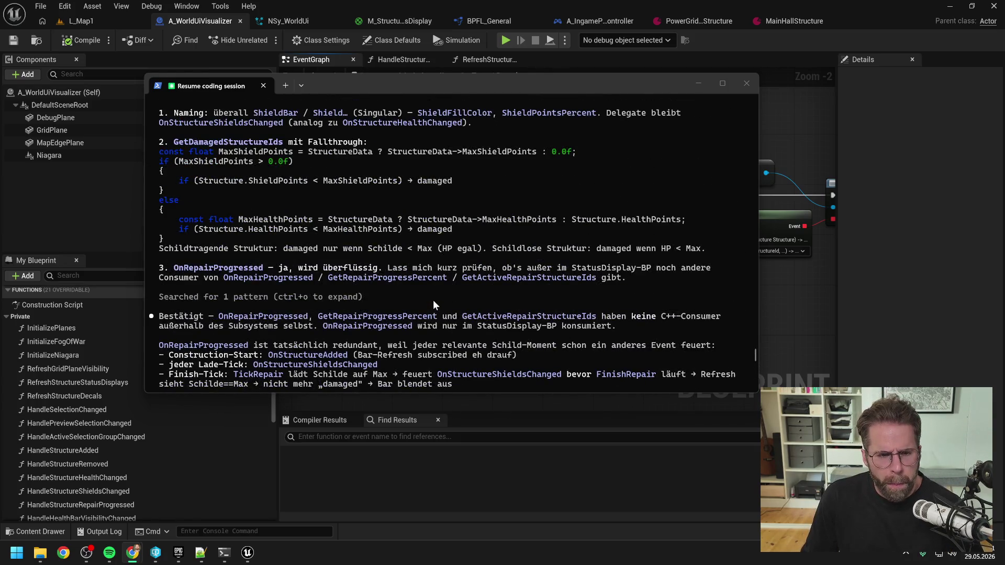
pyautogui.scroll(2, 430, 299)
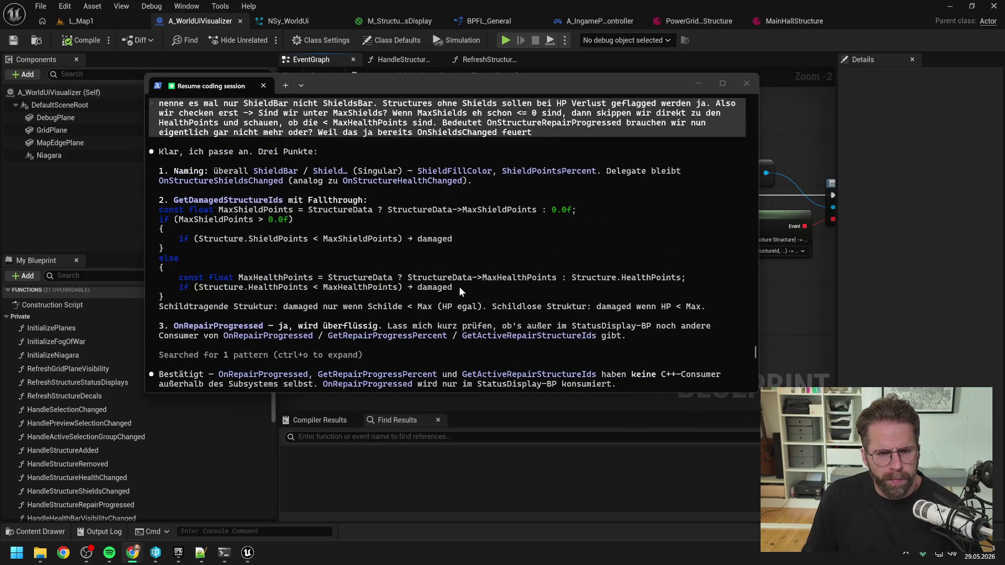